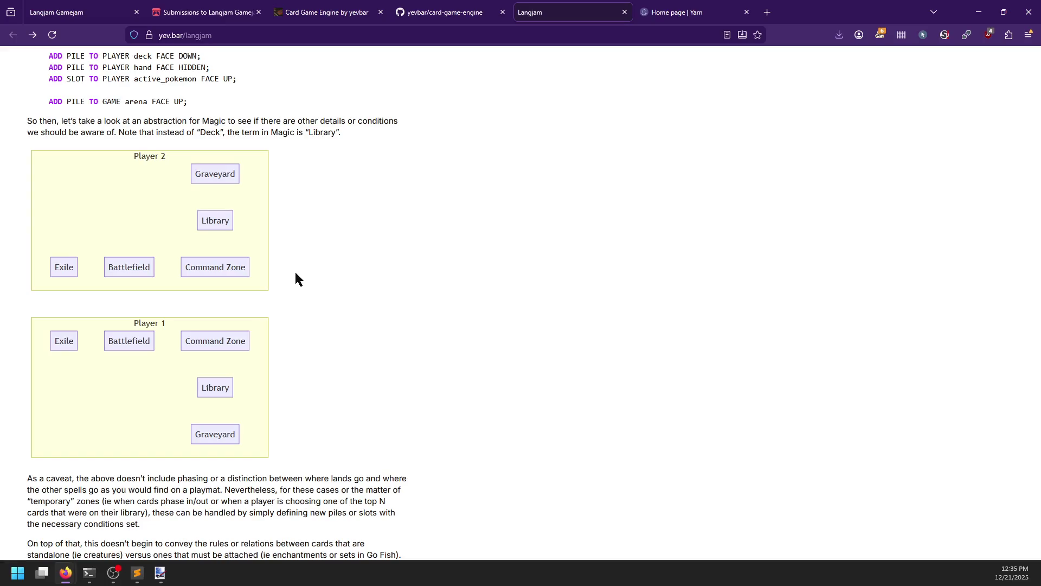
Read down the Langjam post through the Player and Global scope sections.
scroll(296, 280, down, 5)
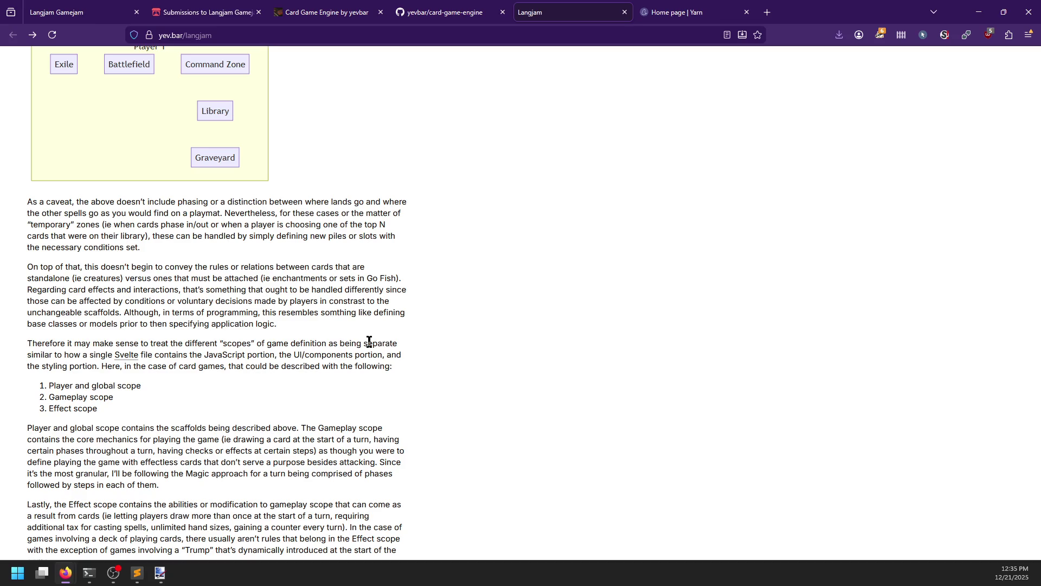
scroll(368, 340, down, 2)
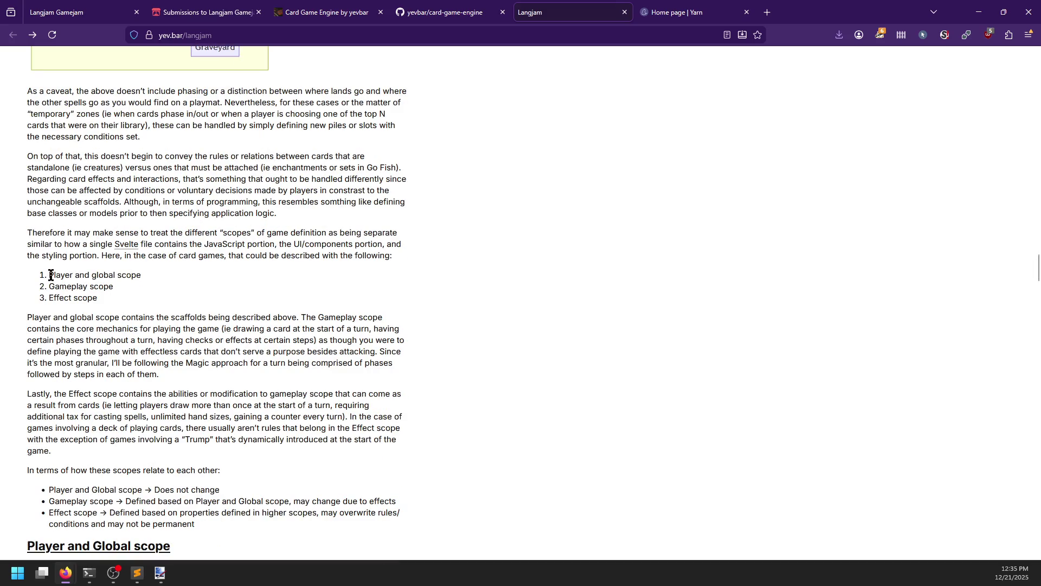
drag(49, 275, 147, 275)
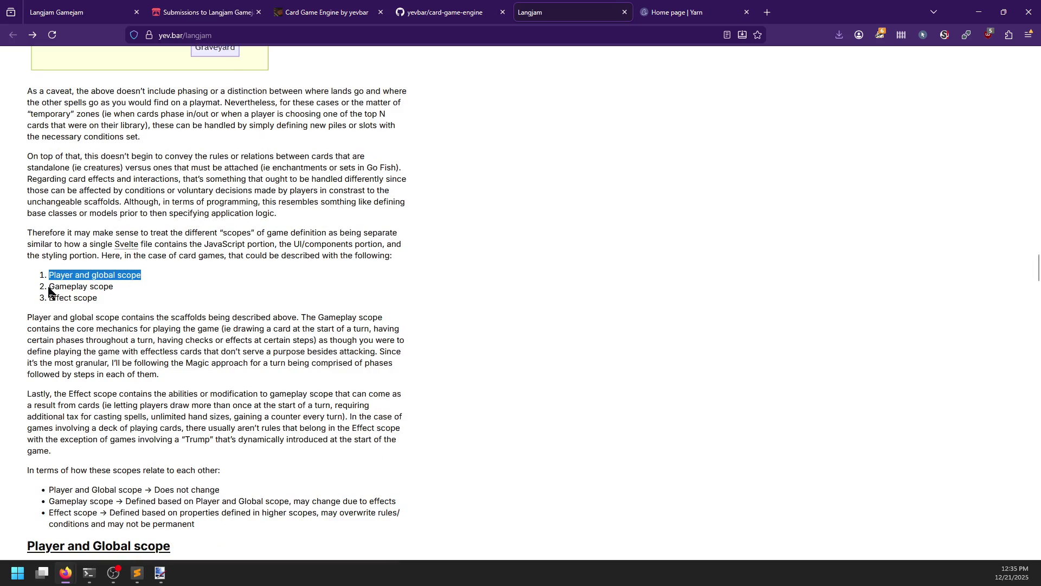
click(122, 287)
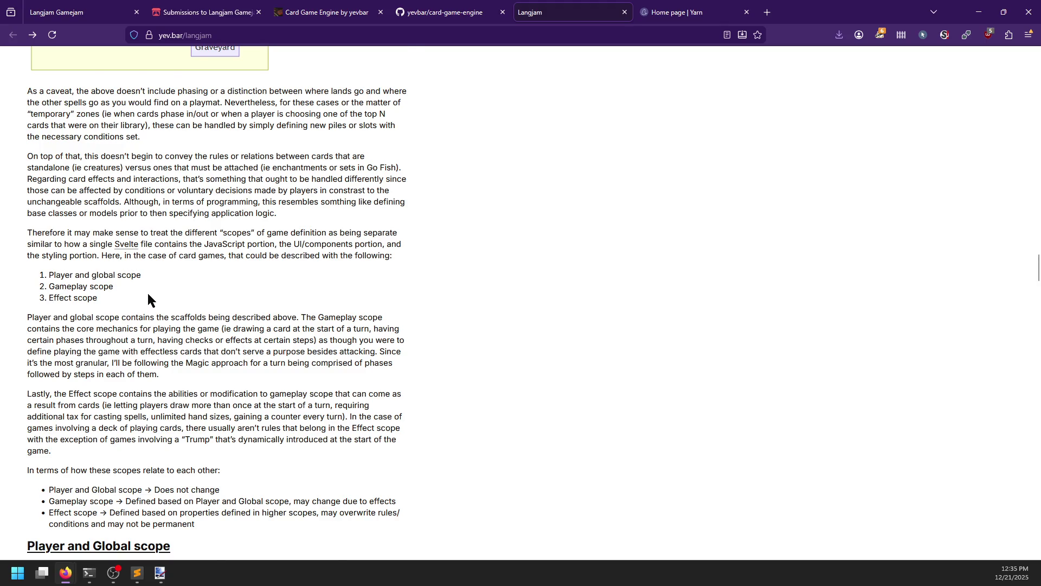
scroll(148, 293, down, 6)
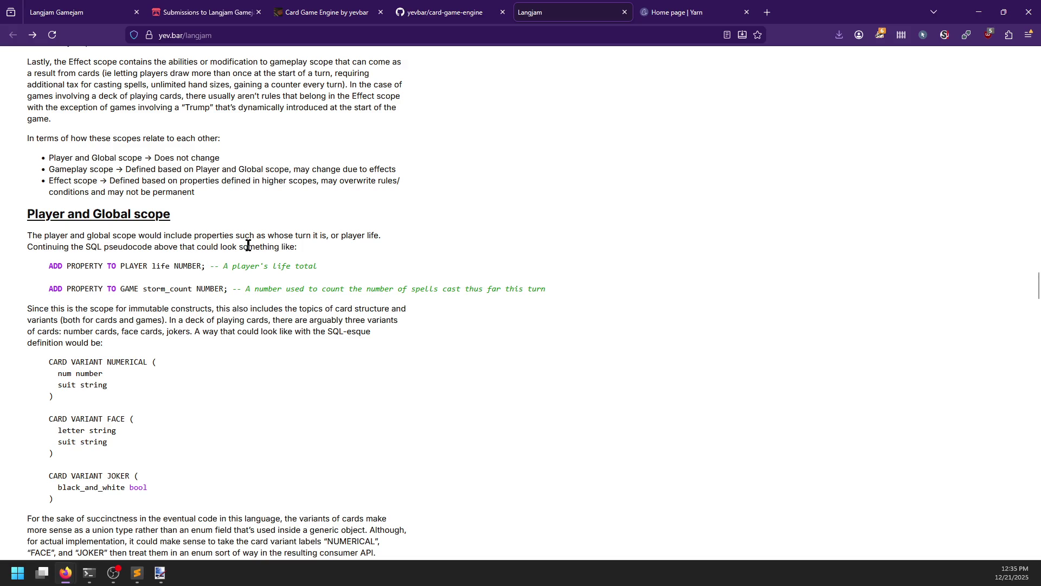
scroll(46, 260, down, 1)
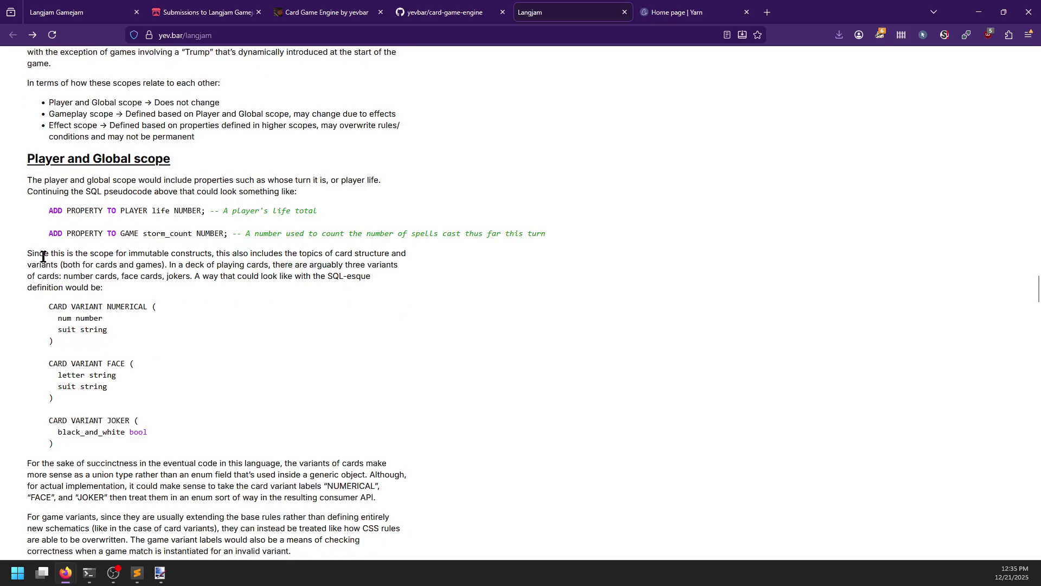
scroll(37, 260, down, 2)
scroll(37, 260, down, 4)
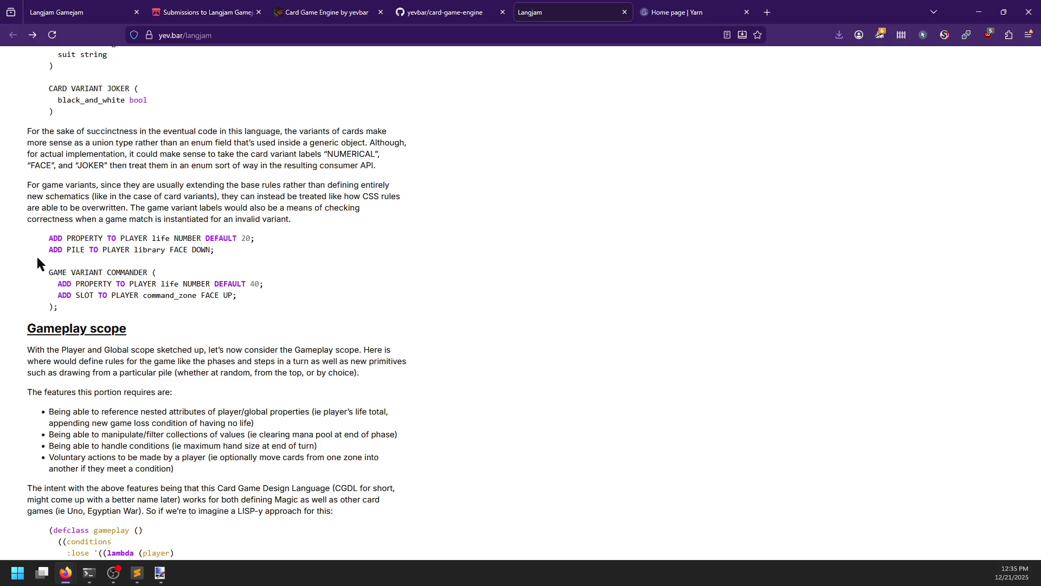
scroll(37, 259, down, 4)
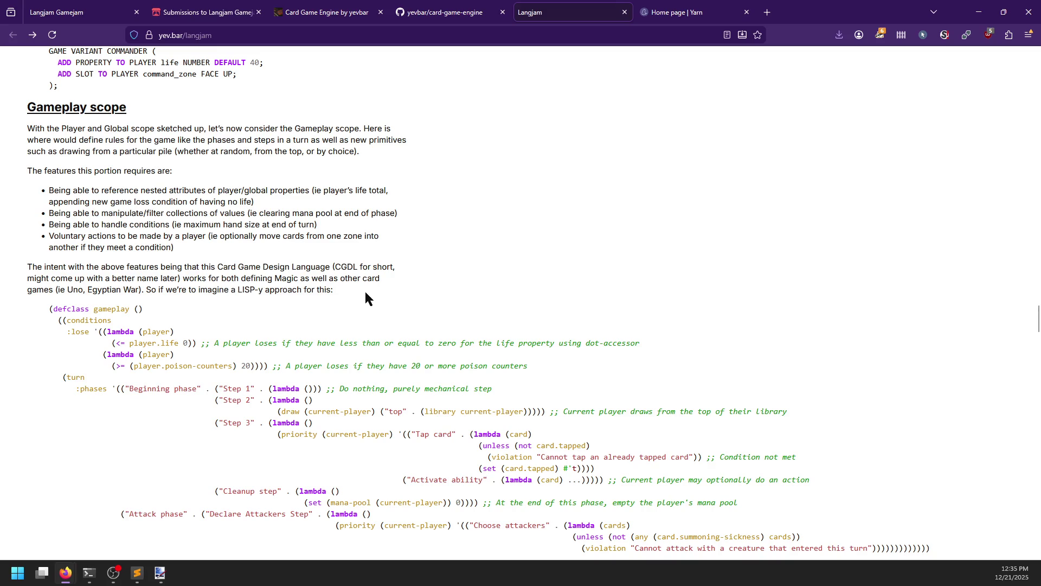
scroll(366, 293, down, 2)
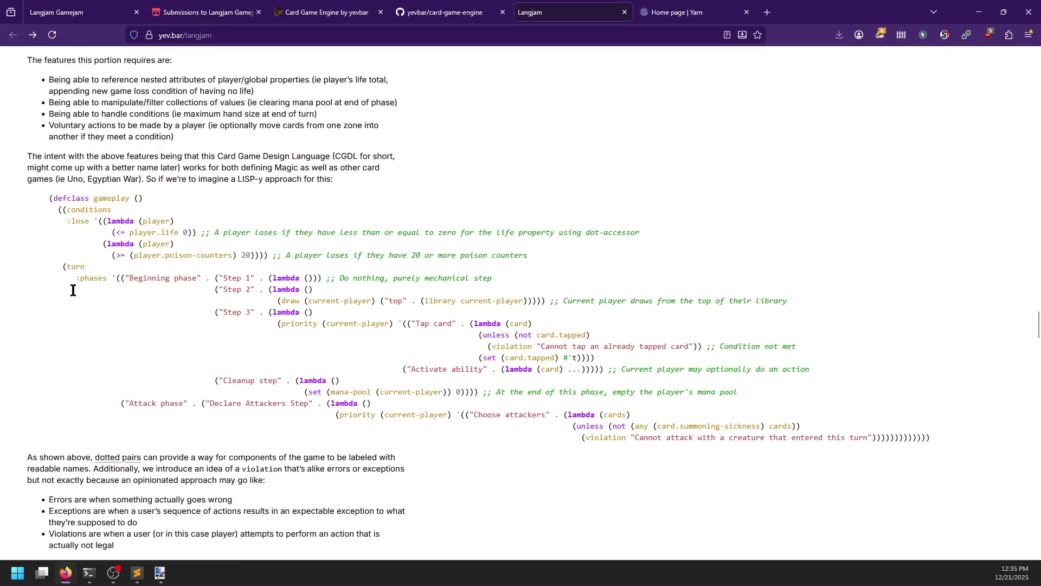
scroll(73, 290, up, 5)
Highlight the 'player life DEFAULT 20' line and the defclass gameplay LISP block.
mouse_move(50, 182)
mouse_down()
mouse_move(96, 196)
mouse_move(268, 185)
mouse_up()
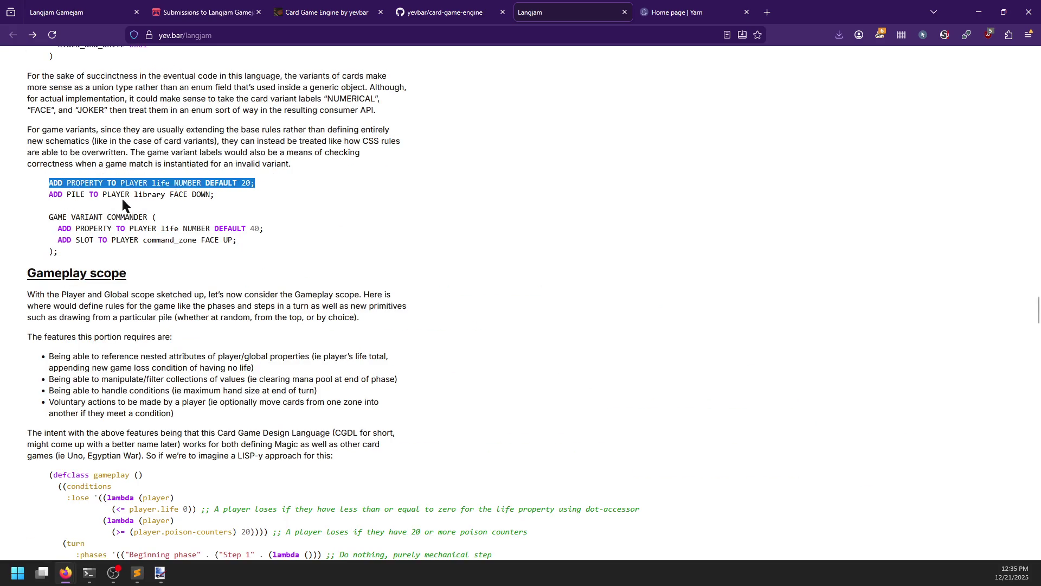
click(122, 203)
drag(50, 182, 256, 183)
scroll(236, 197, down, 5)
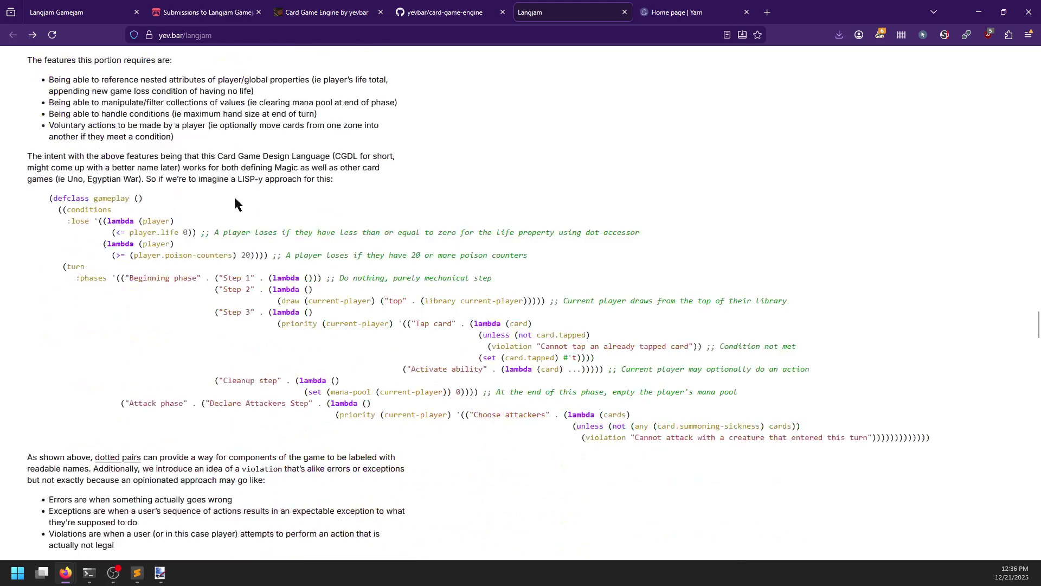
mouse_move(50, 198)
mouse_down()
mouse_move(165, 203)
mouse_move(254, 400)
mouse_move(557, 370)
mouse_move(931, 444)
mouse_up()
click(645, 417)
scroll(440, 343, down, 8)
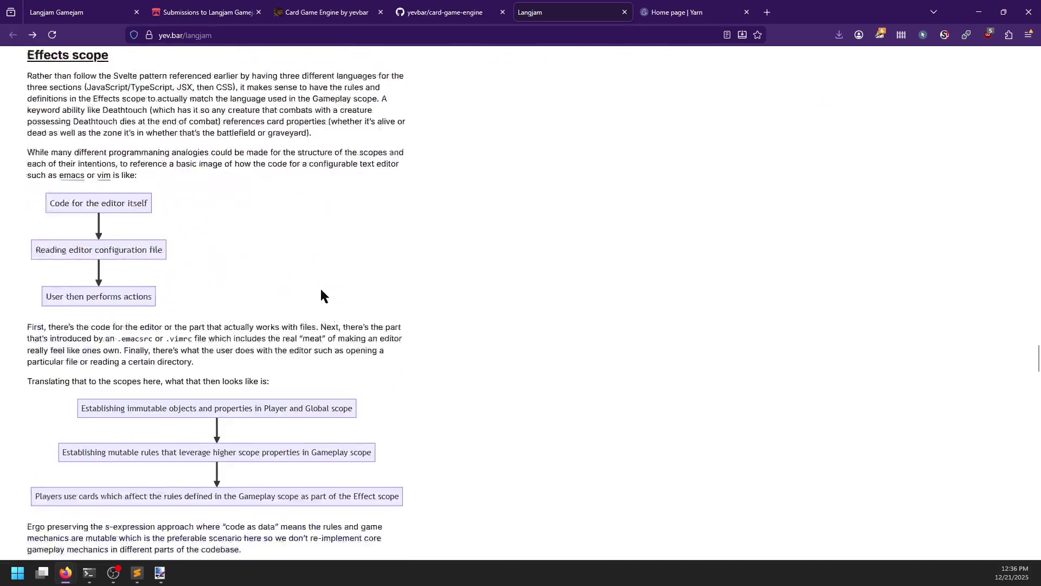
Highlight 'SQL' and the first language list item under Designing the language.
scroll(225, 282, down, 6)
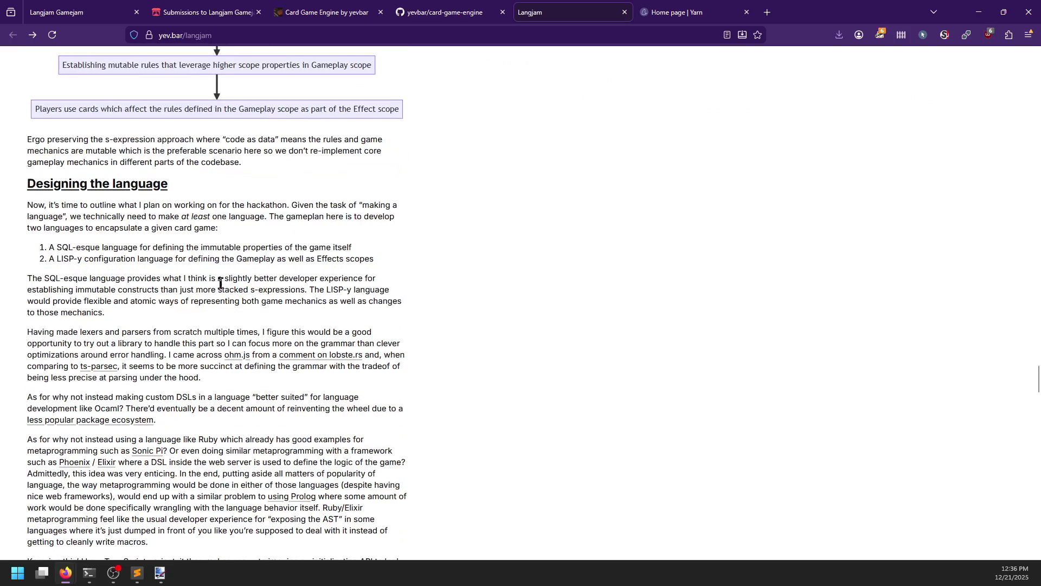
double_click(60, 248)
click(90, 247)
mouse_move(48, 247)
mouse_down()
mouse_move(409, 245)
mouse_move(48, 262)
mouse_up()
click(218, 259)
Read through the TypeScript initialization example, highlighting 'schema' and 'gameplay' in the Game call.
scroll(350, 245, down, 3)
scroll(361, 241, down, 4)
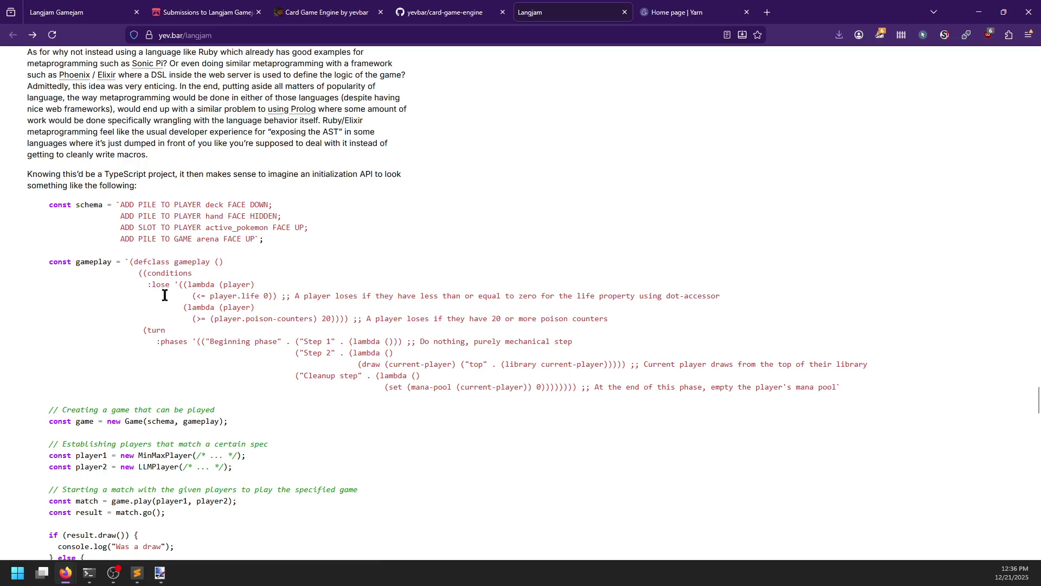
scroll(212, 311, down, 2)
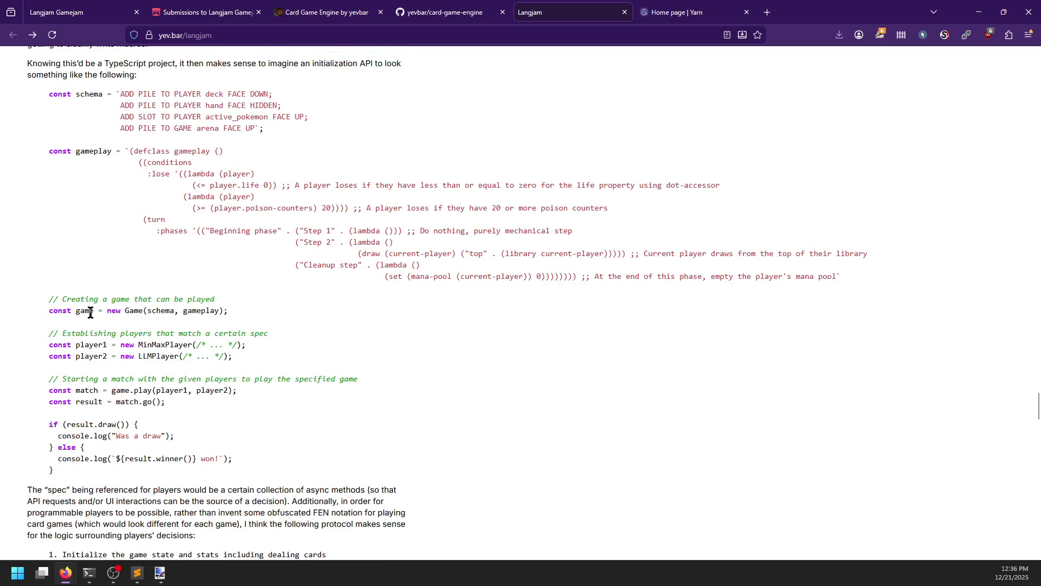
double_click(152, 311)
double_click(198, 311)
scroll(166, 299, down, 2)
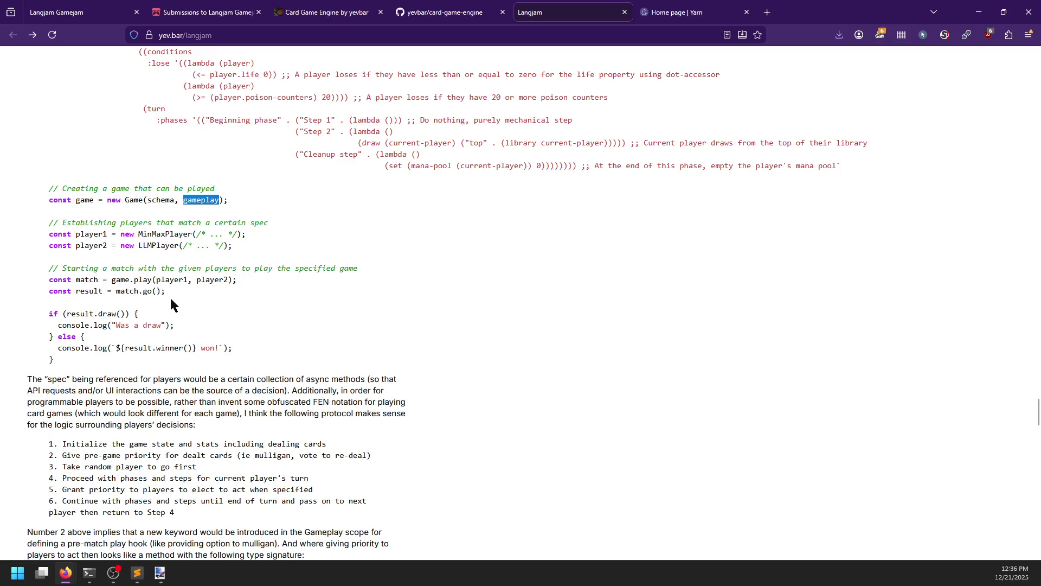
scroll(171, 296, down, 2)
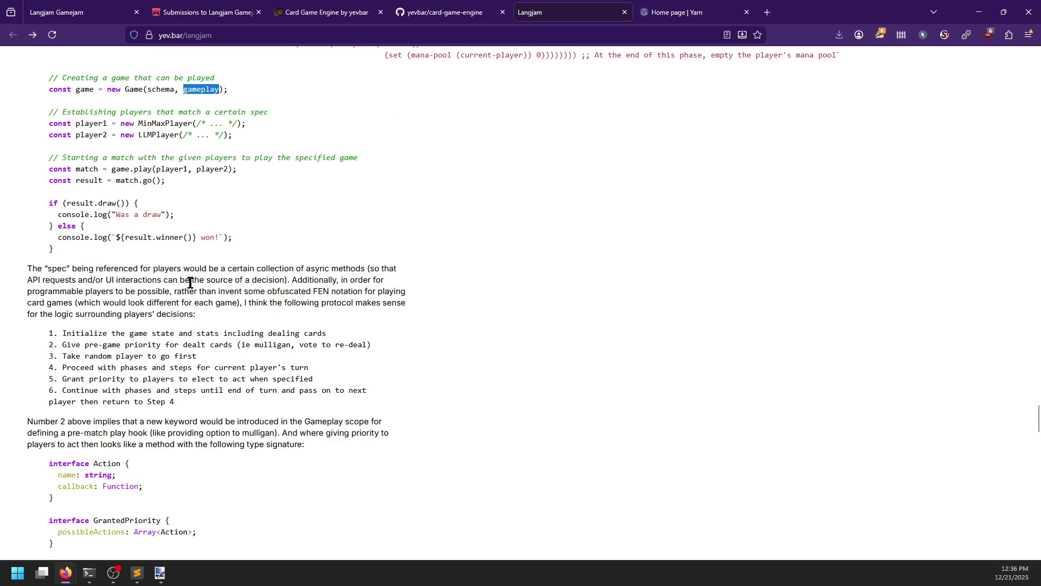
scroll(190, 282, down, 6)
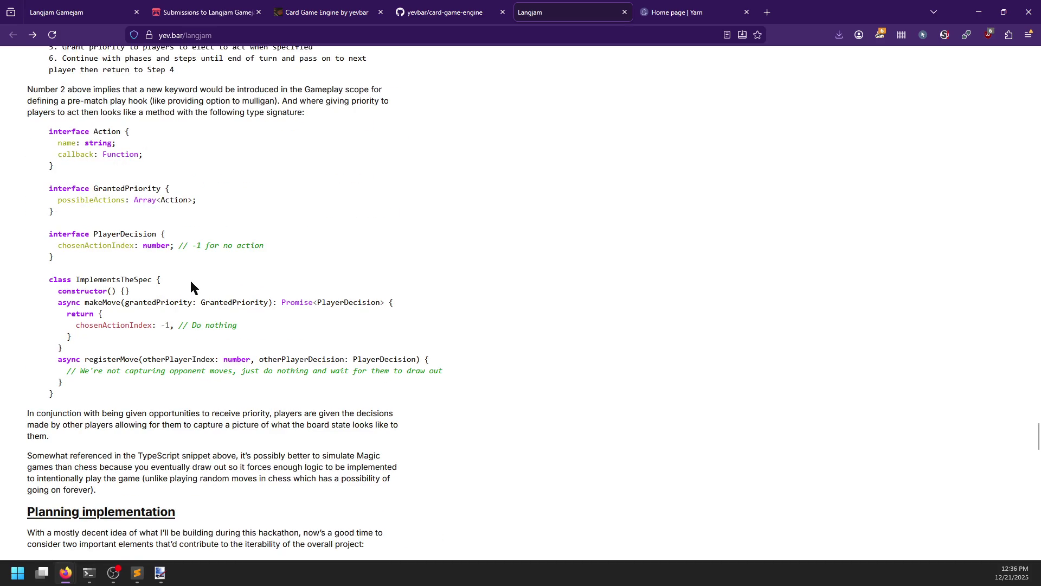
scroll(191, 286, up, 11)
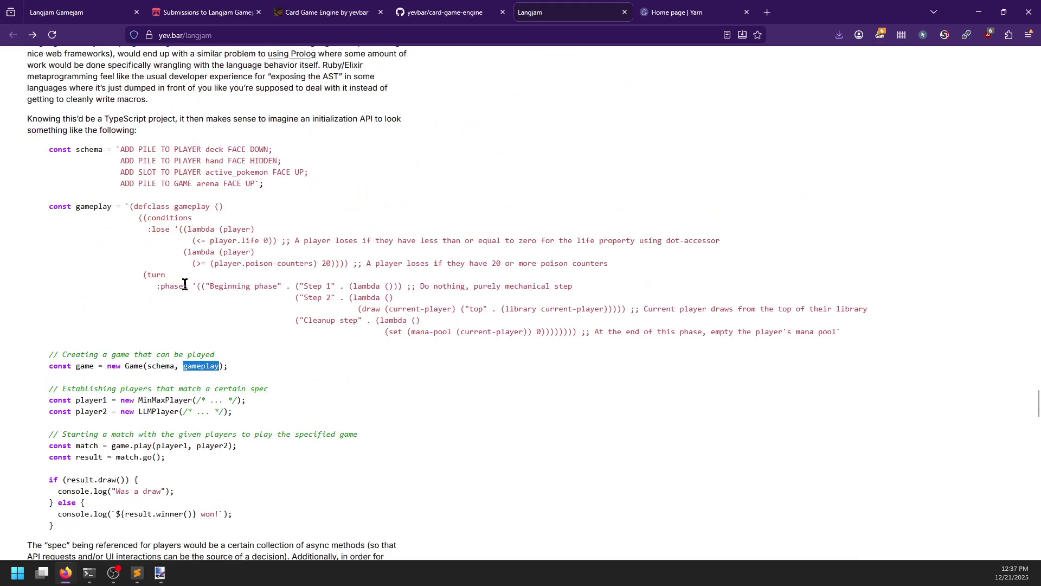
Highlight the multi-line schema definition string and its 'deck' and 'PILE' words.
double_click(154, 365)
click(200, 369)
double_click(200, 369)
drag(256, 184, 121, 150)
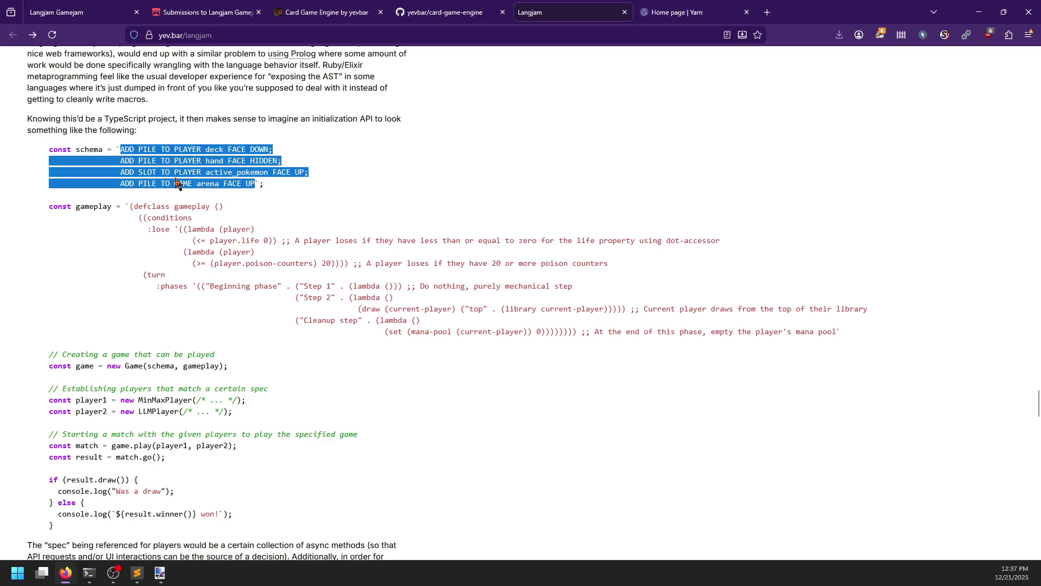
double_click(214, 149)
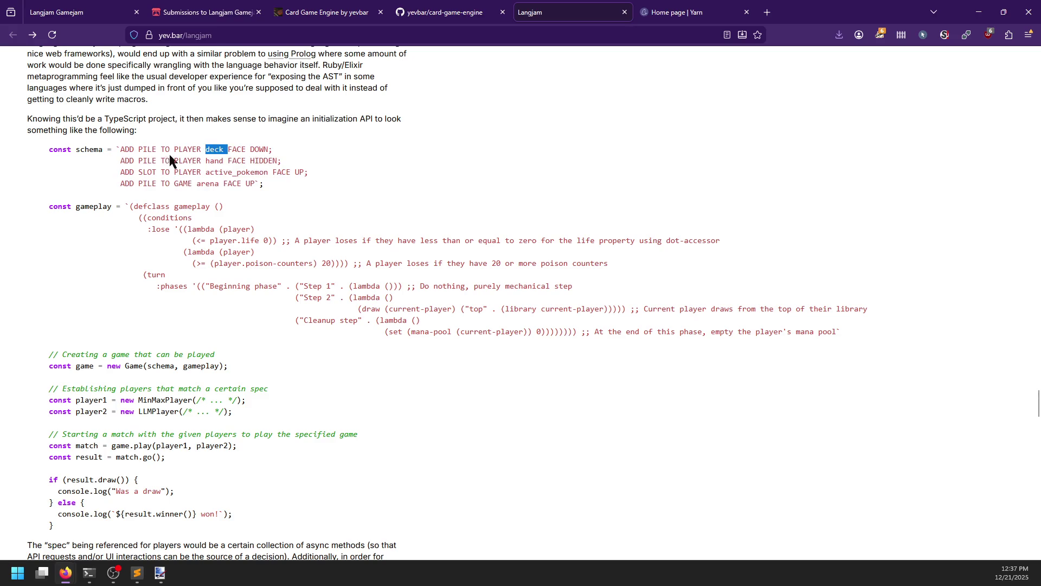
double_click(146, 149)
click(290, 176)
Scroll past Planning implementation to the Actually hacking section.
scroll(255, 234, down, 3)
scroll(255, 235, down, 6)
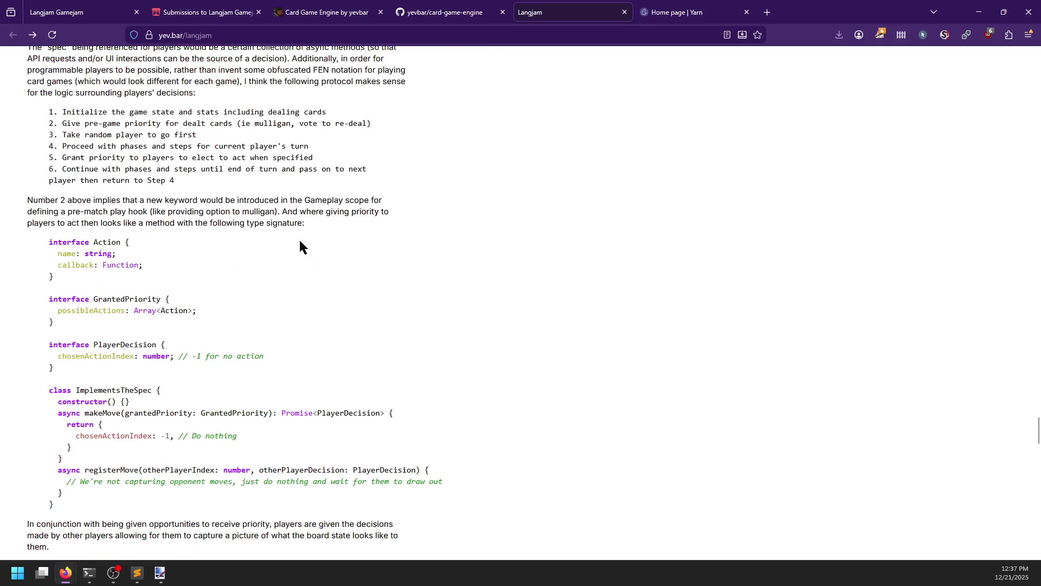
scroll(267, 243, down, 9)
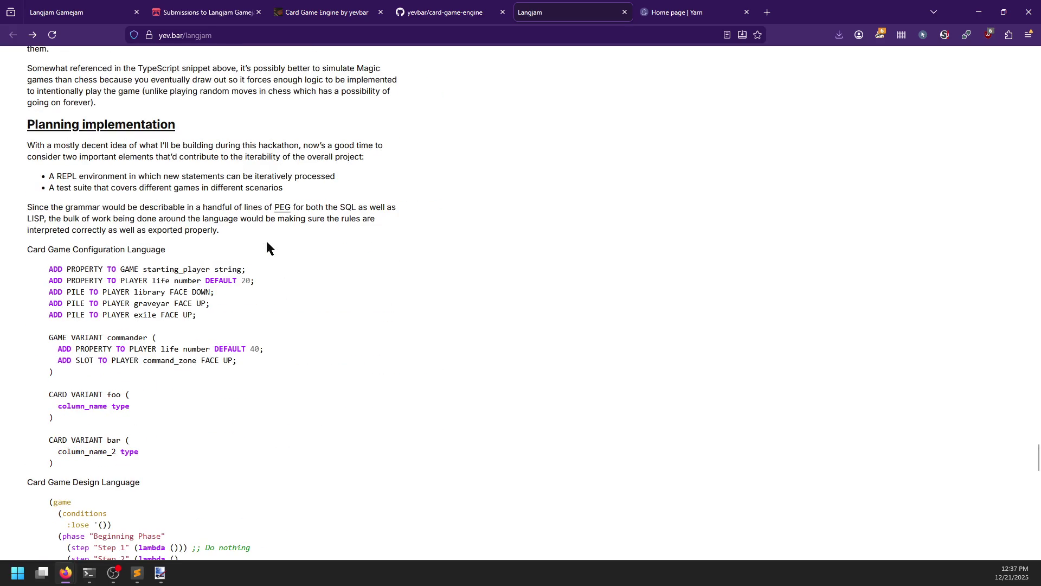
scroll(266, 244, down, 3)
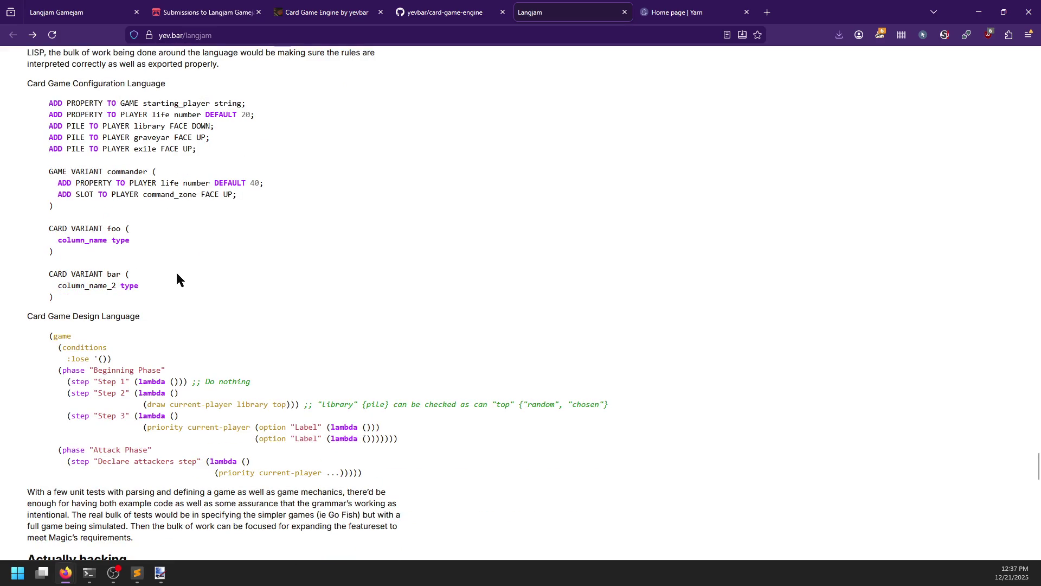
scroll(177, 274, up, 1)
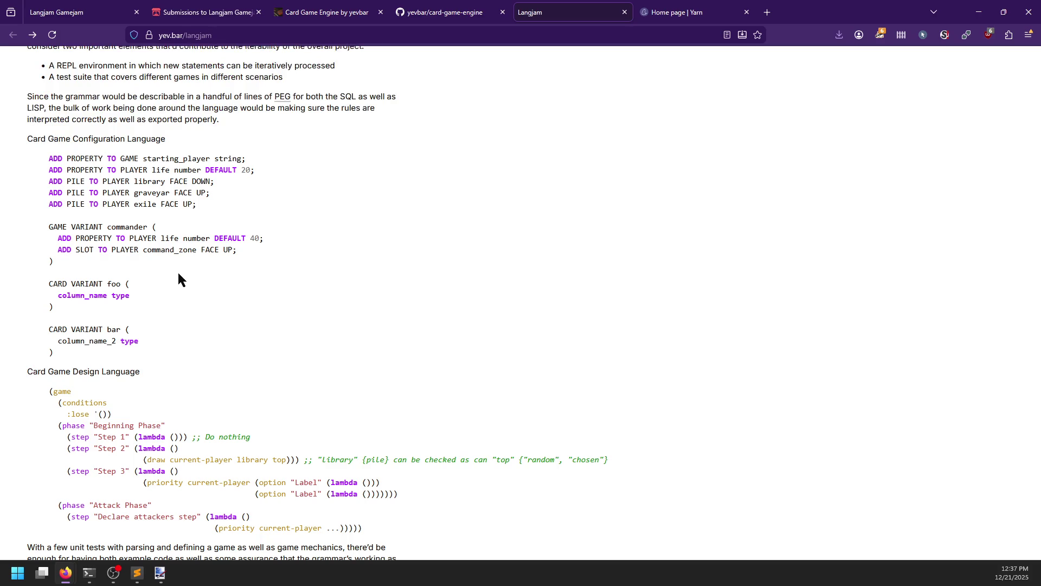
scroll(179, 279, down, 8)
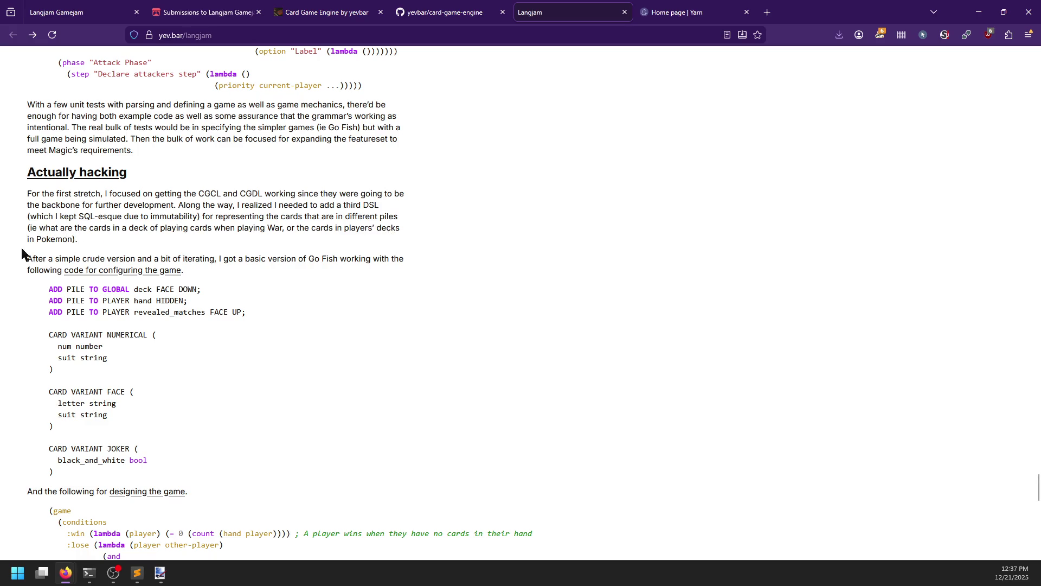
Highlight the Go Fish version sentence and follow the game configuration code link to GitHub.
drag(25, 259, 338, 263)
click(338, 263)
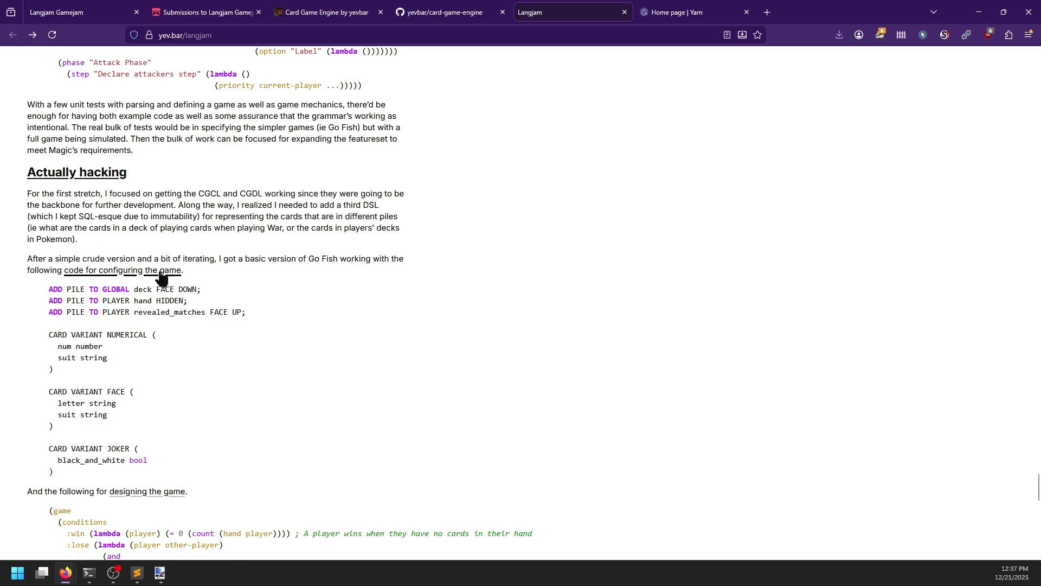
click(105, 278)
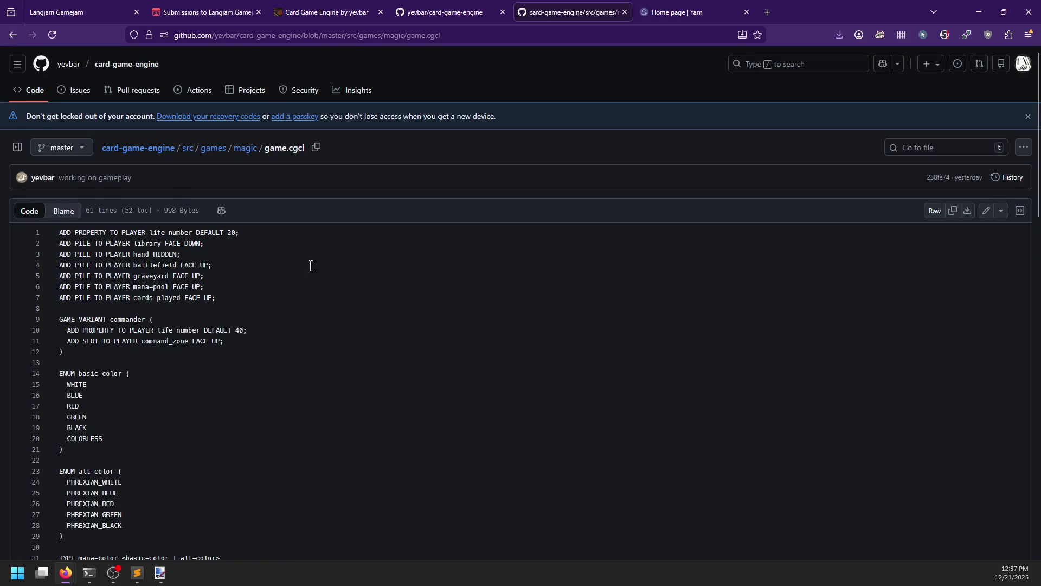
Skim game.cgcl, return to the Langjam post, and highlight the Go Fish pile and card definitions.
scroll(310, 266, down, 3)
scroll(308, 252, up, 1)
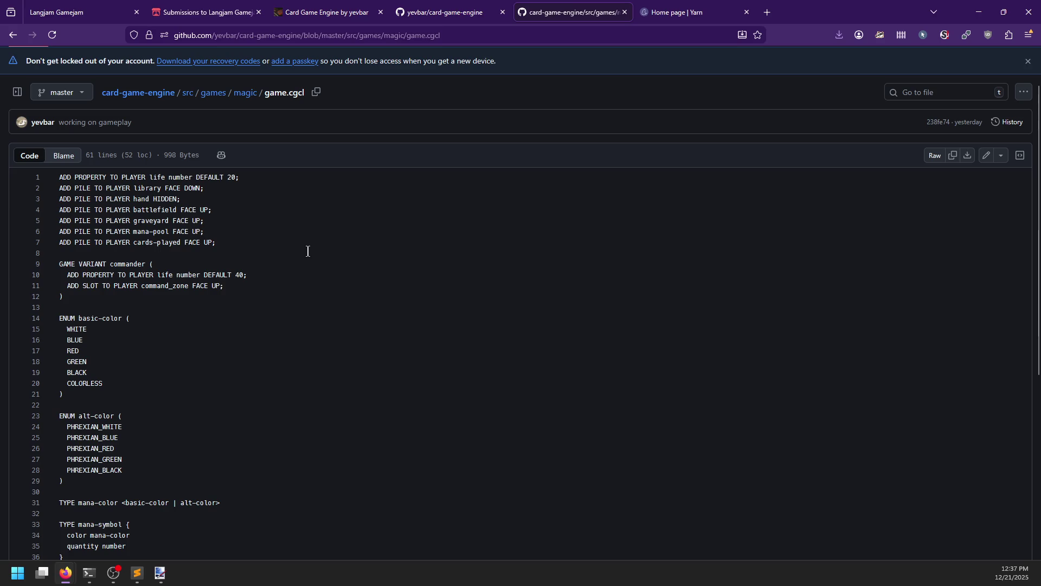
scroll(308, 251, down, 6)
scroll(306, 250, up, 10)
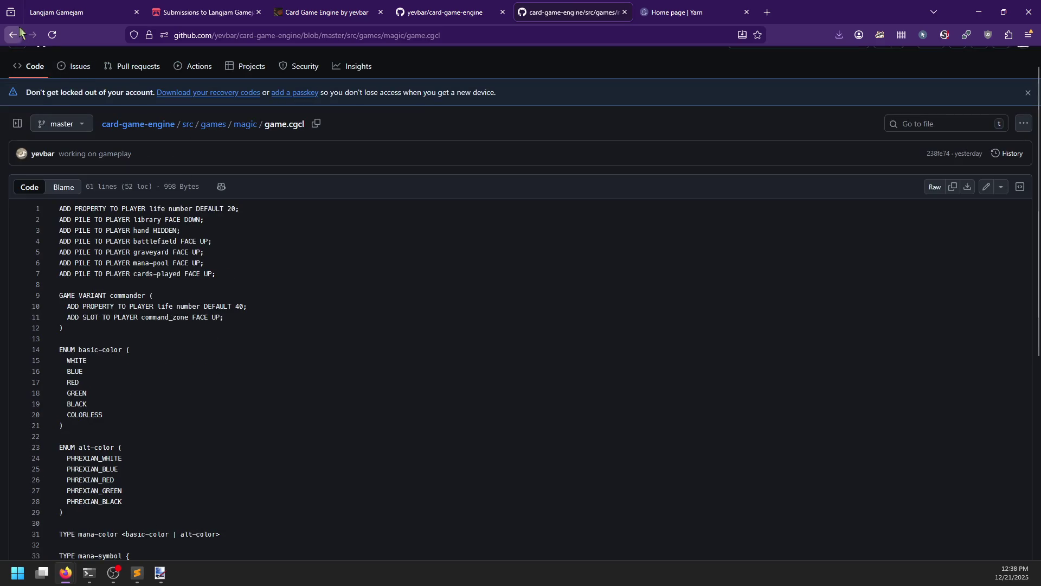
click(20, 34)
mouse_move(44, 283)
mouse_down()
mouse_move(86, 290)
mouse_move(213, 455)
mouse_move(156, 465)
mouse_up()
click(156, 466)
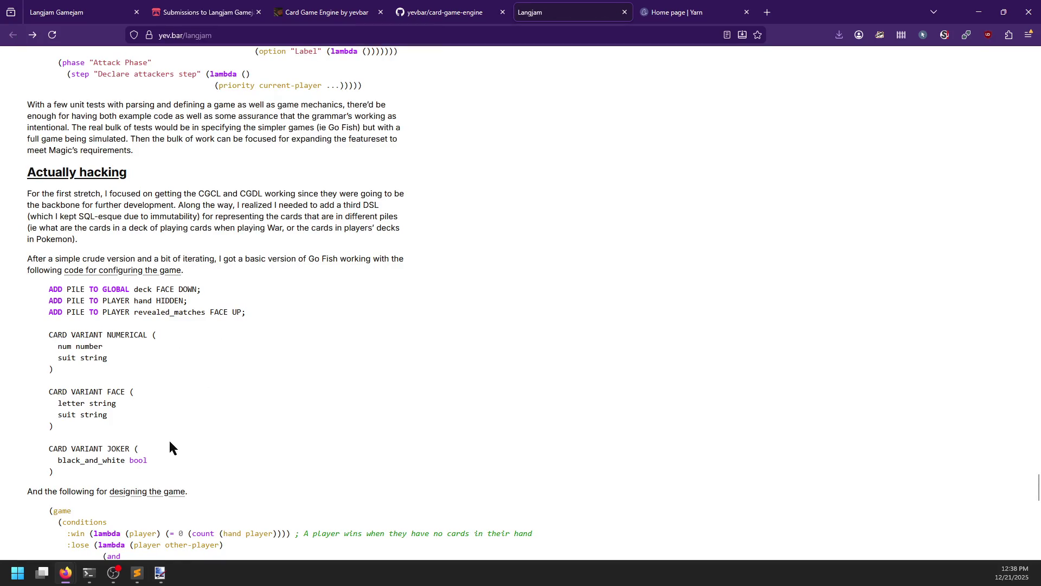
Highlight the Go Fish :win condition line and the comment about losing on an empty deck.
scroll(169, 448, down, 2)
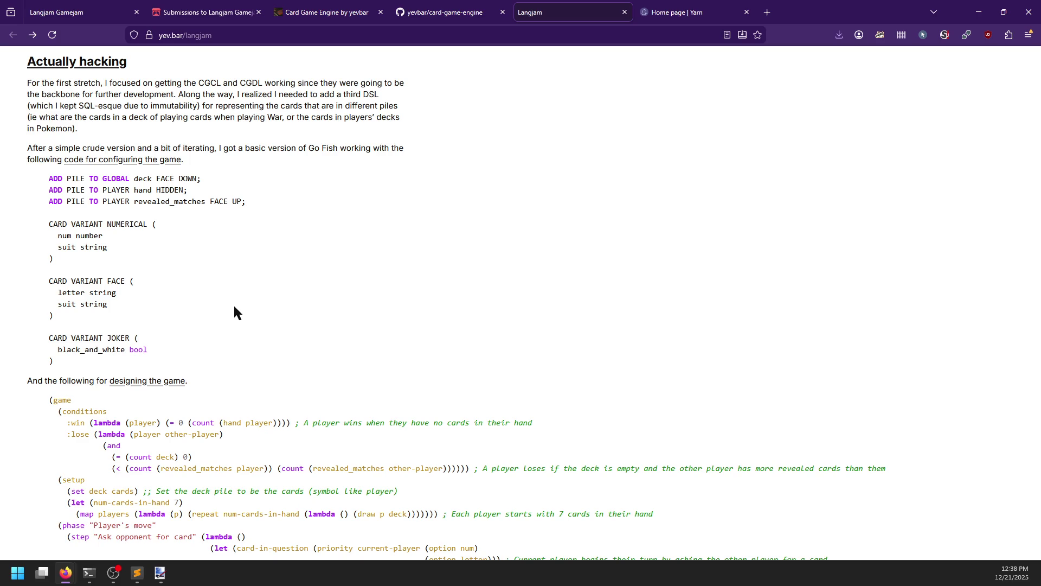
scroll(234, 307, down, 3)
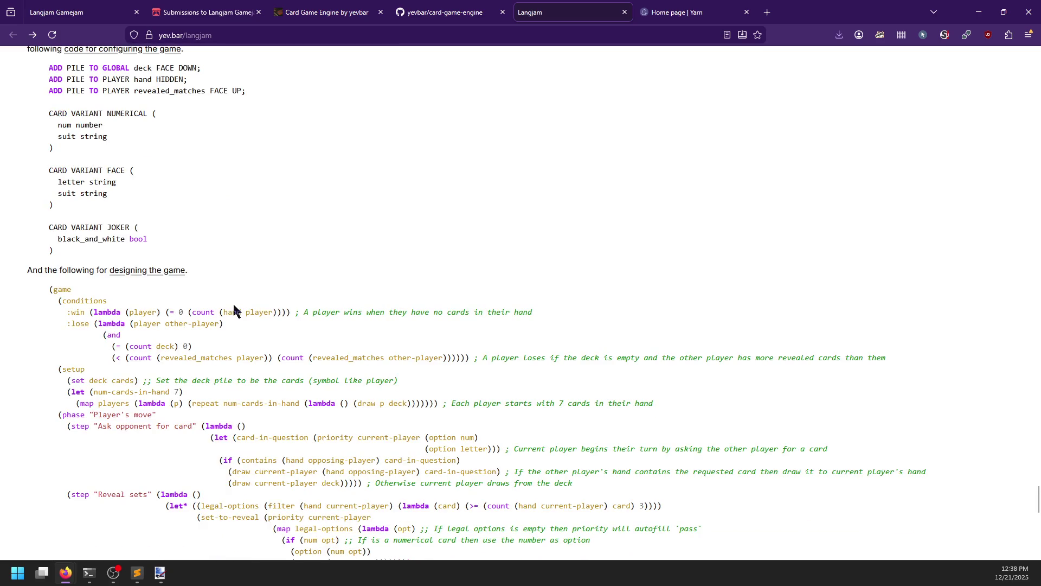
drag(67, 313, 297, 313)
click(297, 314)
scroll(107, 337, down, 1)
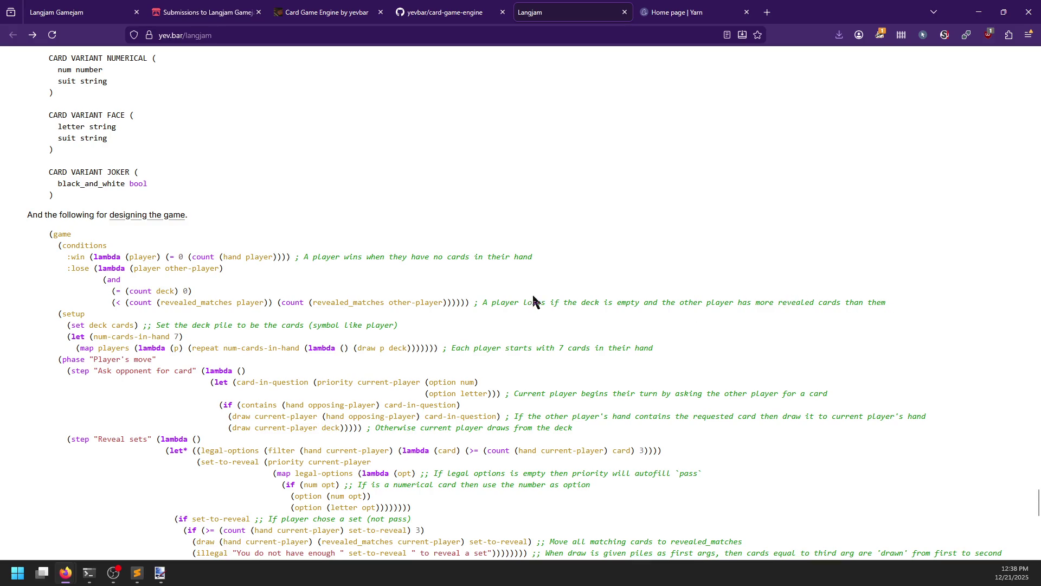
mouse_move(478, 302)
mouse_down()
mouse_move(861, 303)
mouse_move(797, 304)
mouse_up()
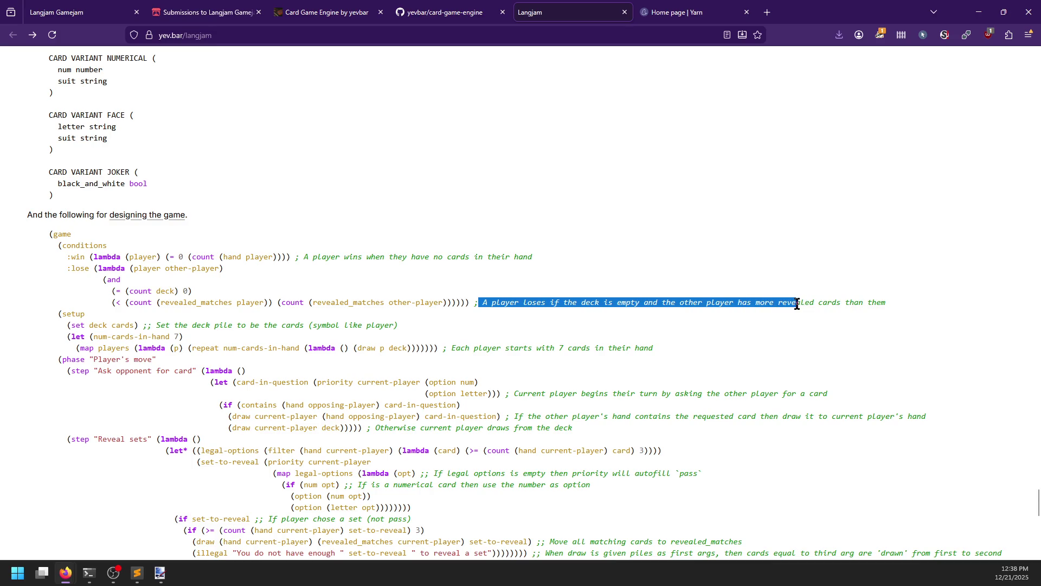
click(327, 305)
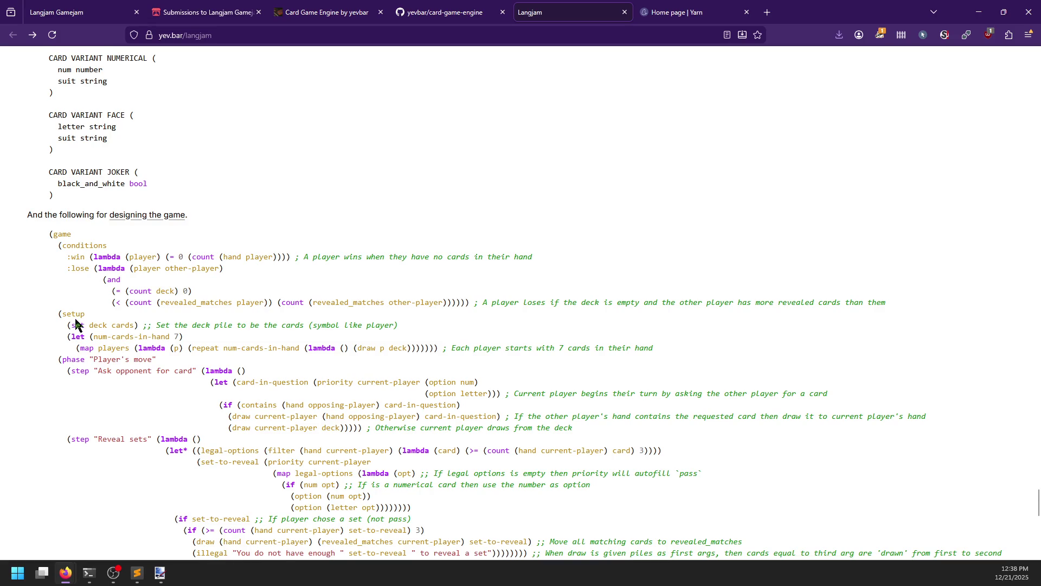
Scroll on to the Game Over screenshot near the post's end.
scroll(76, 324, down, 1)
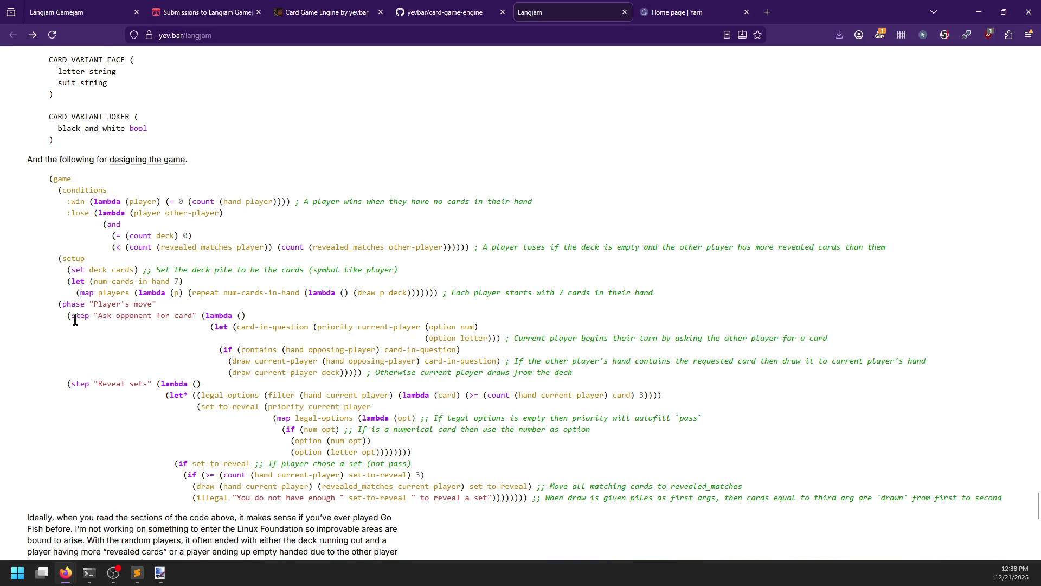
scroll(75, 320, down, 2)
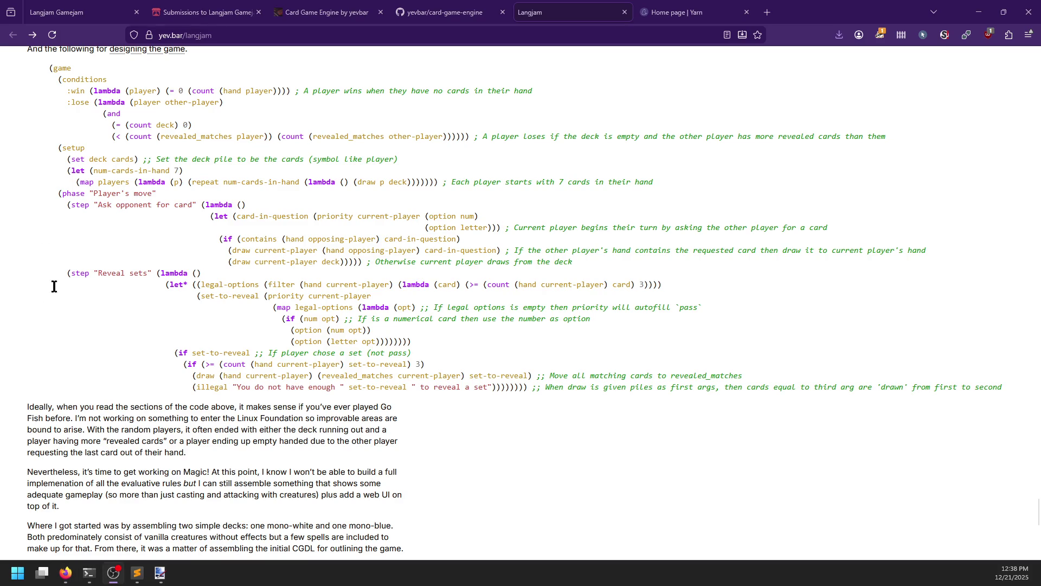
click(77, 329)
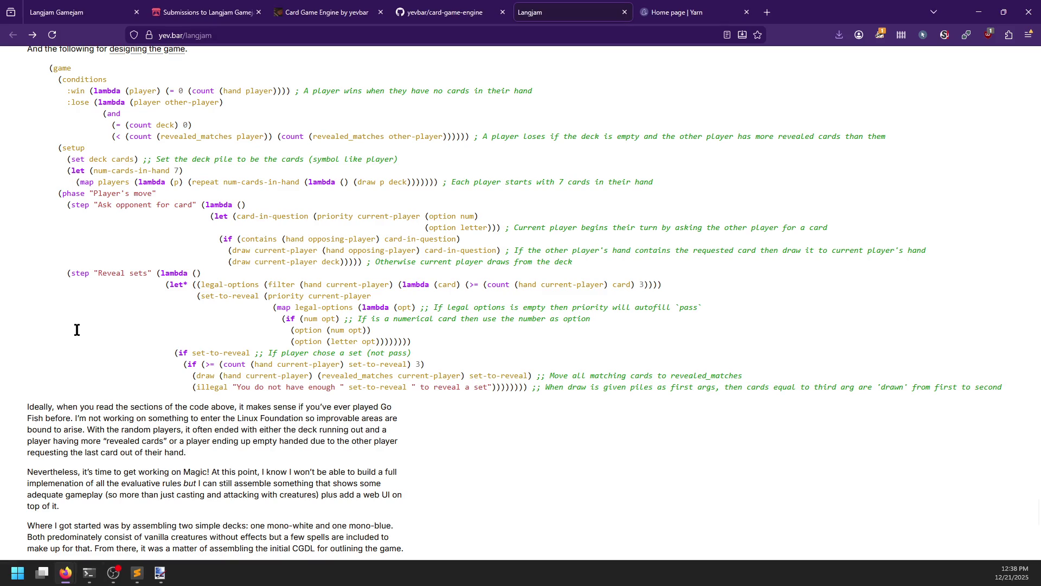
scroll(244, 224, down, 3)
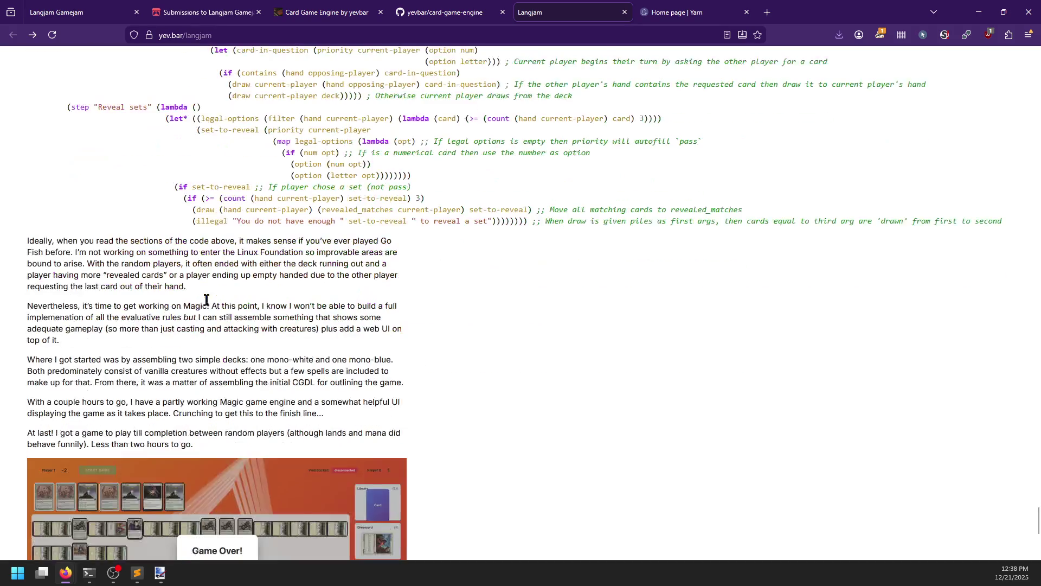
scroll(228, 319, down, 3)
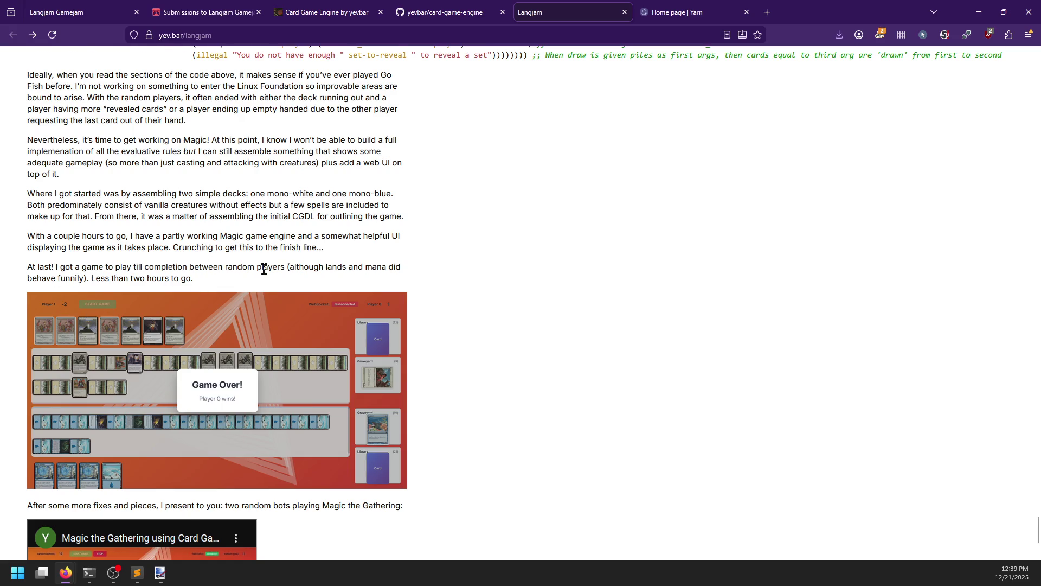
scroll(262, 267, down, 3)
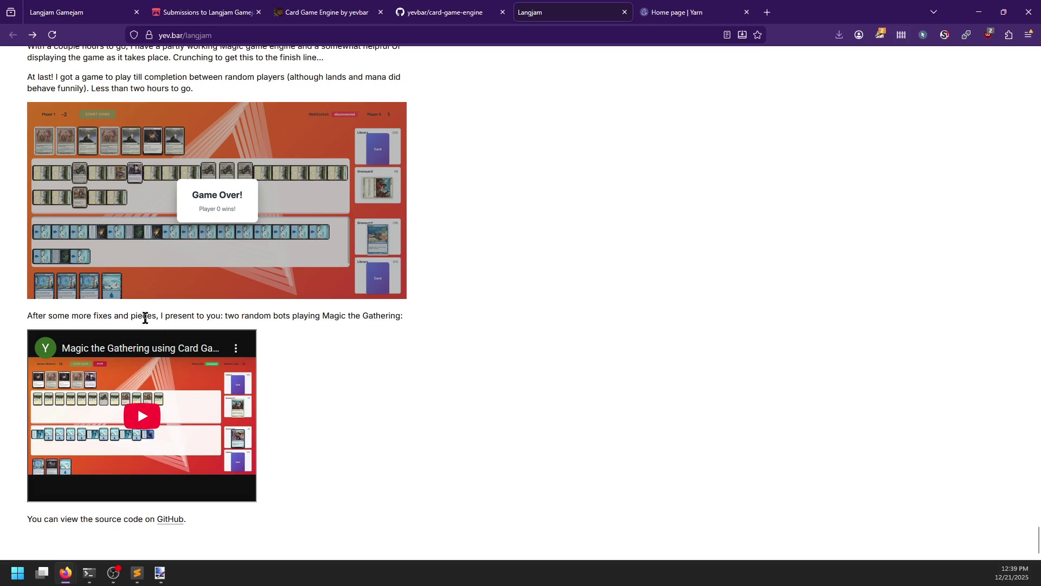
scroll(66, 321, up, 2)
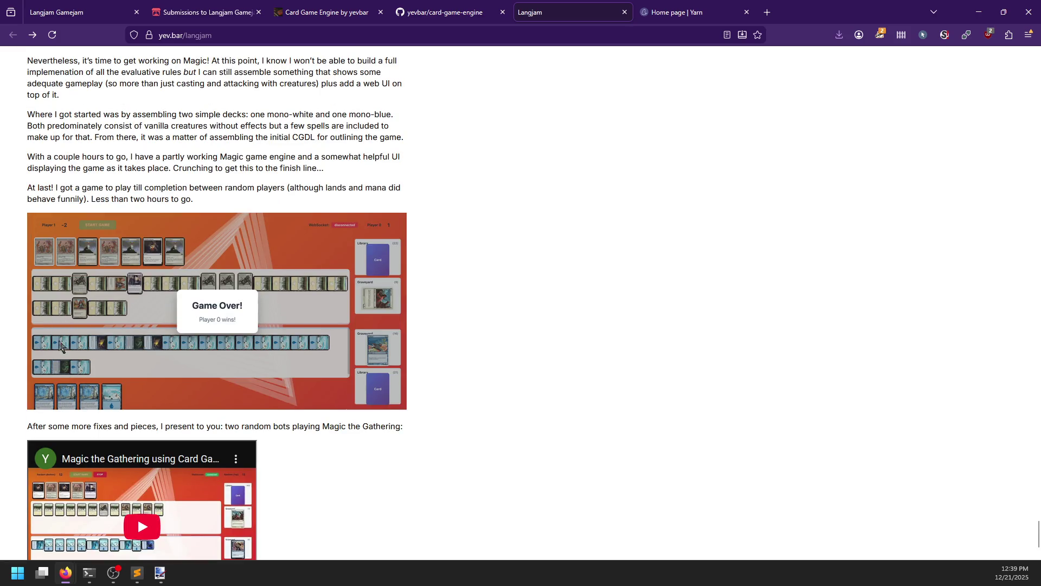
scroll(200, 411, down, 2)
Highlight the bots and Magic gameplay video sentences, then open the card-game-engine repository.
drag(182, 313, 398, 319)
click(401, 317)
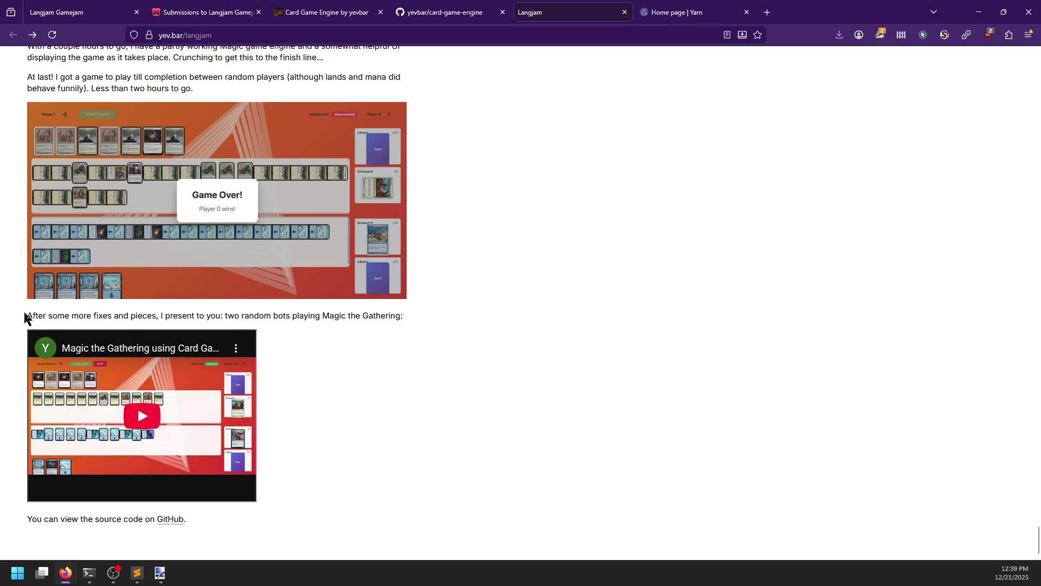
drag(25, 314, 392, 314)
click(385, 317)
click(166, 523)
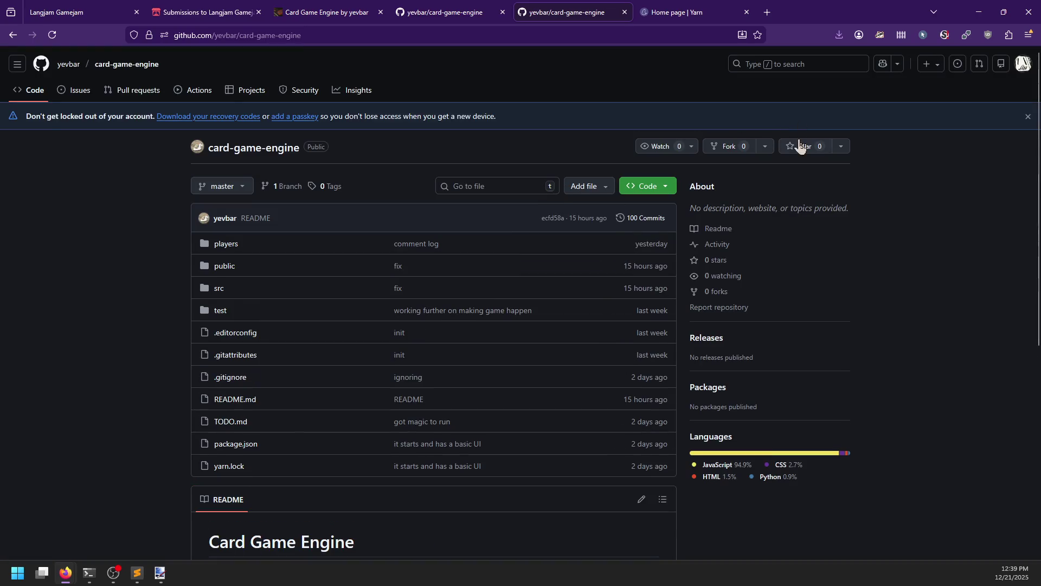
Star the card-game-engine repository and open src/games/magic/game.cgcl.
click(799, 146)
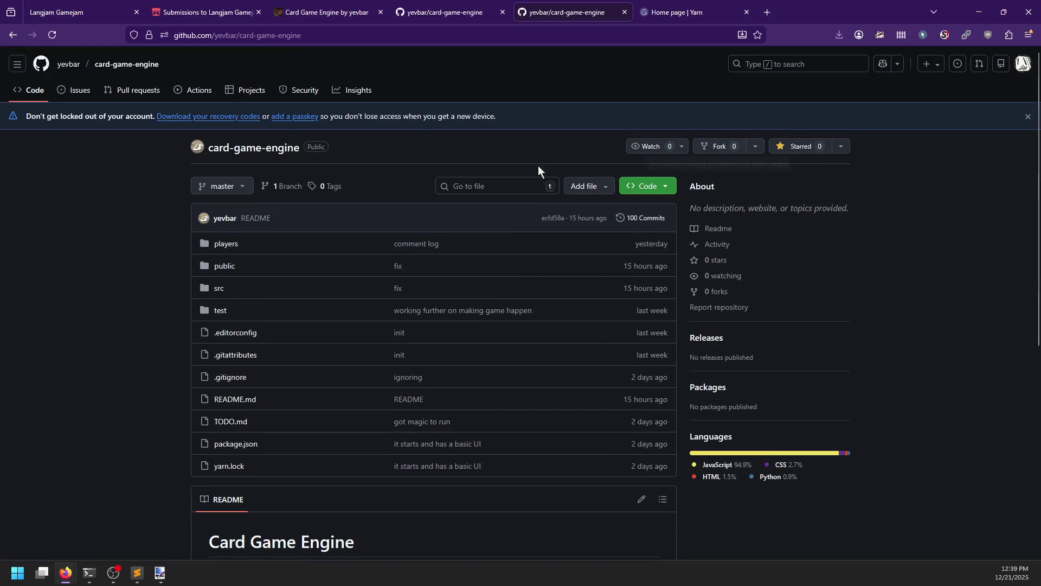
scroll(138, 258, down, 1)
click(220, 234)
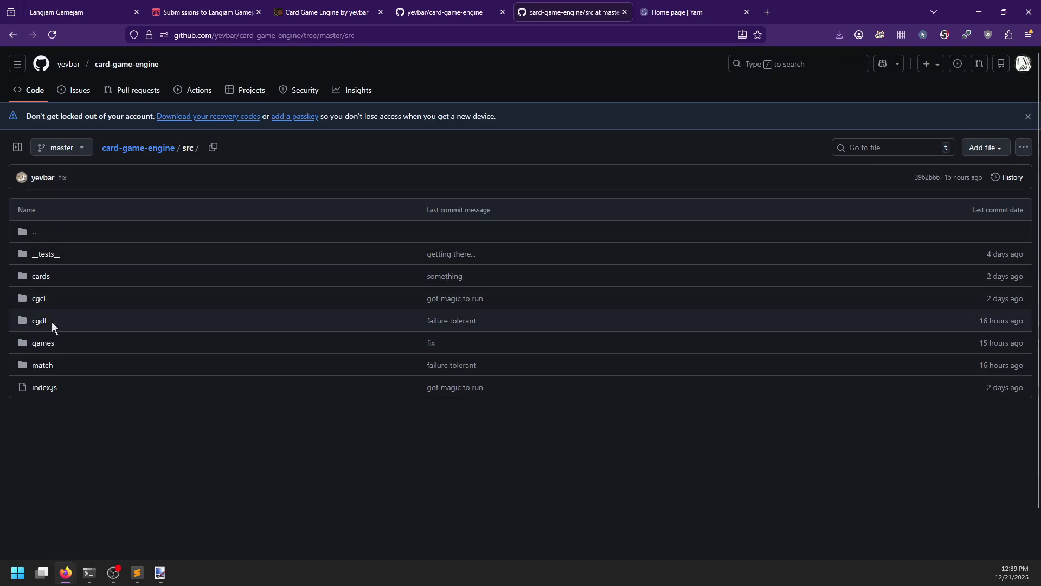
click(43, 348)
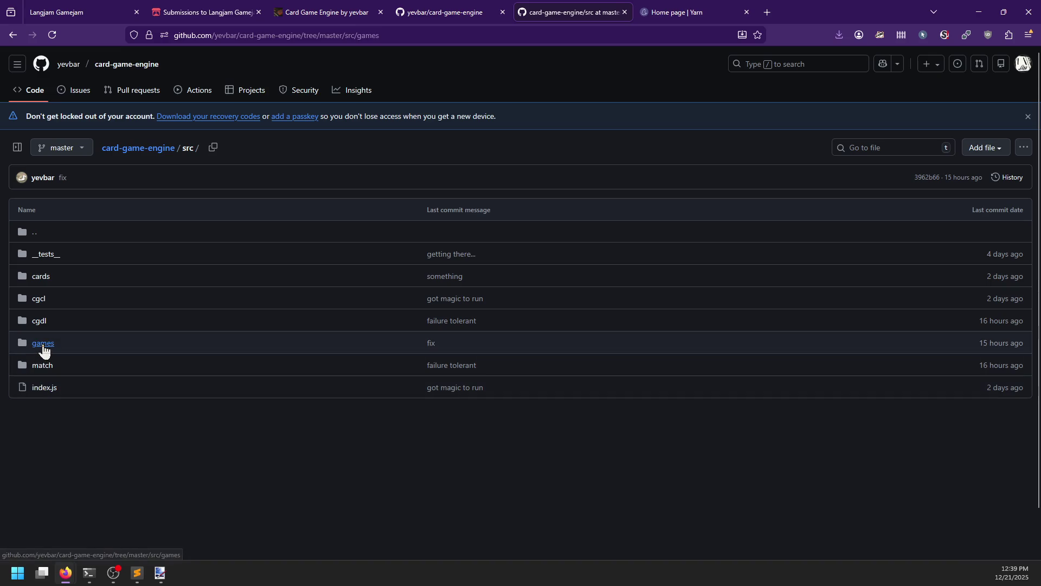
click(40, 277)
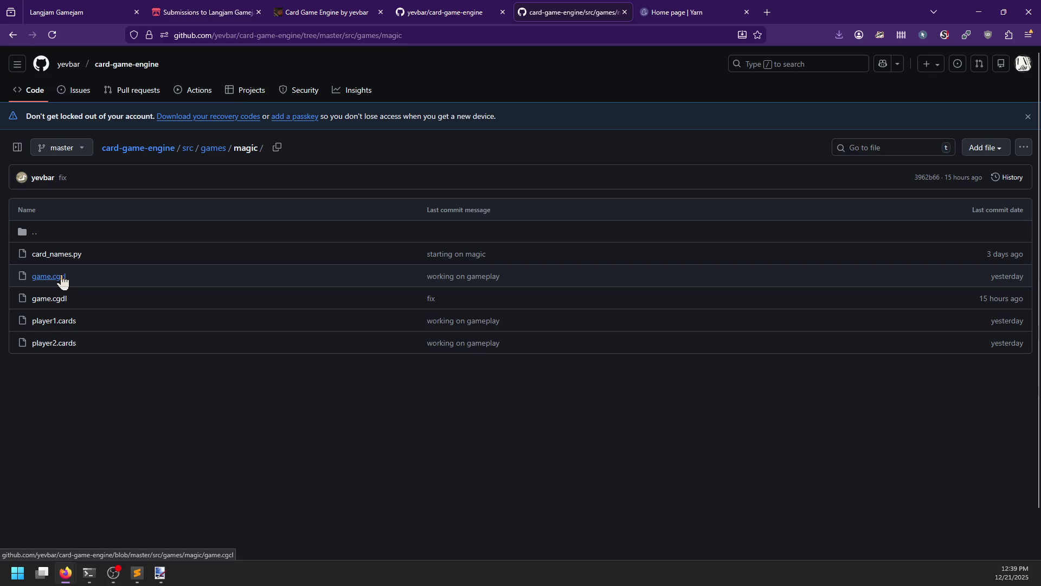
click(60, 279)
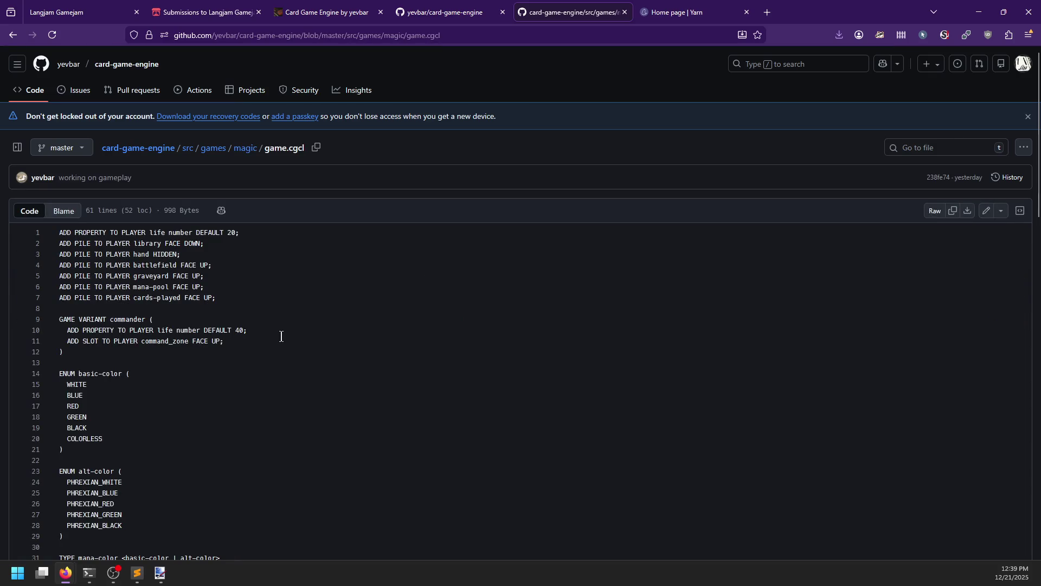
Scroll through the game.cgcl schema file.
scroll(282, 338, down, 7)
scroll(211, 396, up, 6)
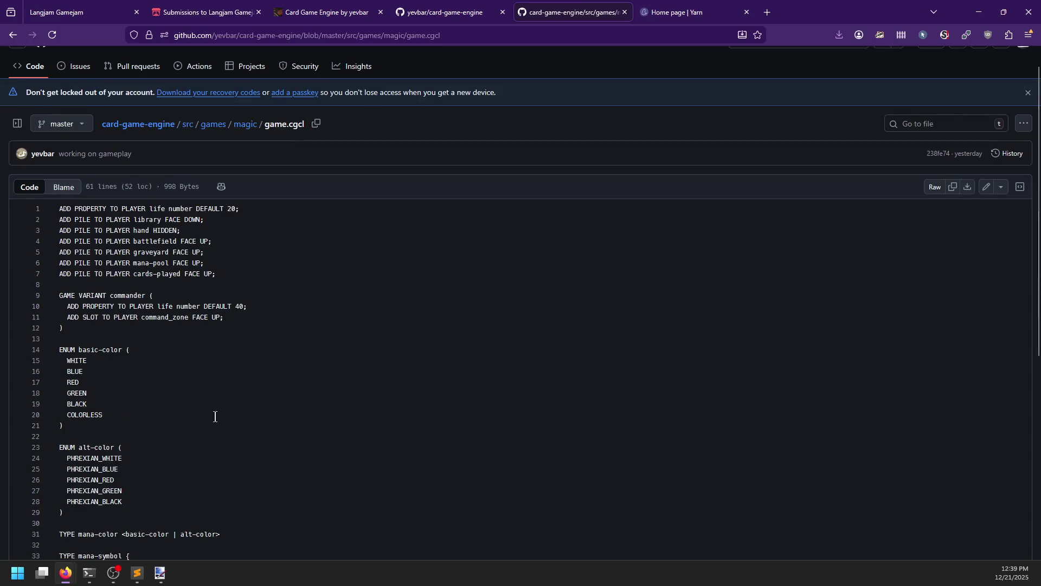
scroll(244, 302, down, 4)
scroll(189, 307, down, 2)
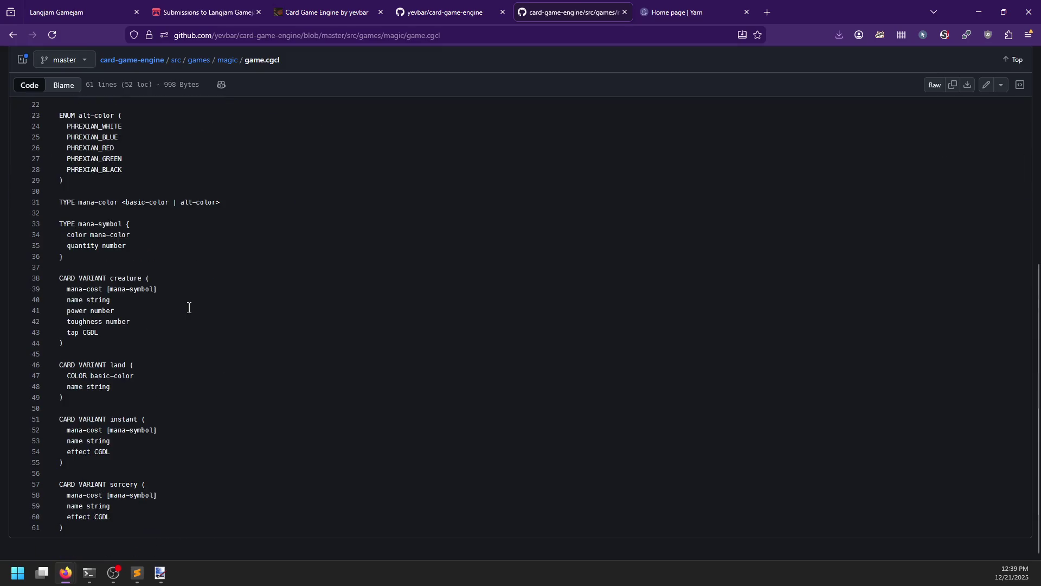
scroll(189, 307, up, 8)
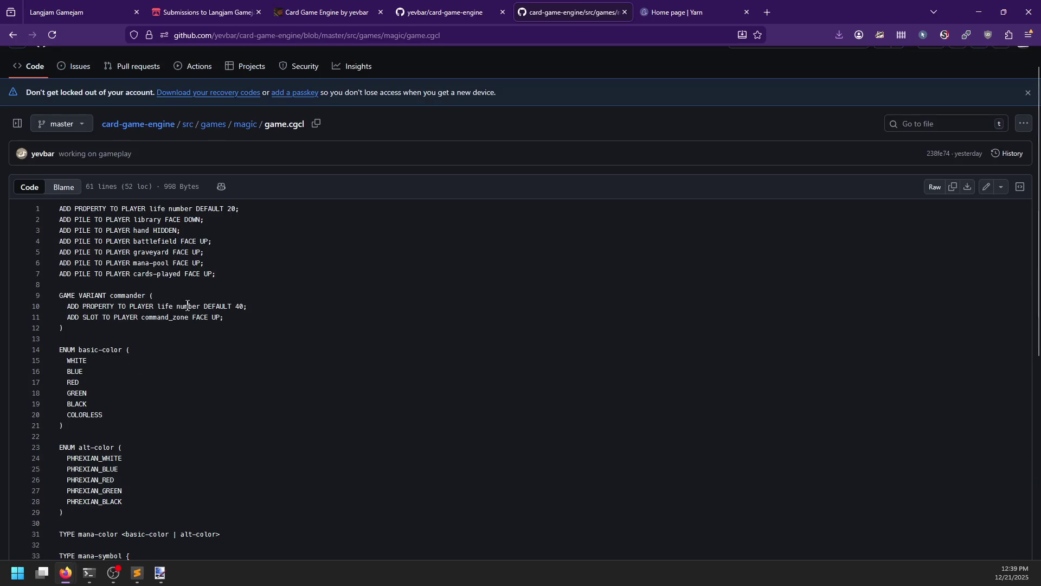
Read the magic folder's game.cgdl rules file, then return to the folder listing.
click(12, 34)
click(55, 274)
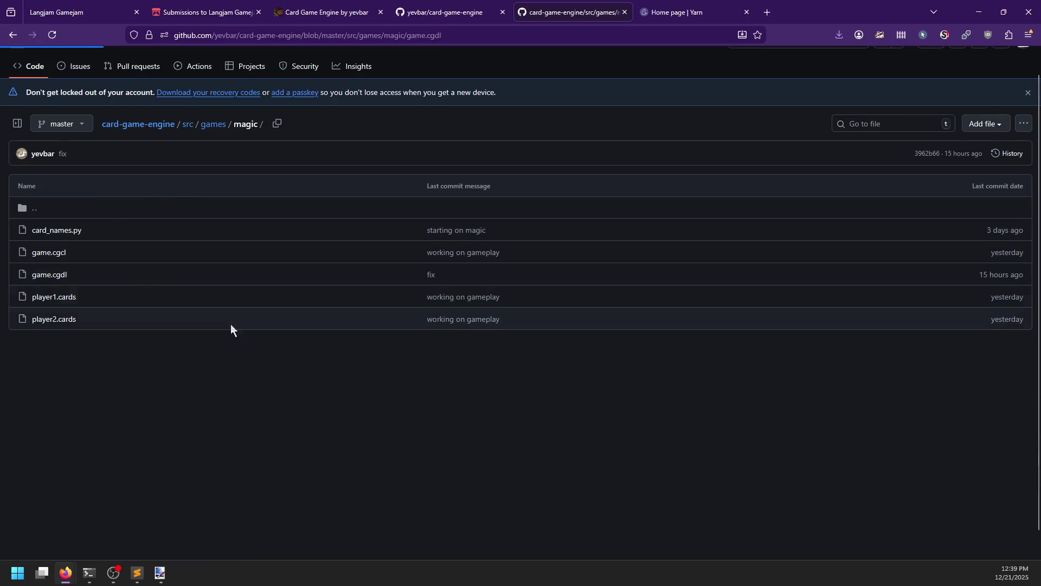
scroll(199, 313, down, 5)
scroll(200, 313, down, 20)
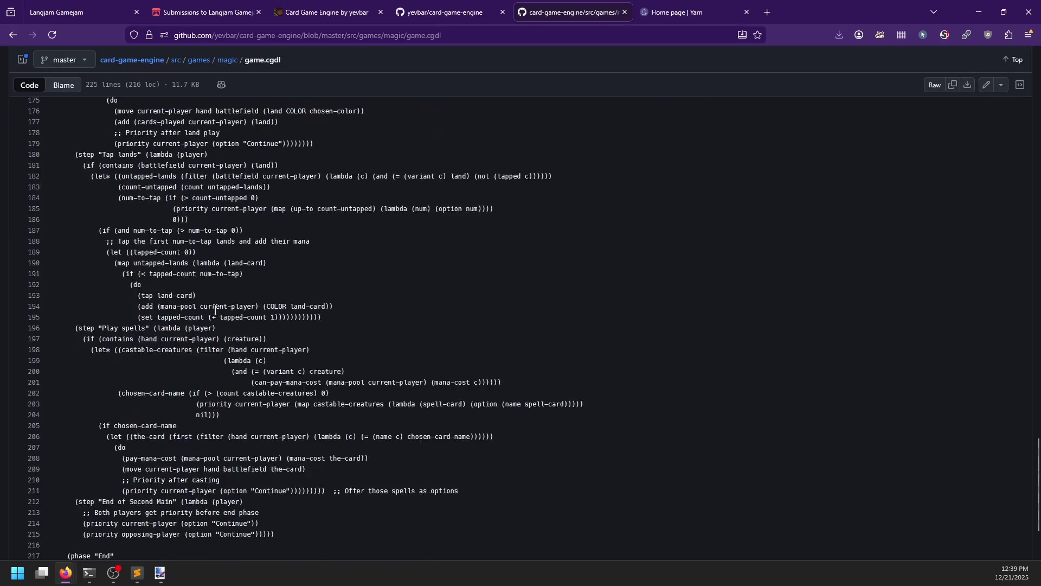
scroll(219, 428, up, 20)
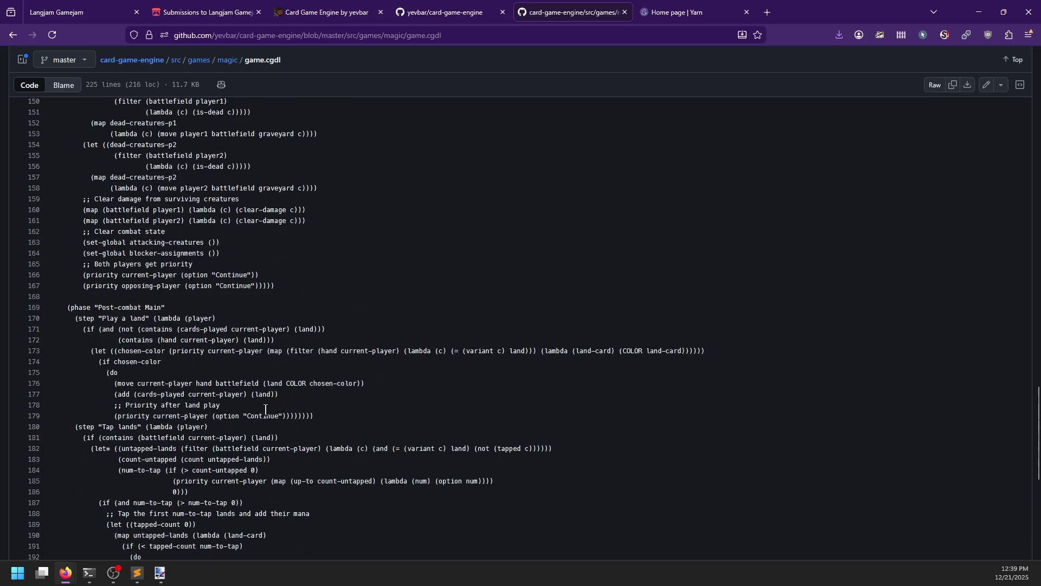
scroll(266, 409, up, 6)
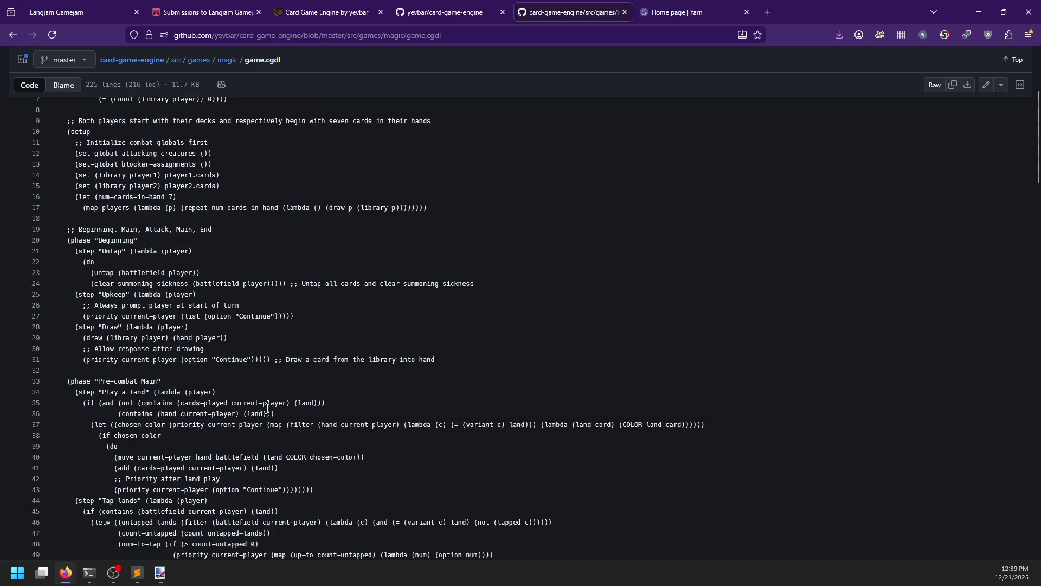
scroll(267, 408, up, 3)
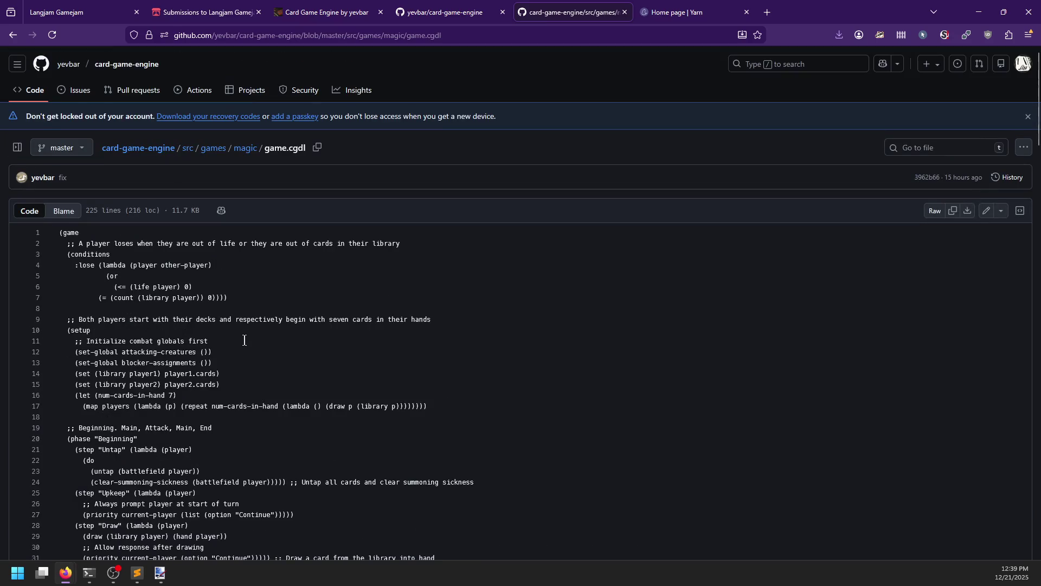
scroll(268, 329, down, 5)
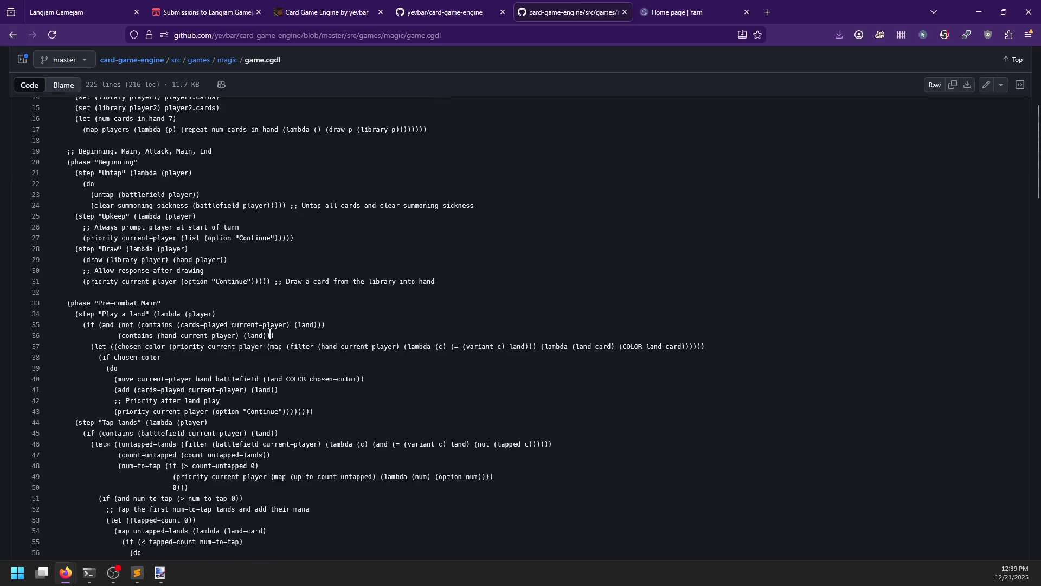
key(alt+Left)
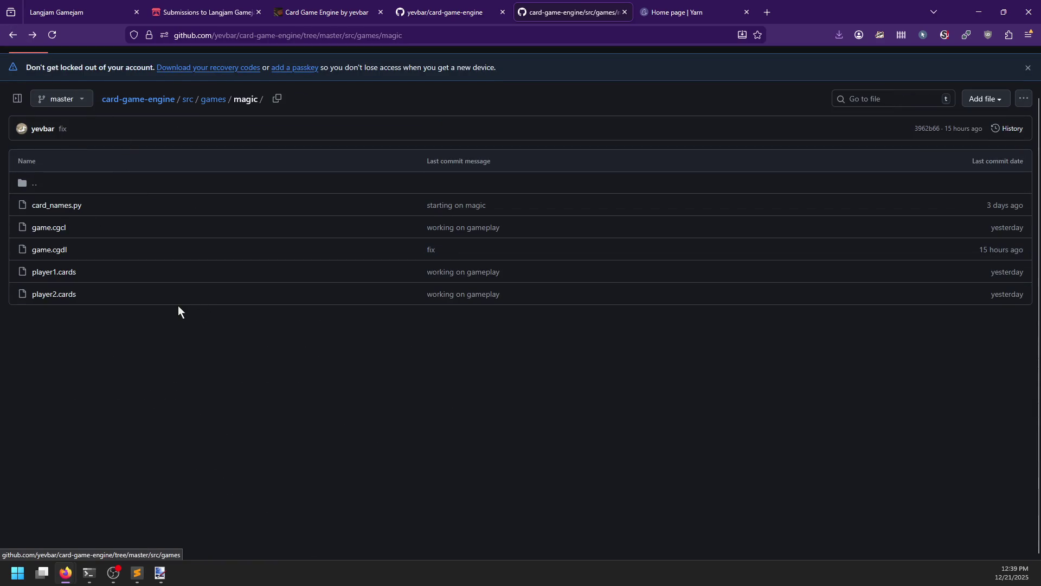
Browse player1.cards' card definitions such as Silver Myr, Flow of Knowledge and Gitaxian Probe.
click(66, 274)
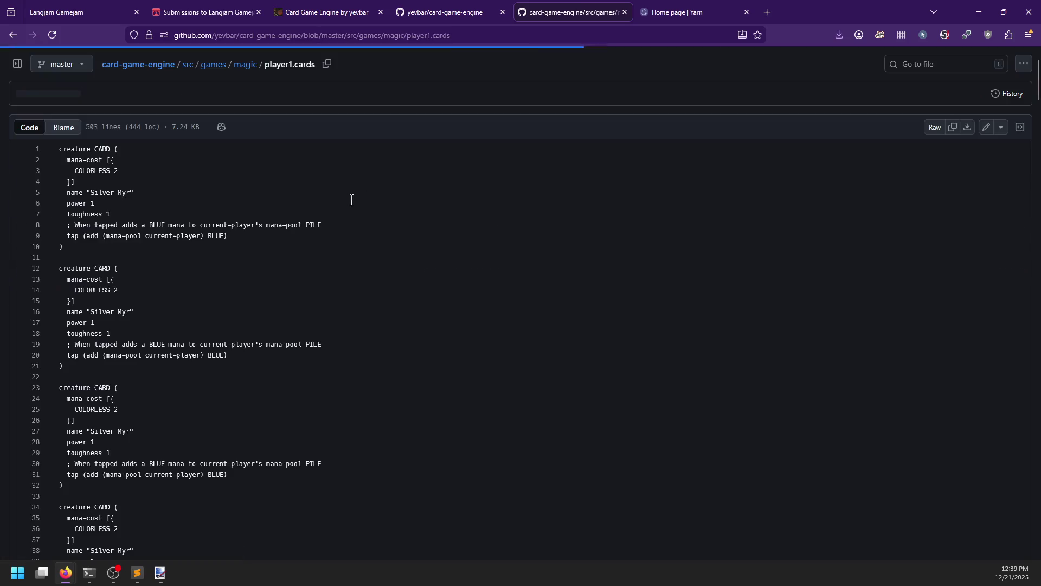
scroll(288, 237, down, 1)
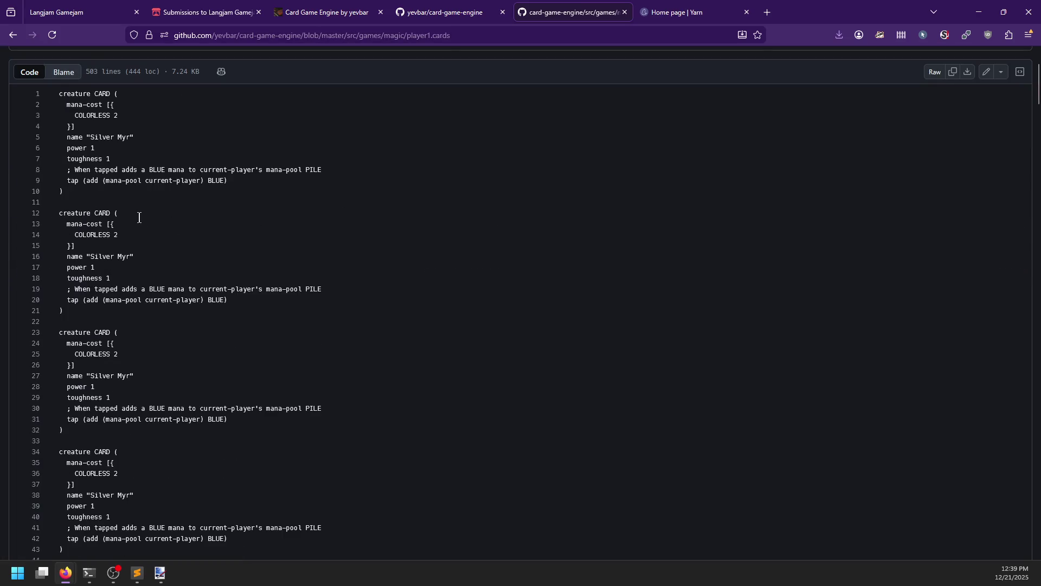
scroll(136, 212, up, 2)
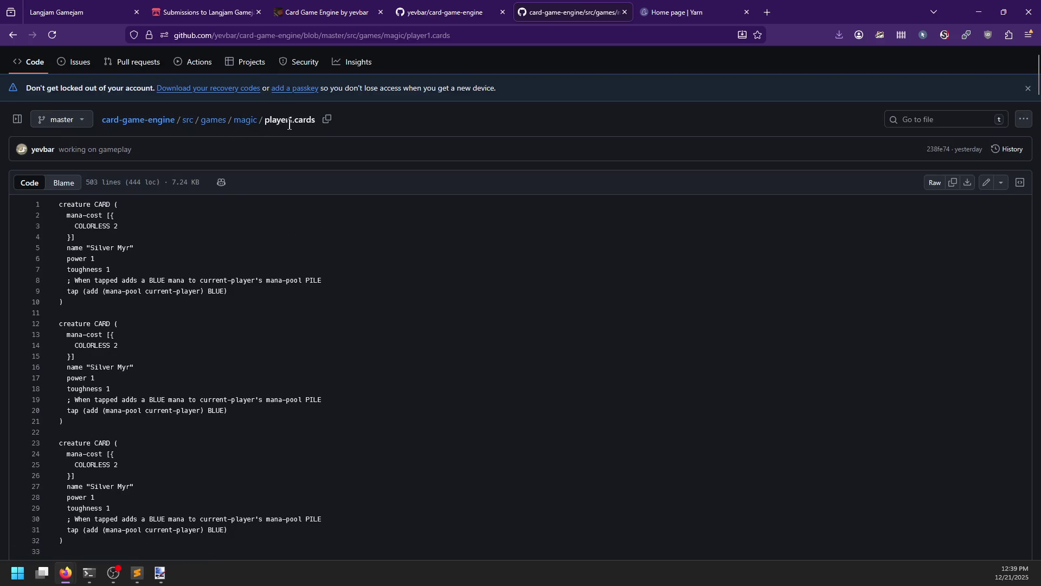
scroll(139, 324, down, 15)
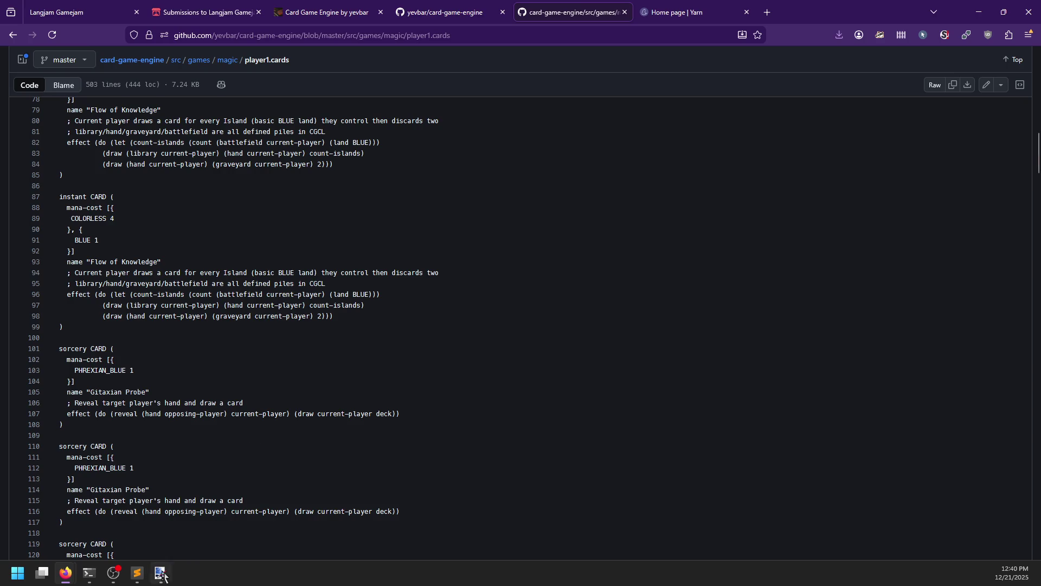
Add 'Card Game Engine' to reviews.md with the note 'Quite impressive to get a game of Magic run by bots in a week'.
click(137, 573)
key(alt+Tab)
key(alt+Tab)
text(Card game B)
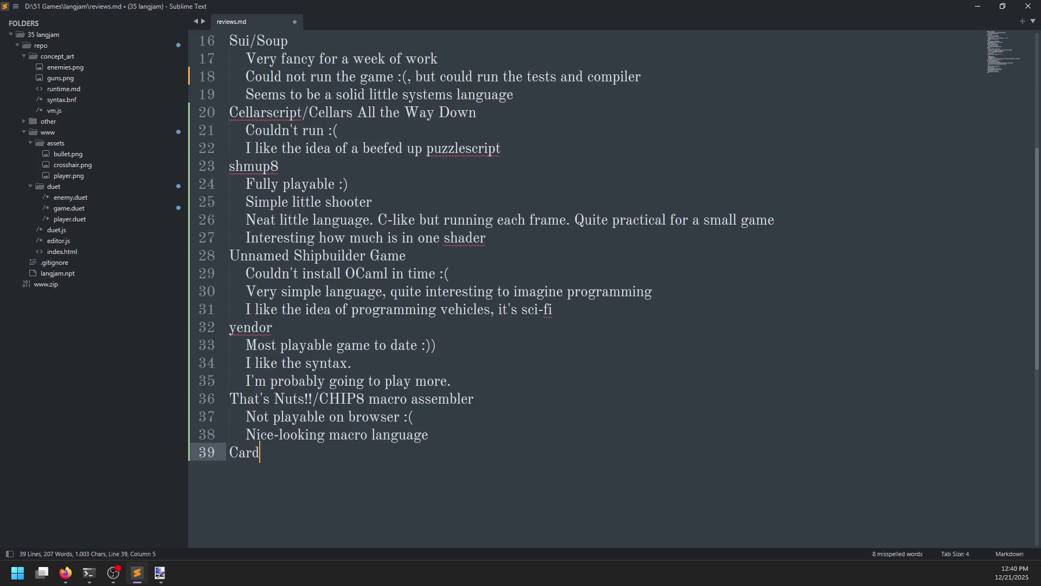
key(BackSpace)
key(BackSpace)
key(BackSpace)
text(Game Engine)
key(Return)
key(Tab)
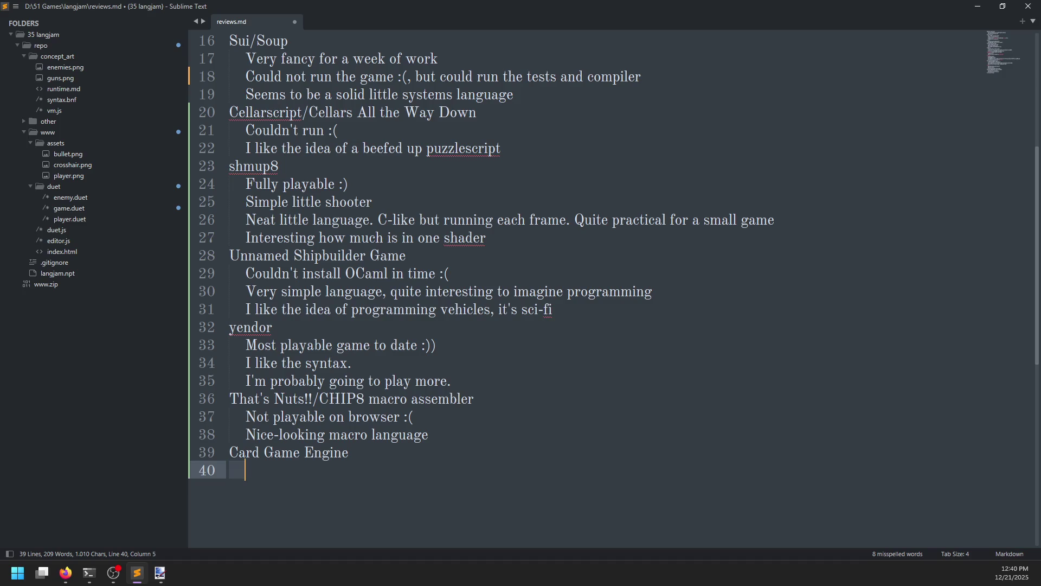
text(Quite imp)
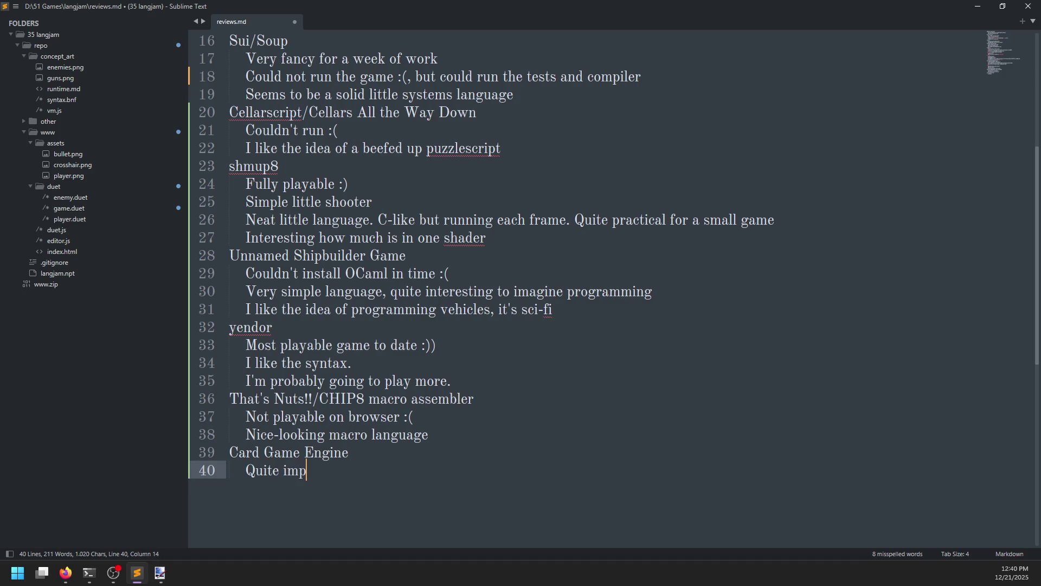
text(ressive to get a )
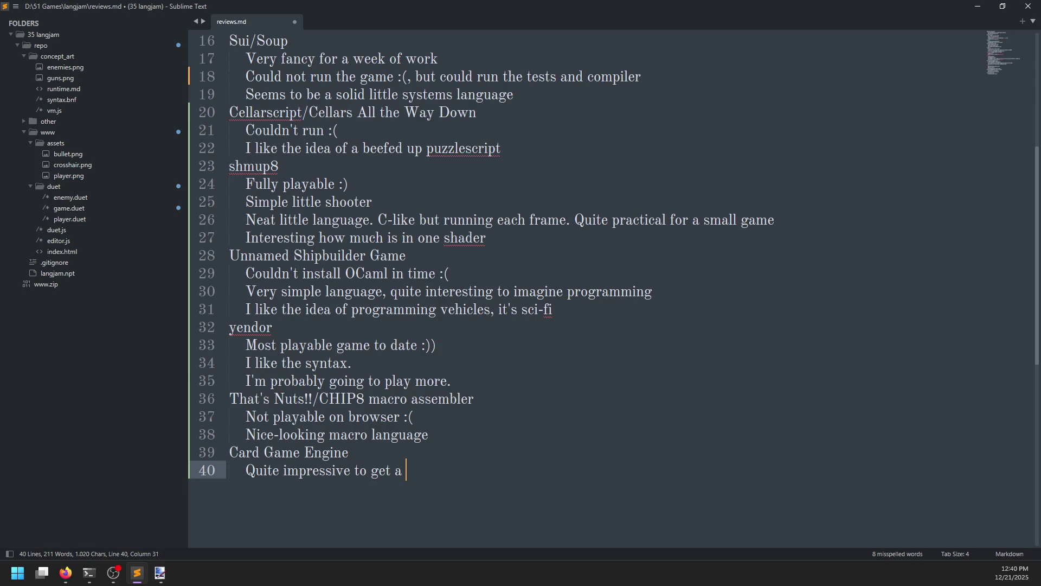
text(game of Magic )
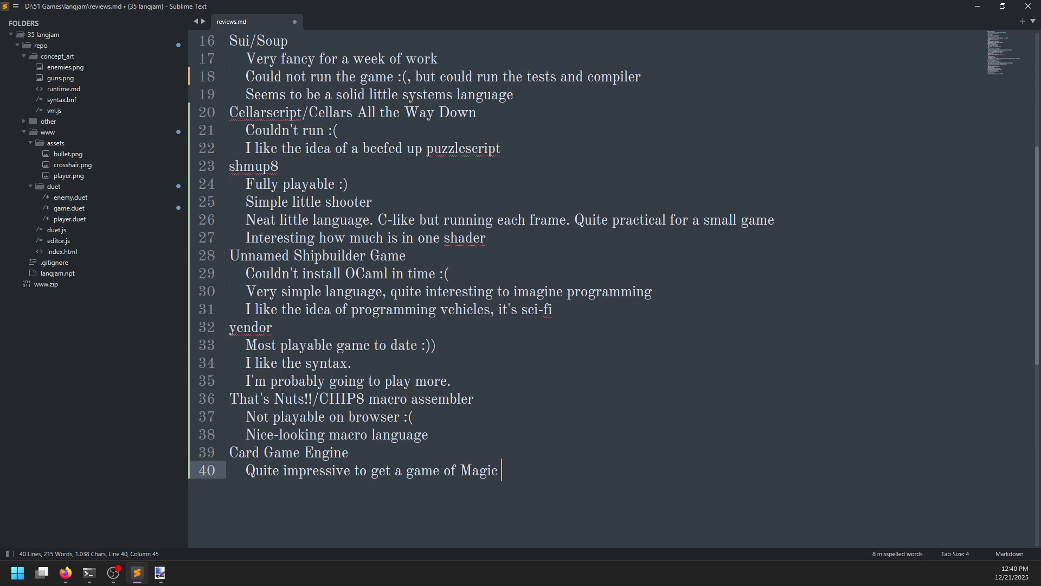
text(run by bots in a w)
text(eek)
key(Return)
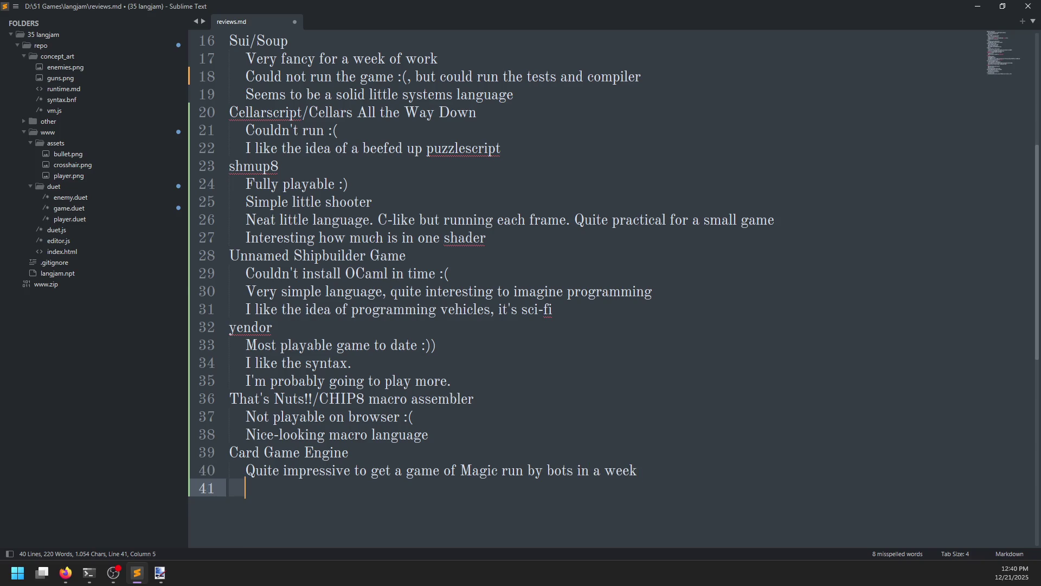
Close the GitHub file tab and the Yarn home page tab in Firefox.
key(alt+Tab)
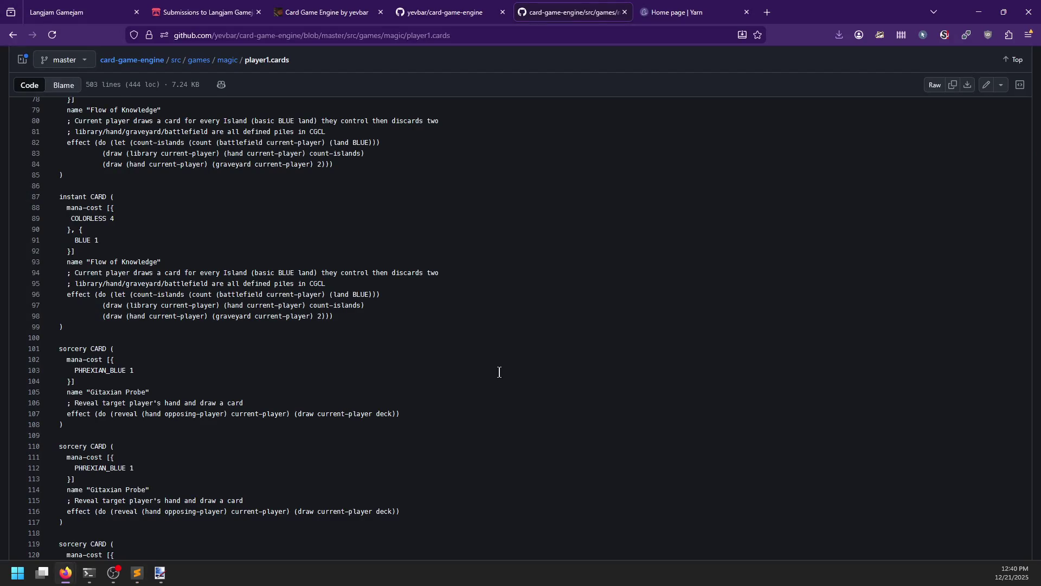
click(624, 12)
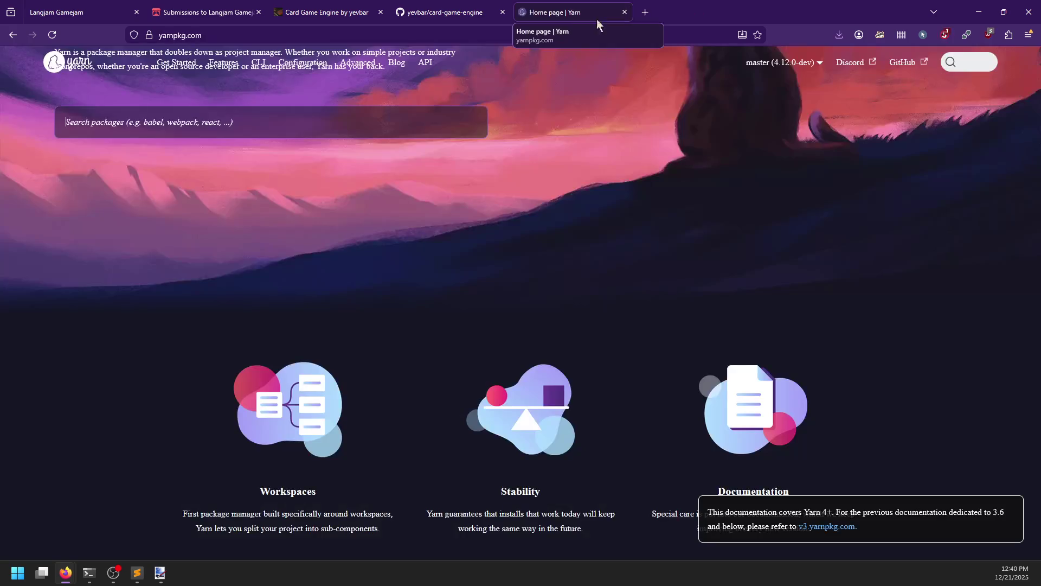
click(624, 12)
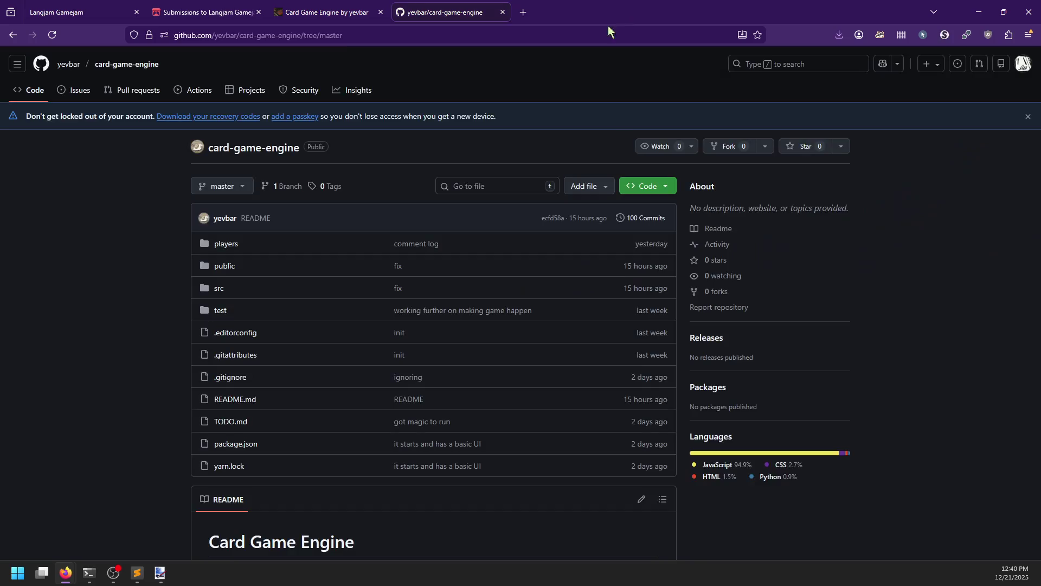
key(alt+Tab)
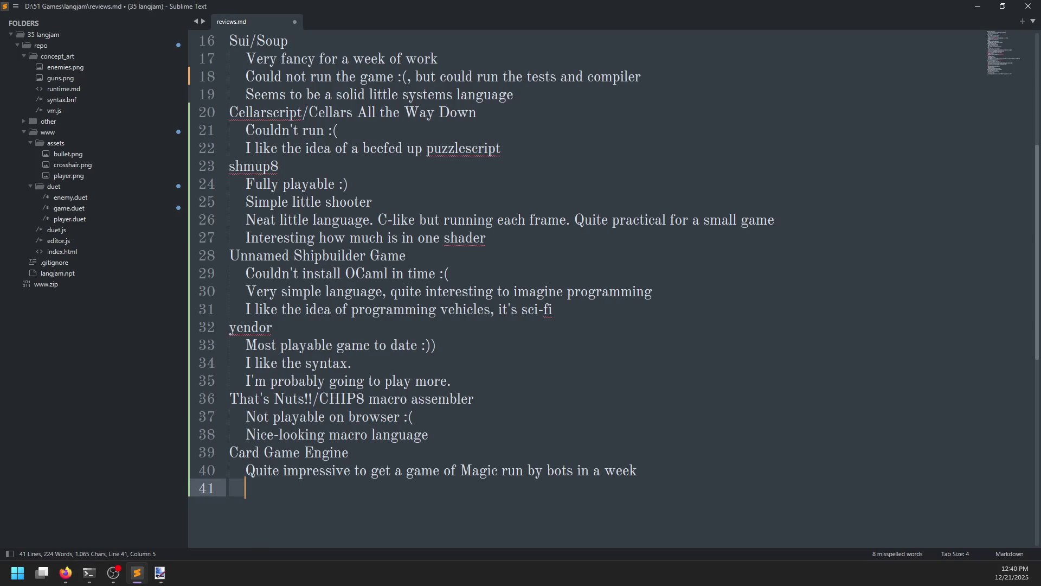
Add the note 'Interesting idea to have a totally different syntax for effects, cards, players, etc.'.
text(Interest)
key(BackSpace)
text(ting to)
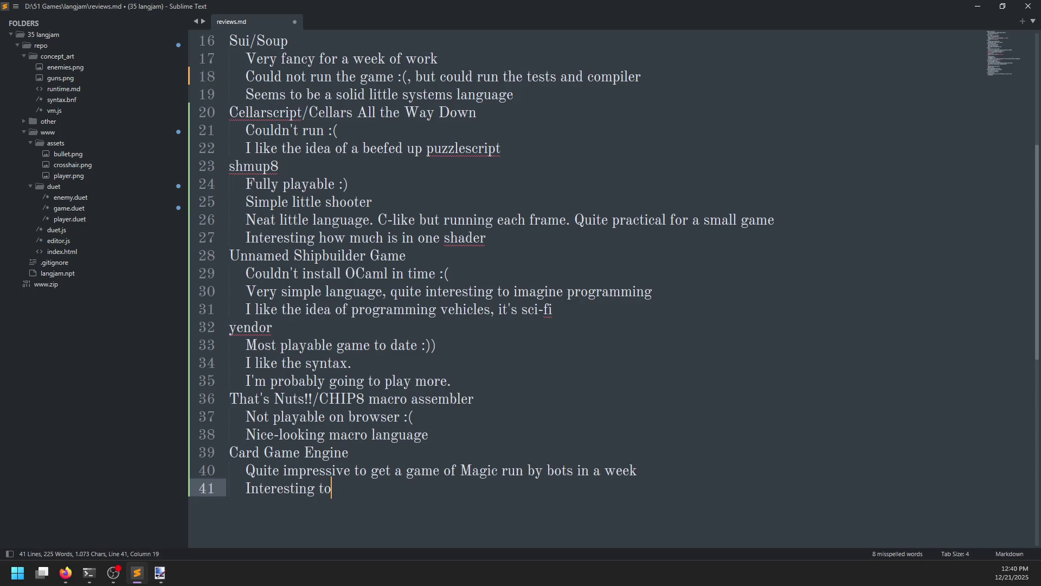
key(BackSpace)
key(BackSpace)
text(idea to have a tot)
text(al)
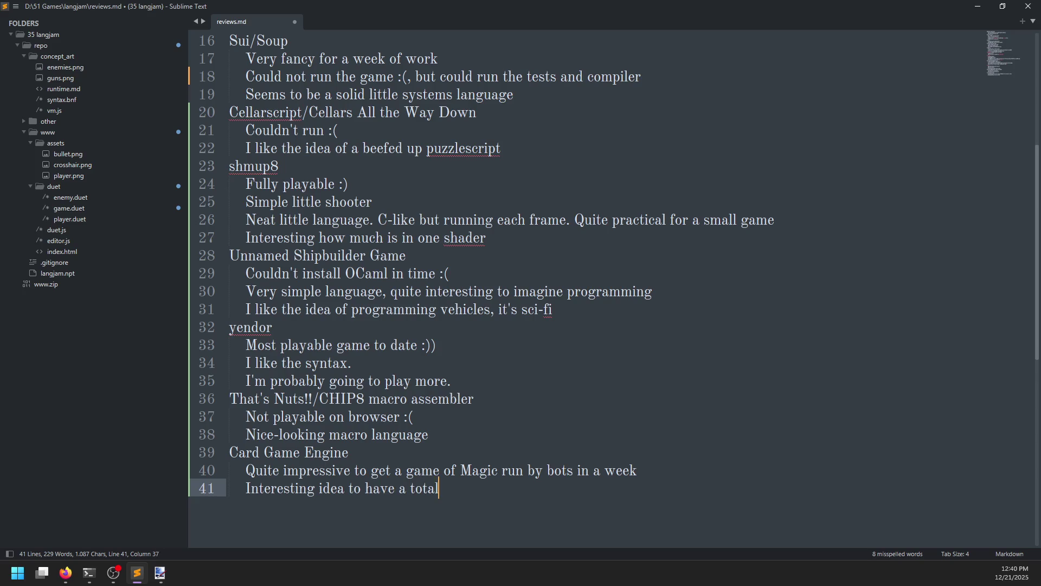
text(ly differenyt)
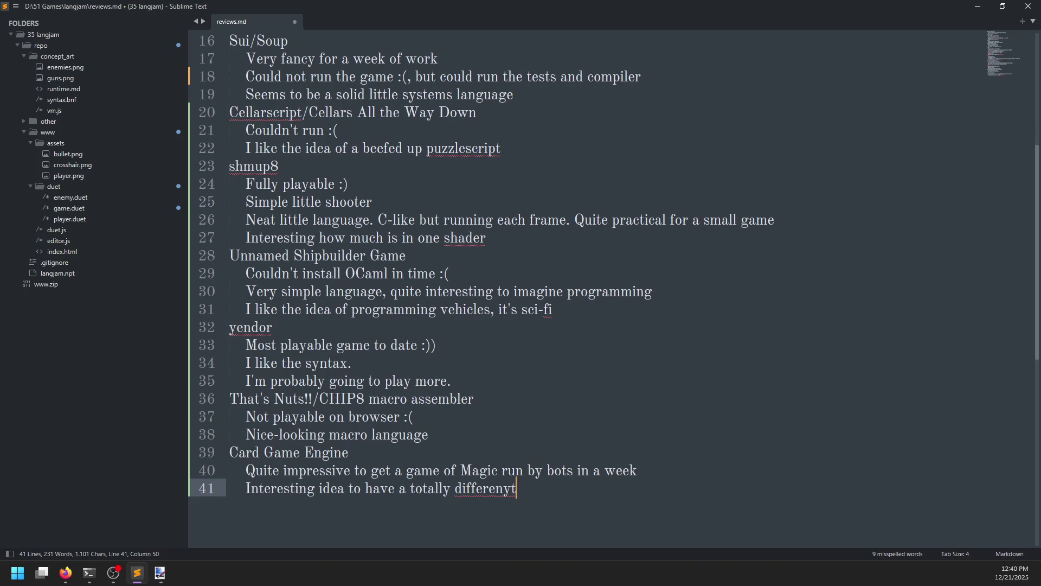
key(BackSpace)
key(BackSpace)
text(t syntax for )
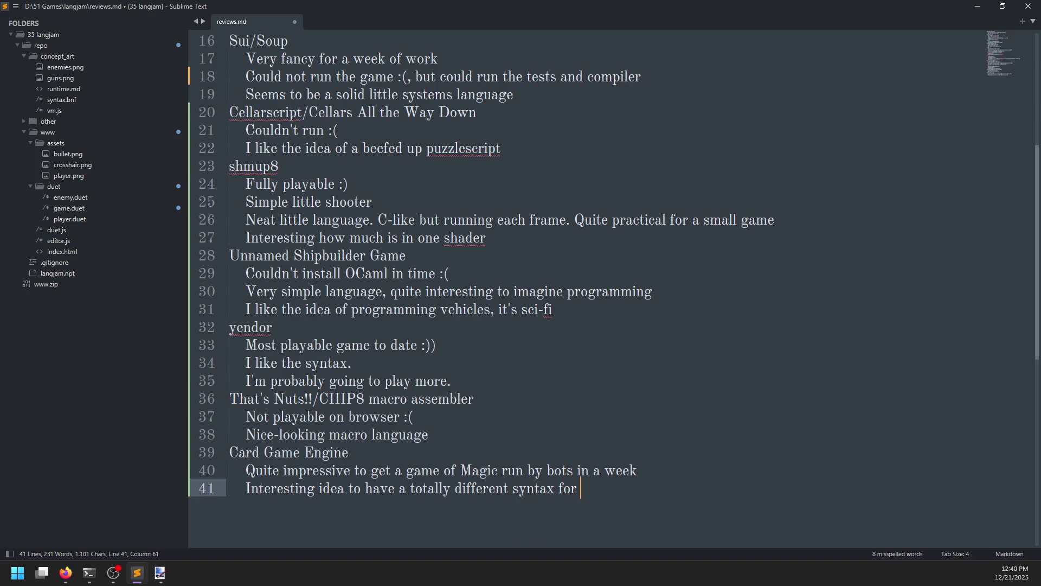
text(effects,)
text( cards, )
text(in)
key(BackSpace)
key(BackSpace)
text(pla)
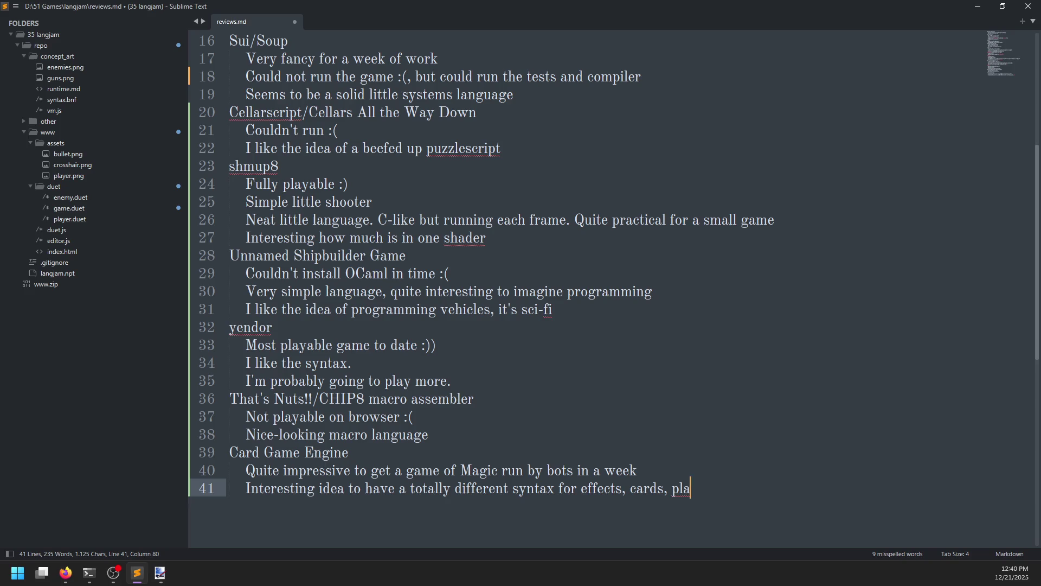
text(yers, etc.)
key(Return)
Star the card-game-engine repository on GitHub and close its tab.
key(alt+Tab)
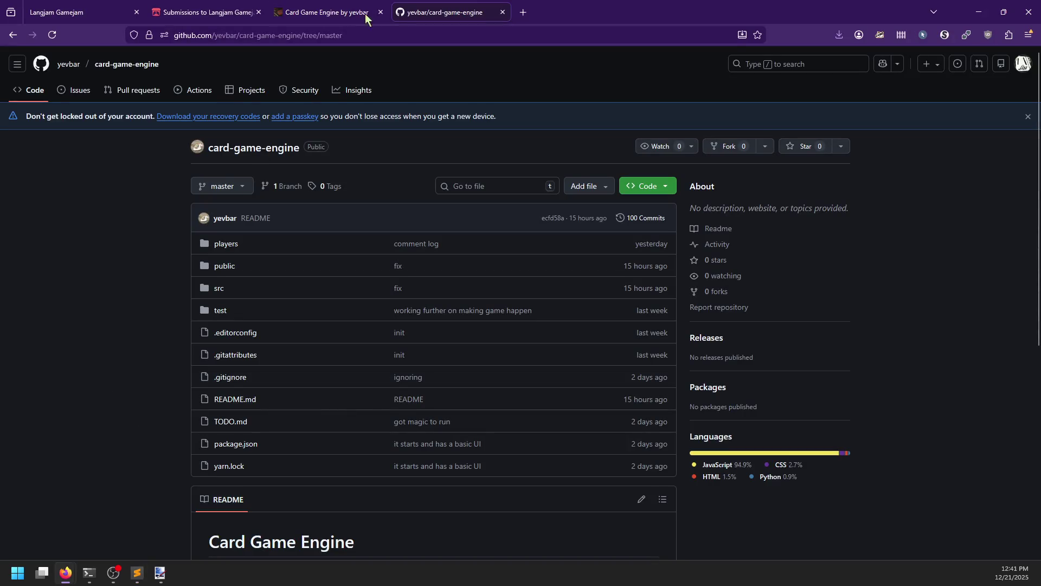
click(807, 150)
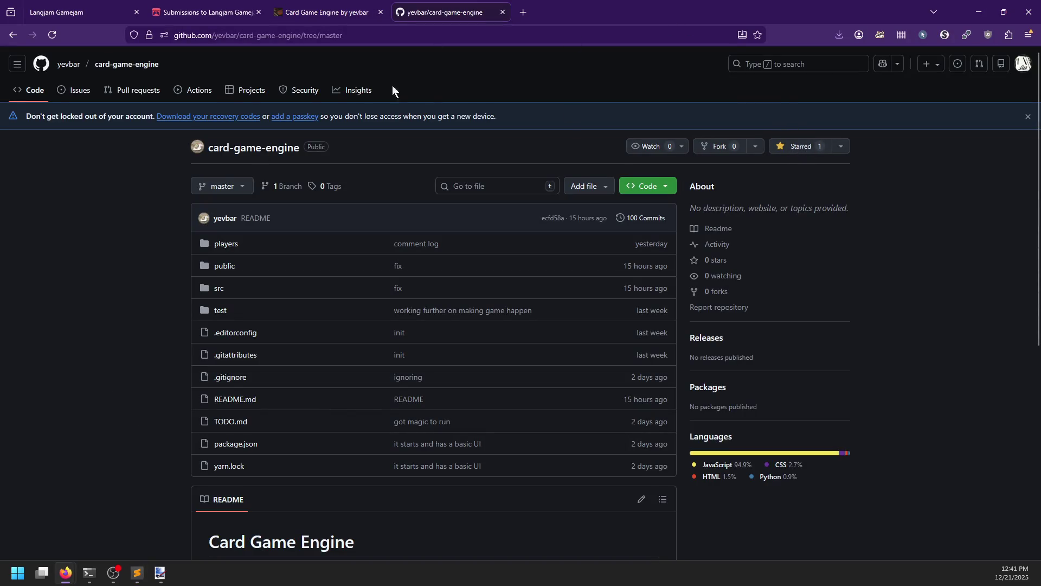
click(502, 12)
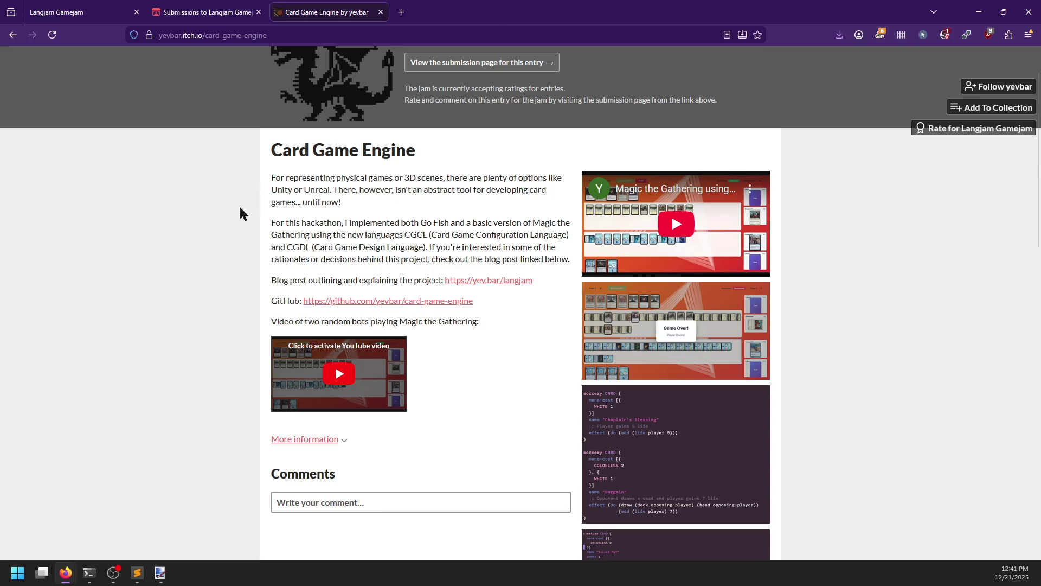
Close the Card Game Engine page and open Cellbound's itch.io page from the submissions grid.
click(209, 16)
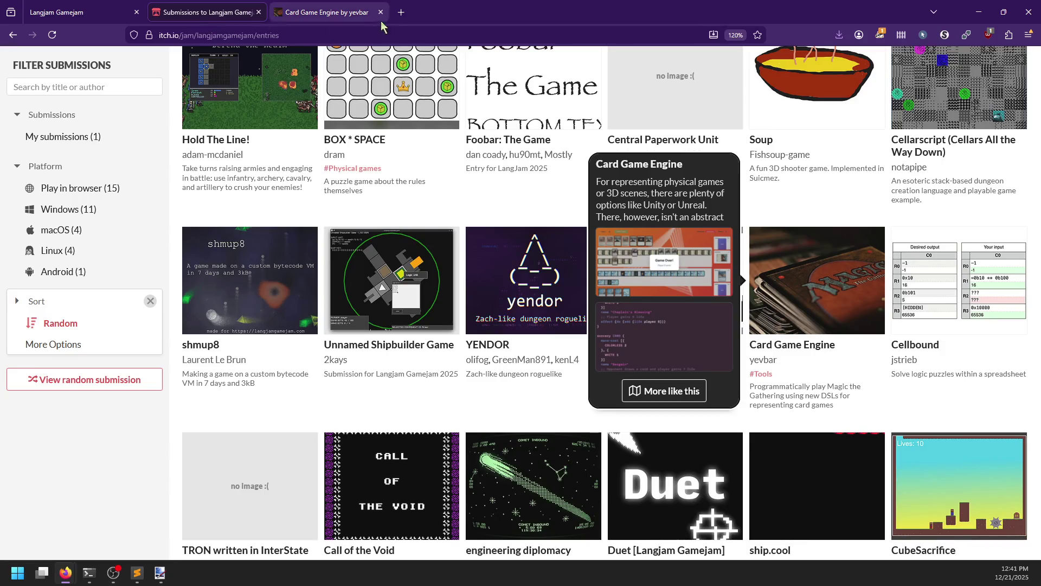
click(380, 12)
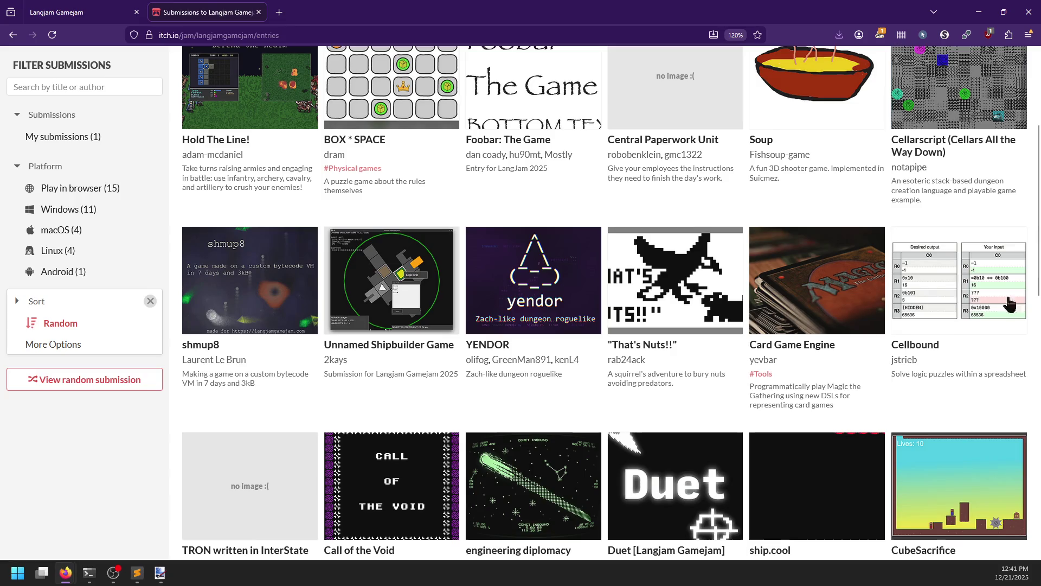
click(736, 282)
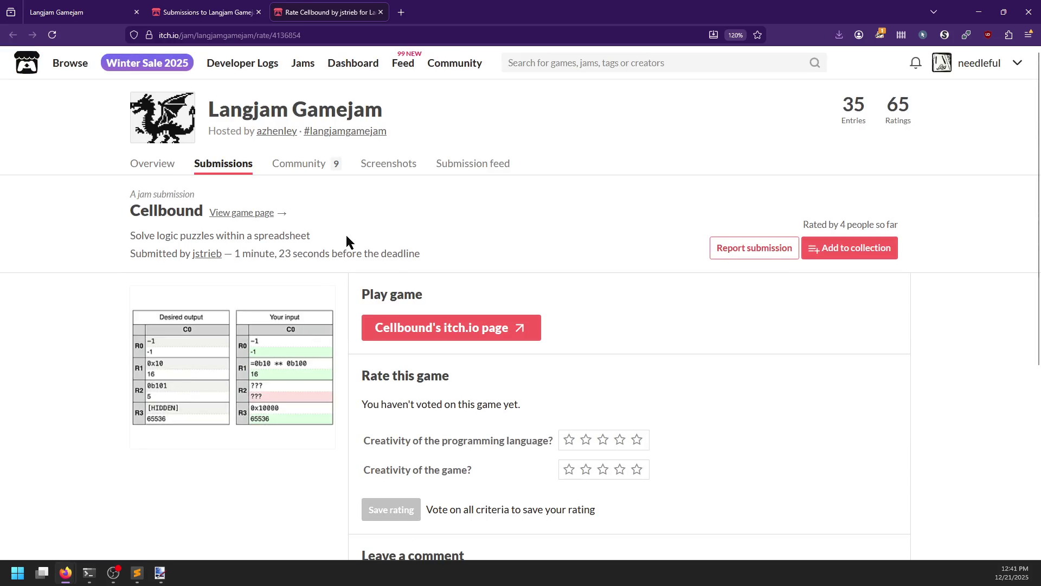
click(408, 332)
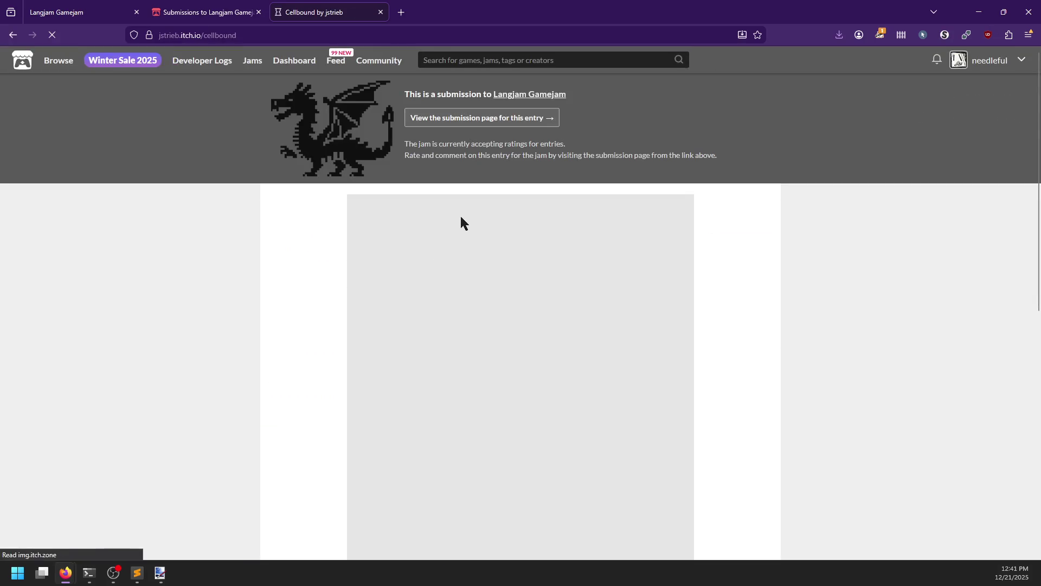
Scroll the Cellbound page down until Level 1's desired output and input grid are visible.
scroll(297, 271, down, 2)
scroll(297, 270, down, 1)
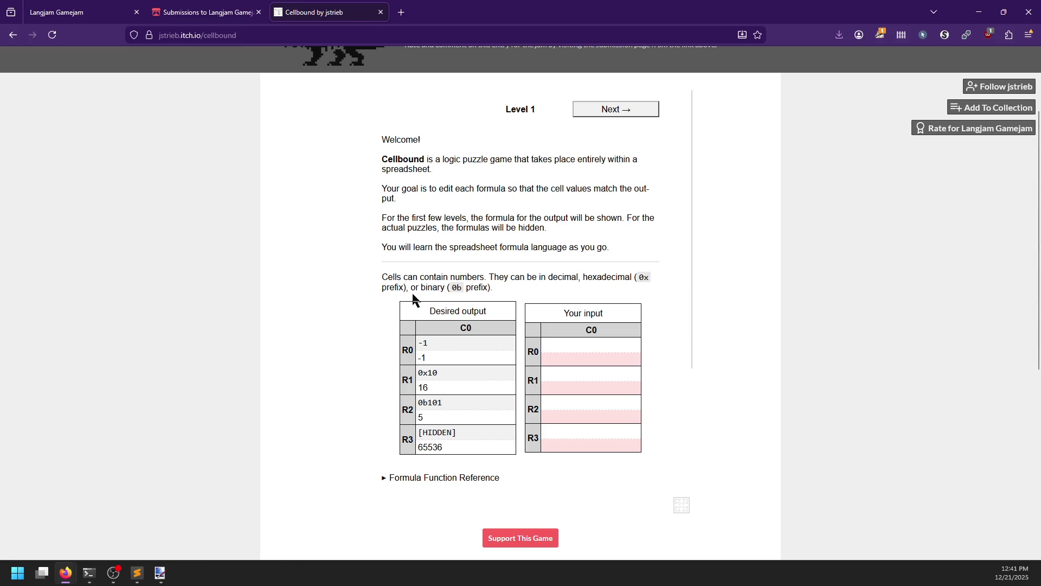
scroll(426, 297, down, 2)
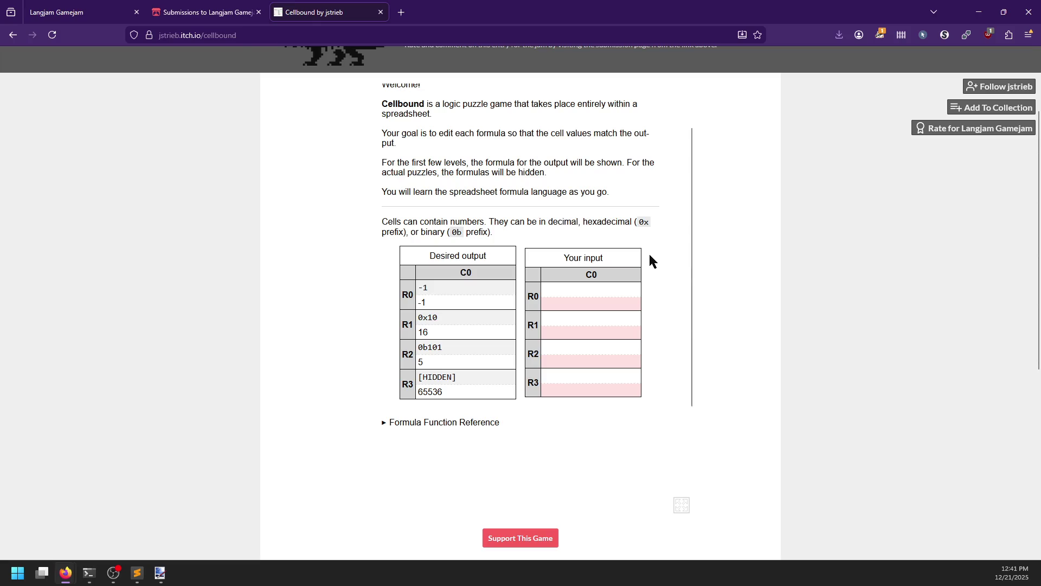
Switch Cellbound to full screen and expand the Formula Function Reference list.
click(687, 510)
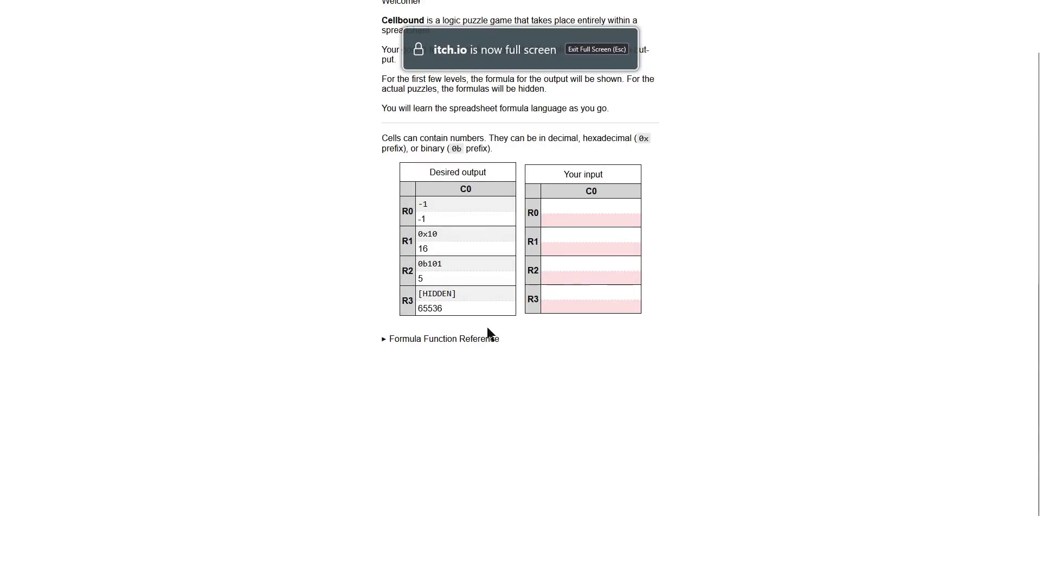
scroll(423, 344, up, 2)
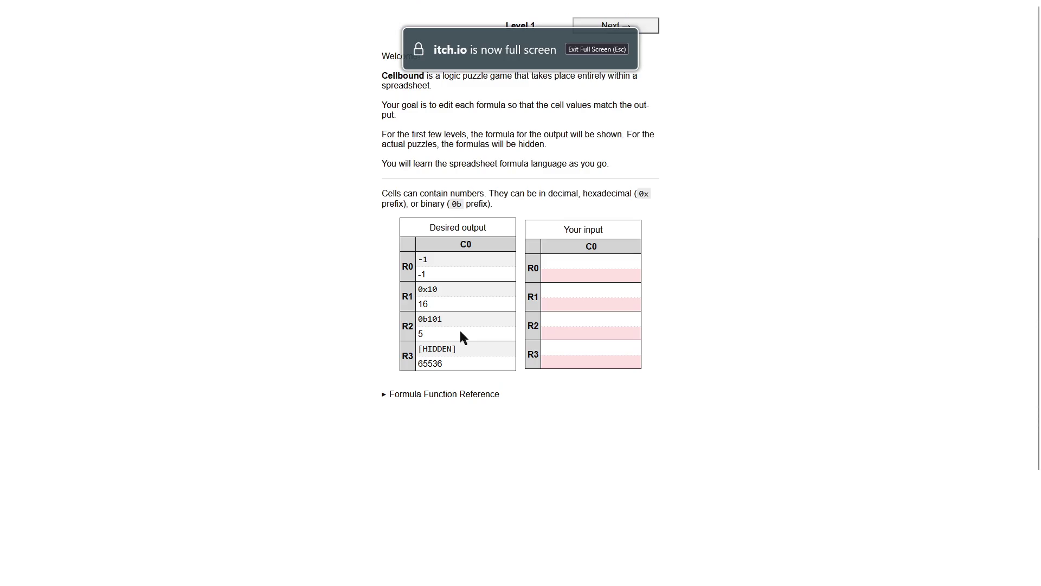
click(385, 396)
scroll(530, 395, down, 12)
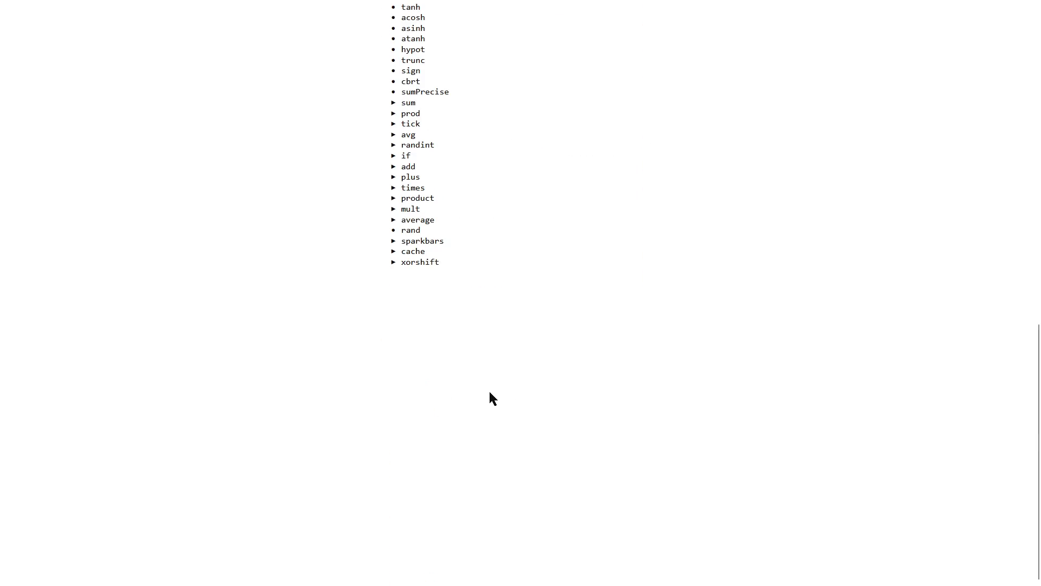
scroll(410, 265, up, 12)
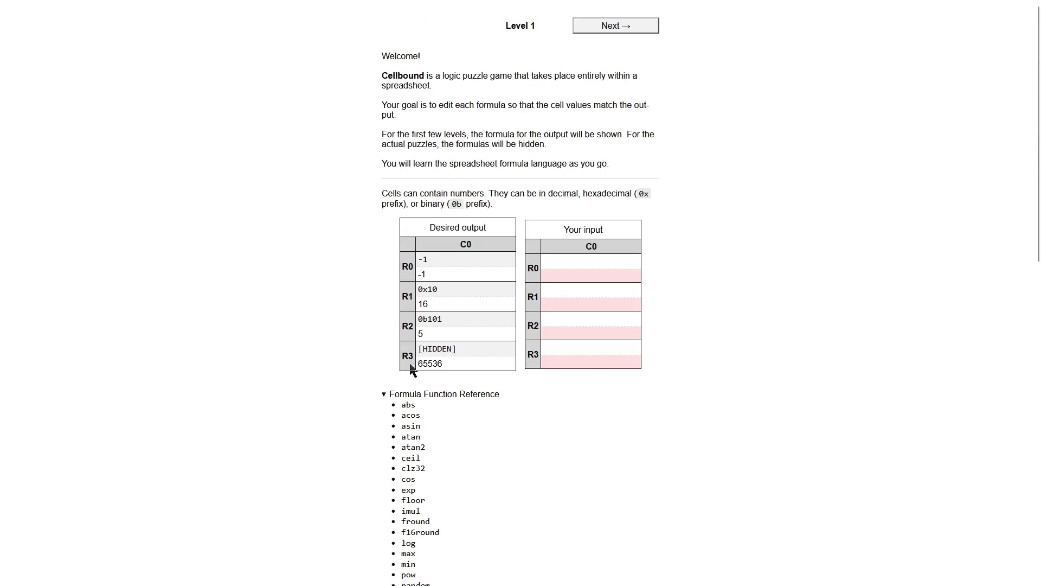
scroll(404, 470, down, 2)
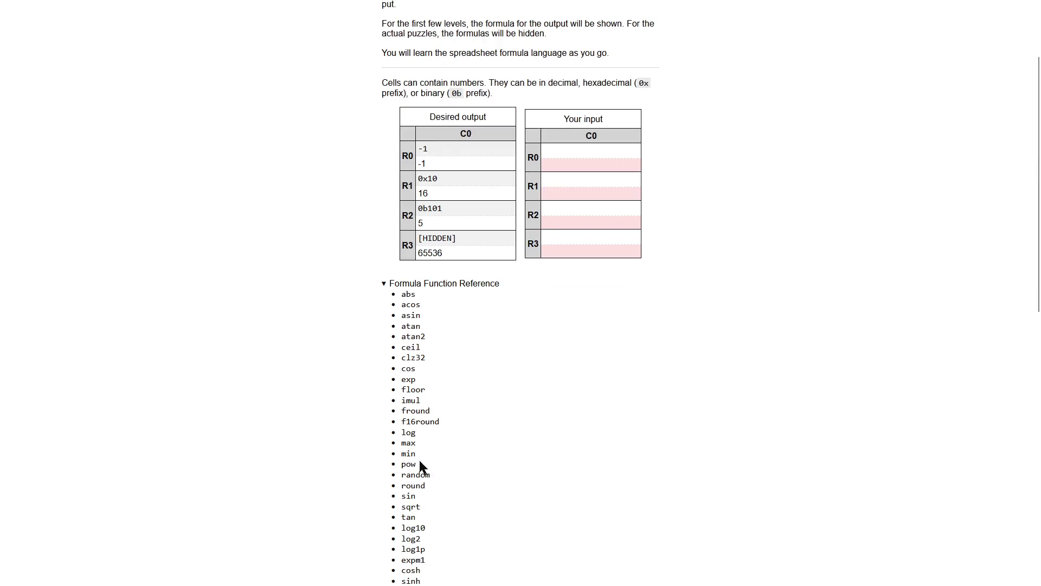
scroll(424, 404, down, 5)
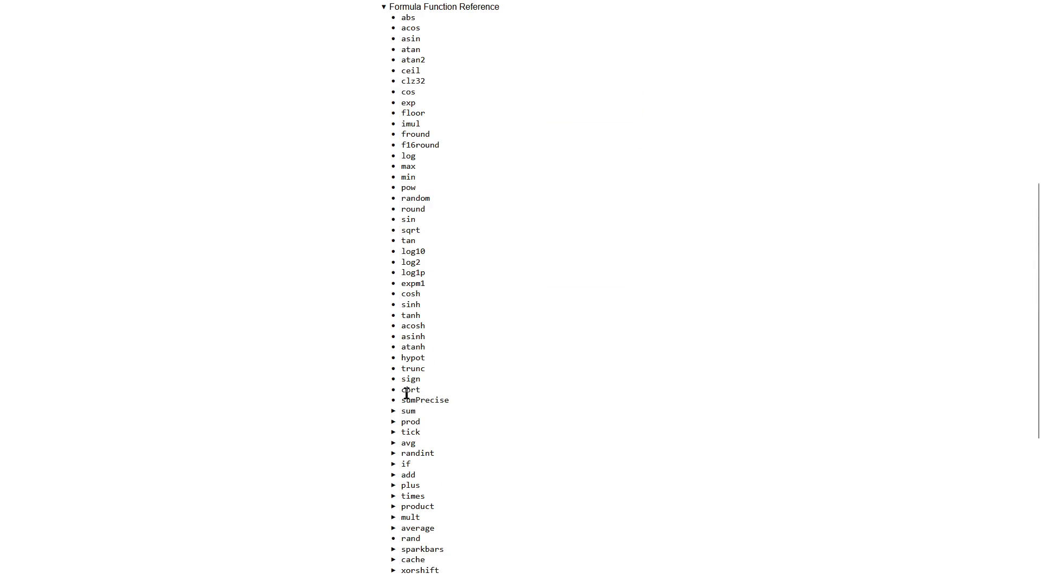
Inspect the sum, prod and tick function code, then select Level 1's R0 input cell.
click(393, 412)
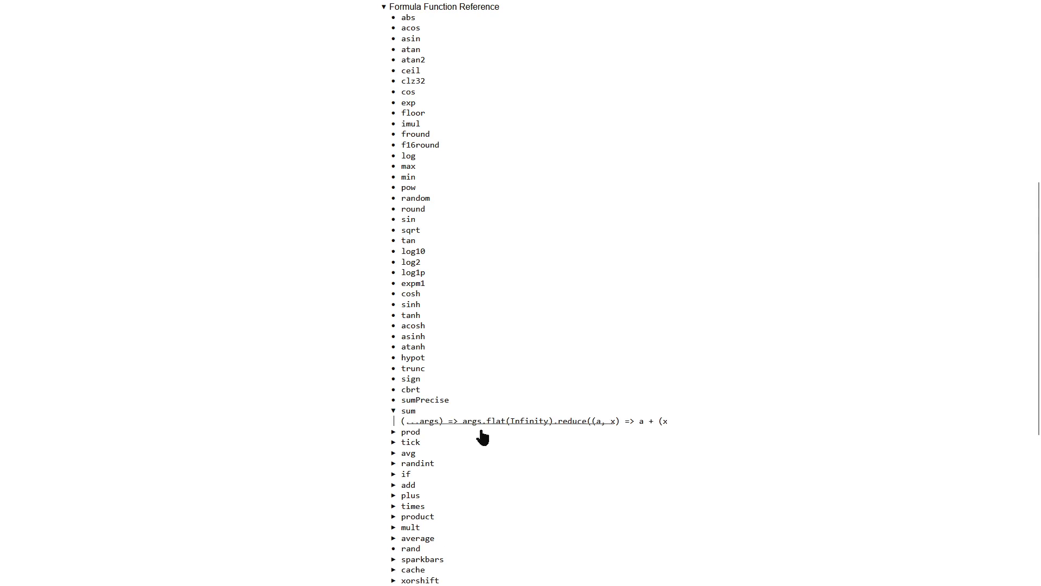
mouse_move(494, 421)
mouse_down()
mouse_move(553, 424)
mouse_move(457, 435)
mouse_up()
scroll(593, 425, right, 2)
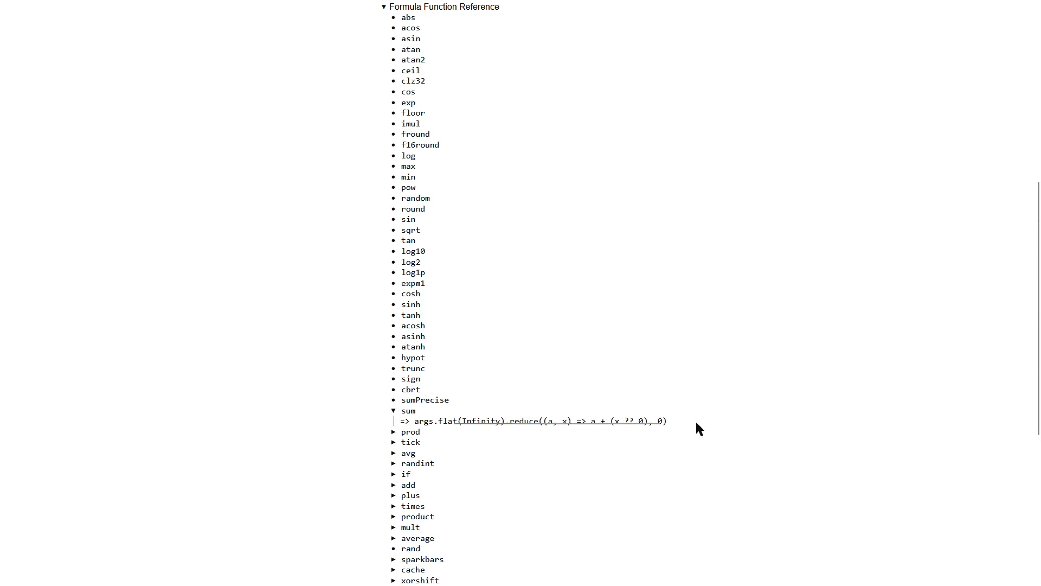
click(394, 412)
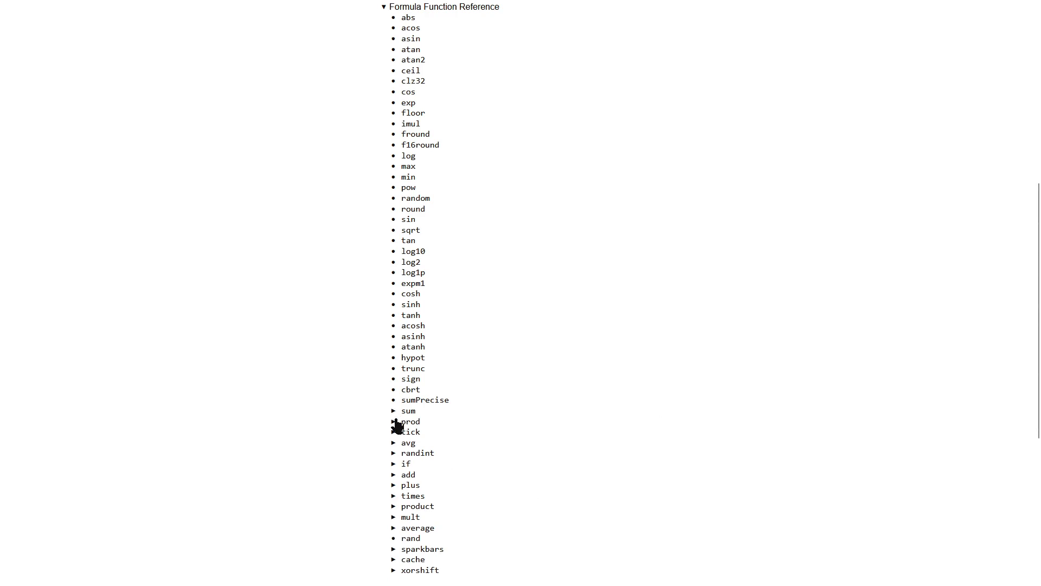
click(395, 421)
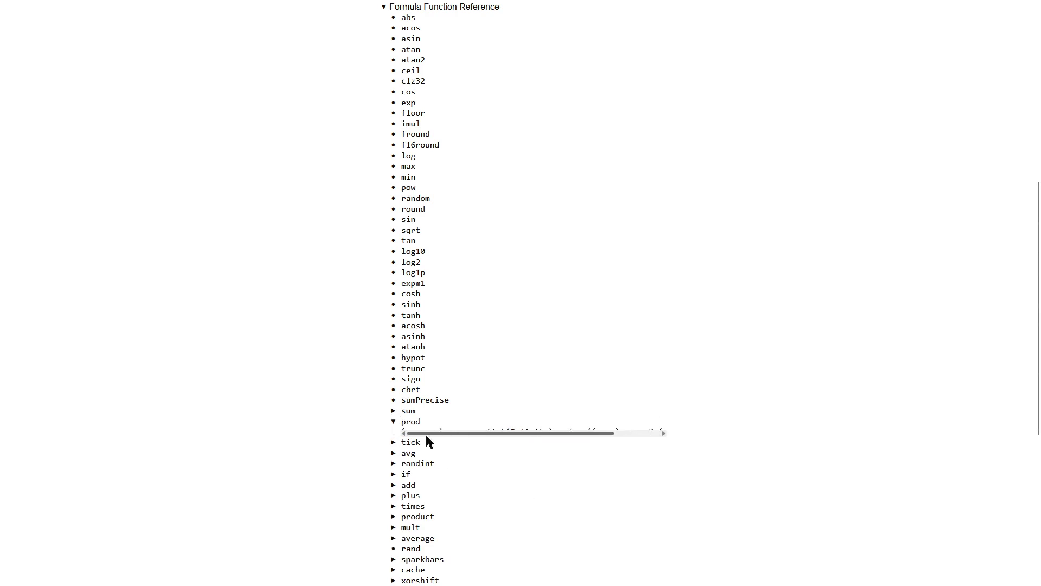
click(394, 445)
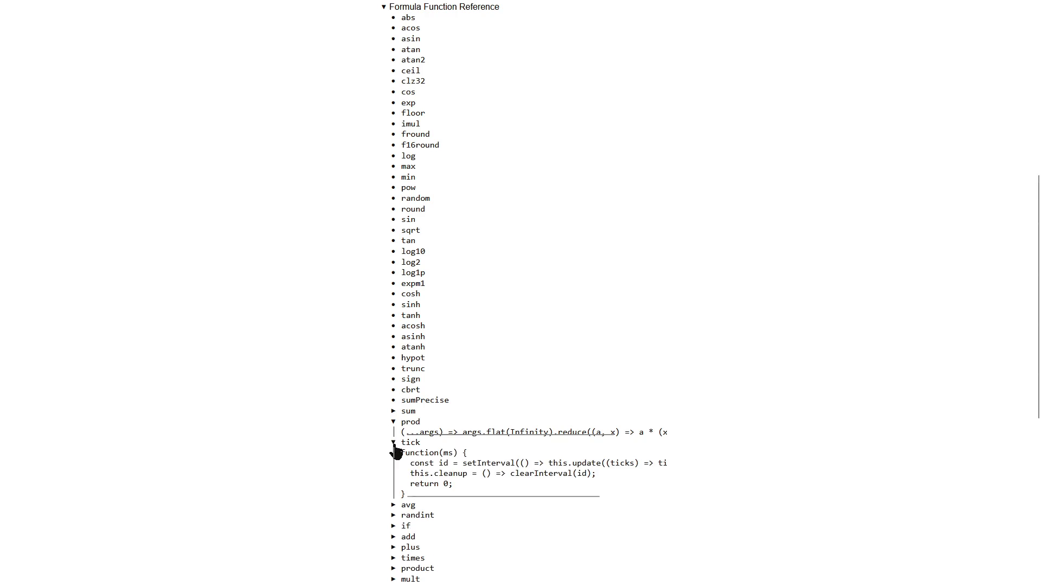
scroll(497, 500, down, 1)
scroll(465, 464, up, 8)
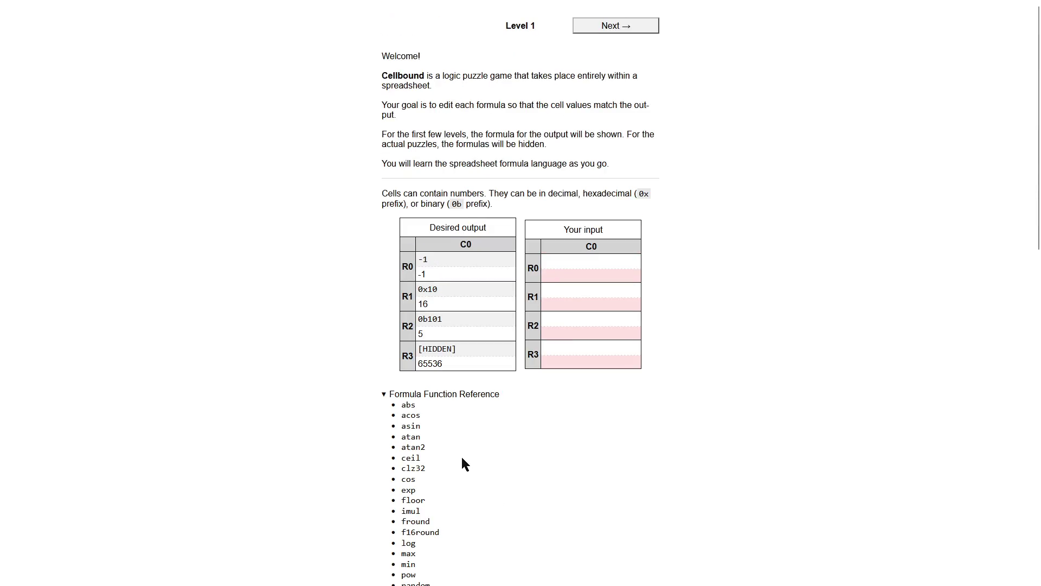
click(562, 262)
Enter -1, 0x010, 0b101 and 0x10000 into inputs R0–R3 and advance to Level 2.
text(-1)
click(566, 291)
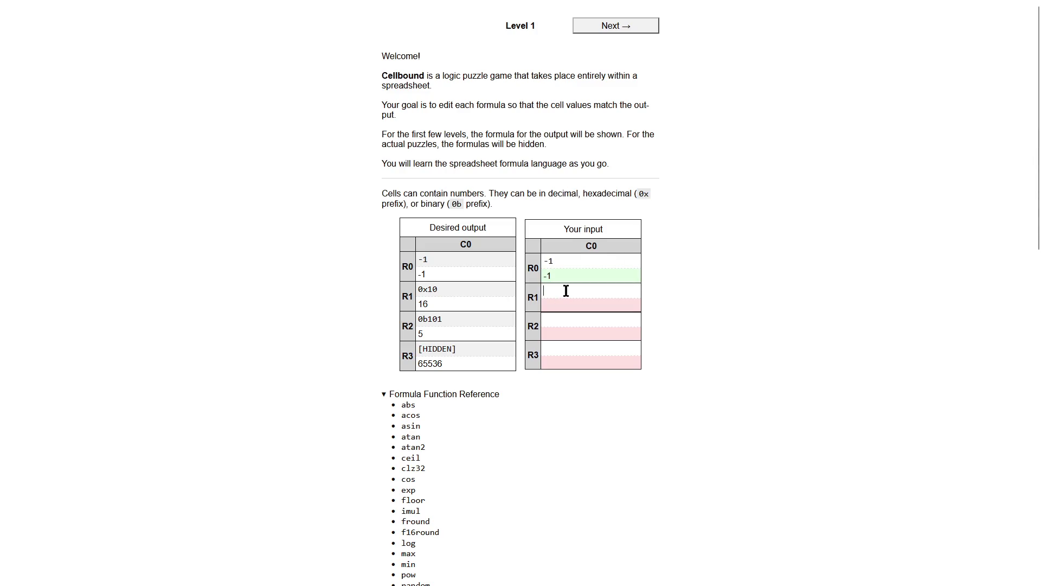
text(0x0)
text(10)
click(559, 322)
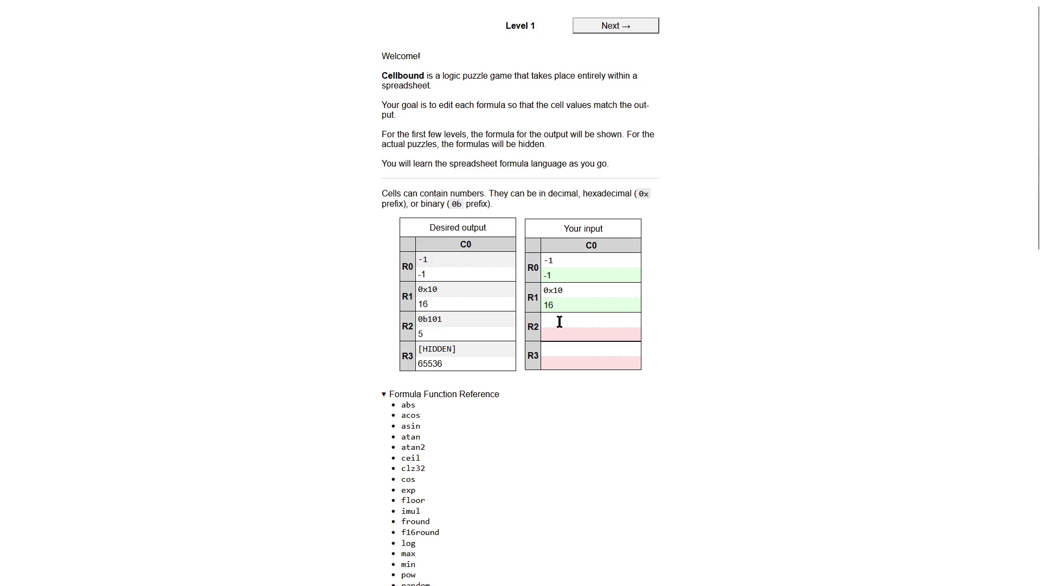
text(0b101)
click(561, 347)
text(0x10000)
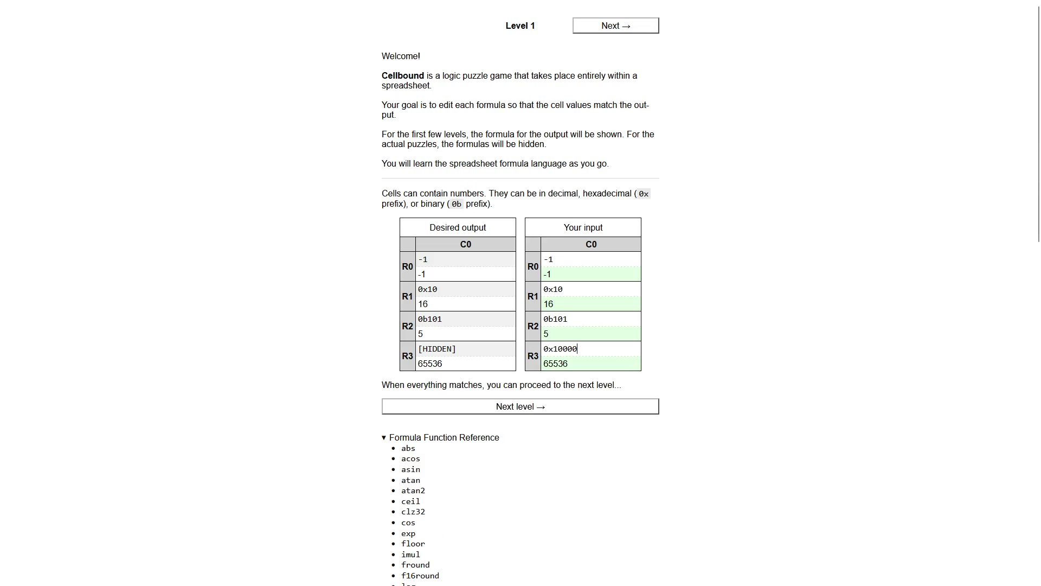
click(515, 410)
click(515, 411)
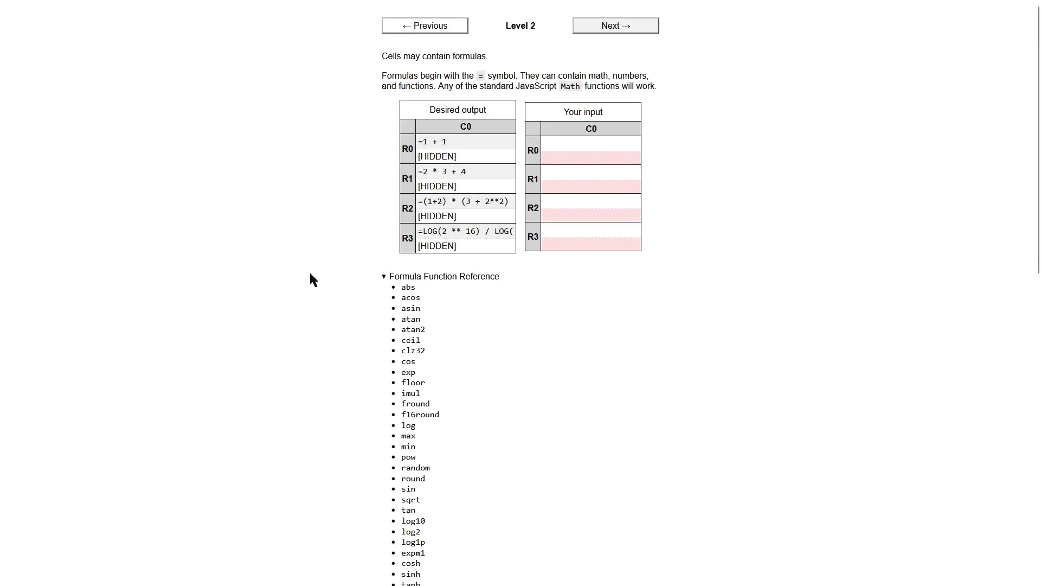
Collapse the function reference and enter =1+1 in Level 2's R0 cell.
click(384, 278)
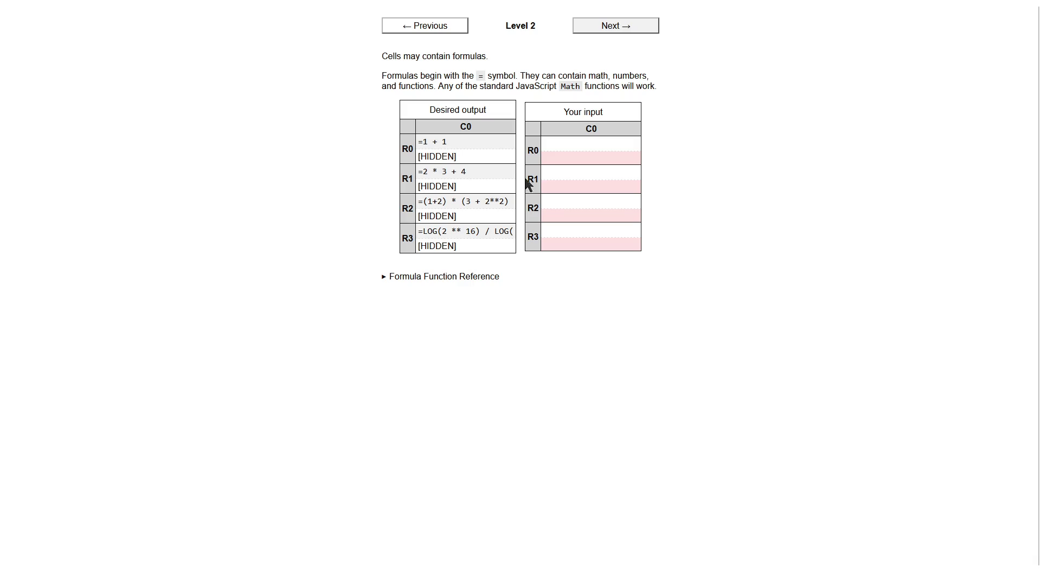
click(592, 147)
text(=1+1)
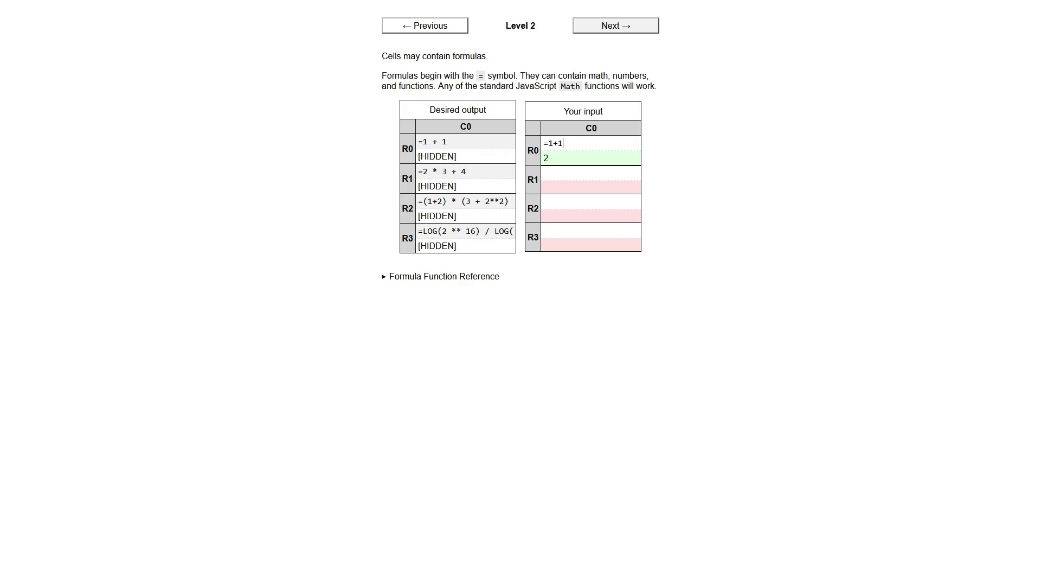
Re-expand the function reference and reveal the xorshift, cache and sparkbars code.
click(385, 278)
scroll(434, 380, down, 4)
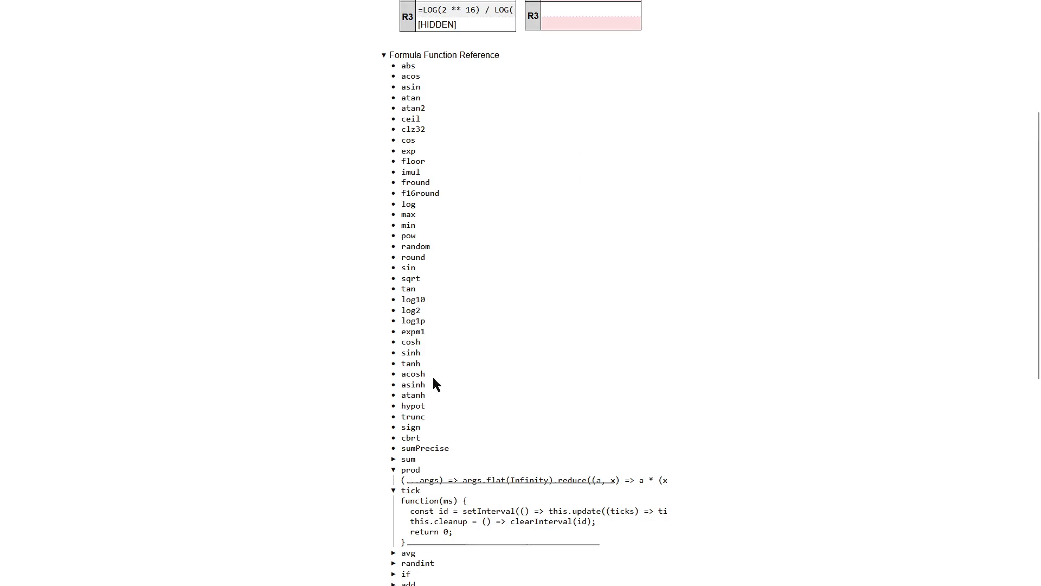
scroll(439, 384, up, 3)
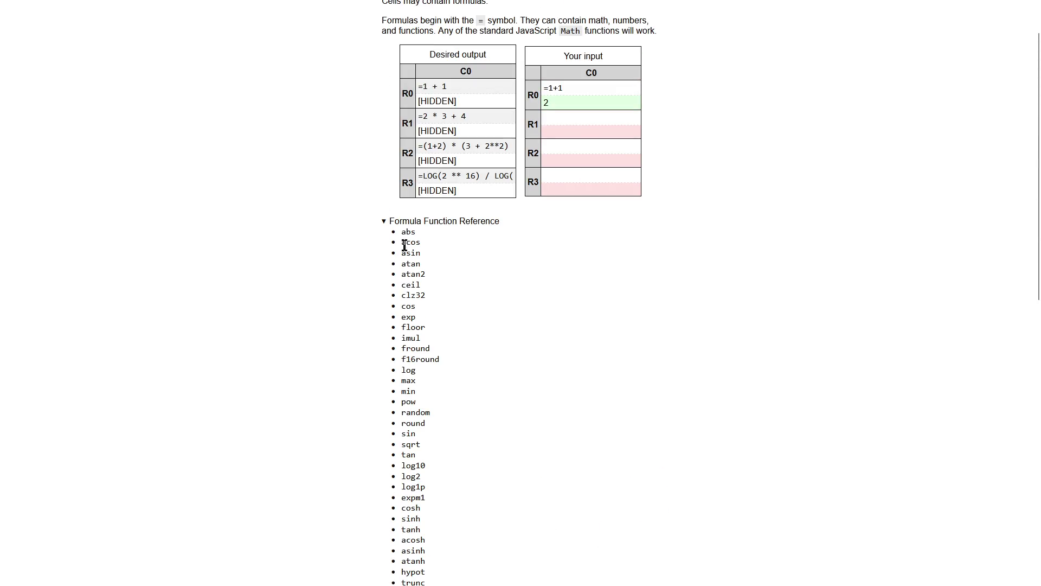
scroll(417, 416, down, 6)
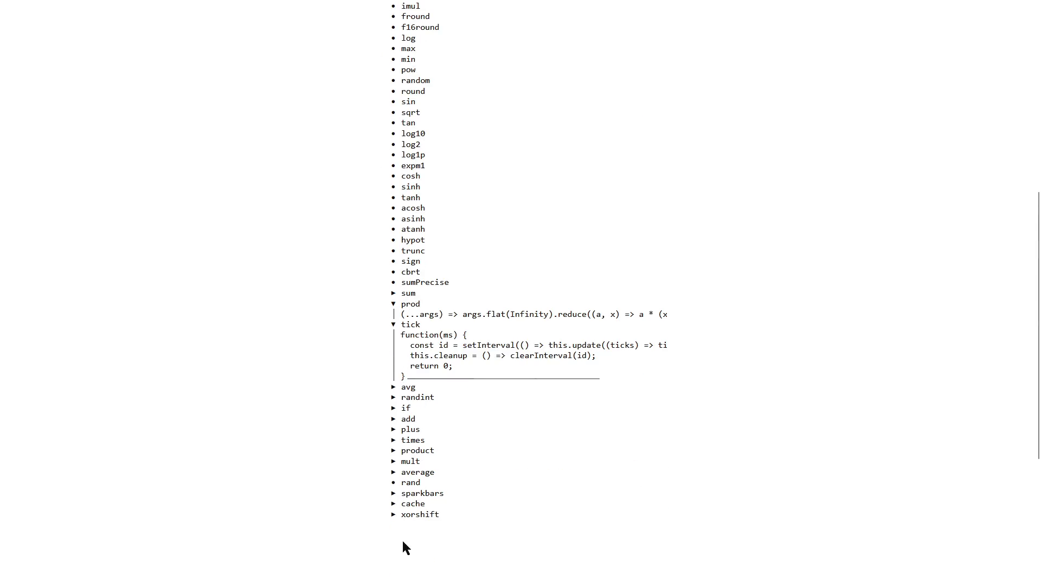
click(394, 514)
click(393, 504)
click(394, 493)
scroll(428, 477, down, 2)
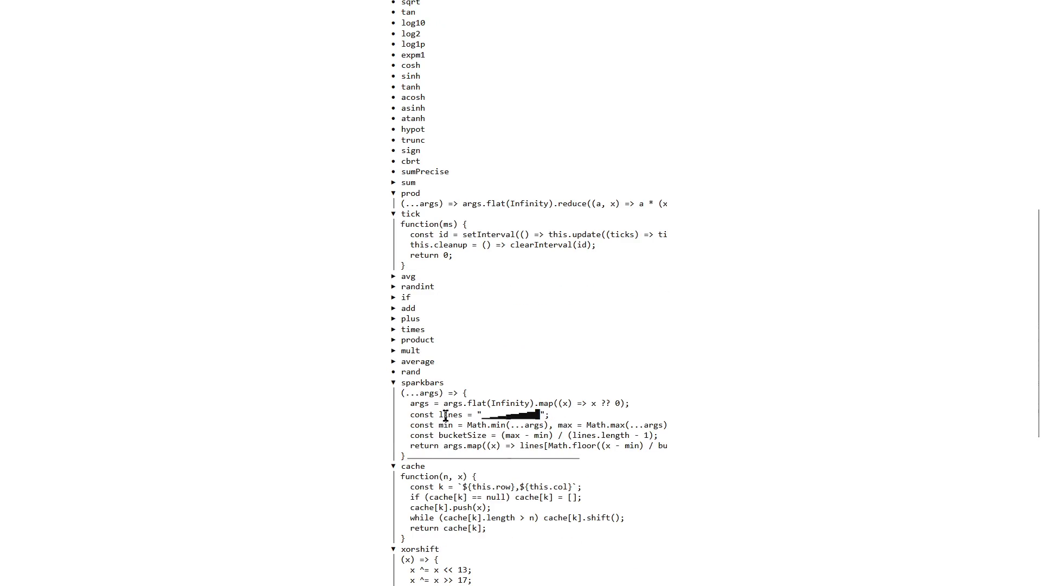
Reveal the code of average, mult, product, times, plus, add, if, randint and avg.
click(393, 361)
click(393, 350)
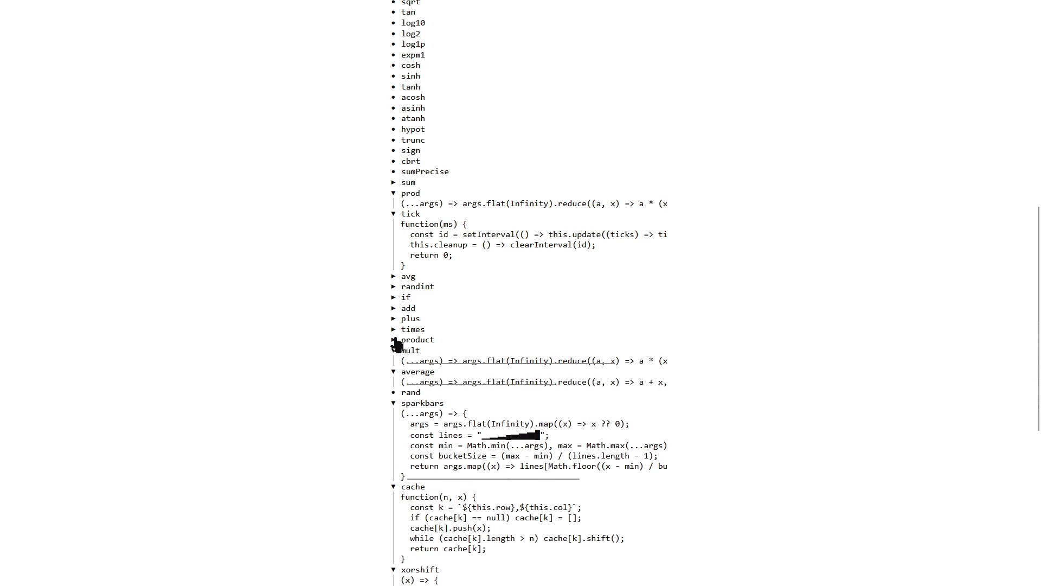
click(394, 339)
click(393, 329)
click(394, 318)
click(394, 308)
click(393, 297)
click(394, 286)
click(393, 276)
scroll(522, 389, up, 9)
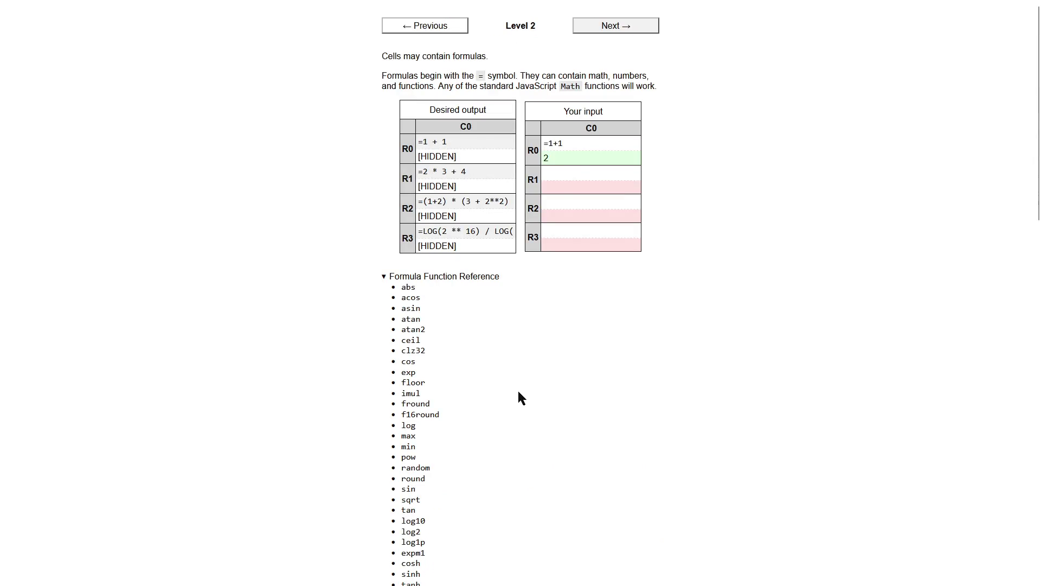
click(574, 175)
Enter =2*3+4 in R1 and a parenthesised formula using (3+2**2) in R2.
text(=2*3+)
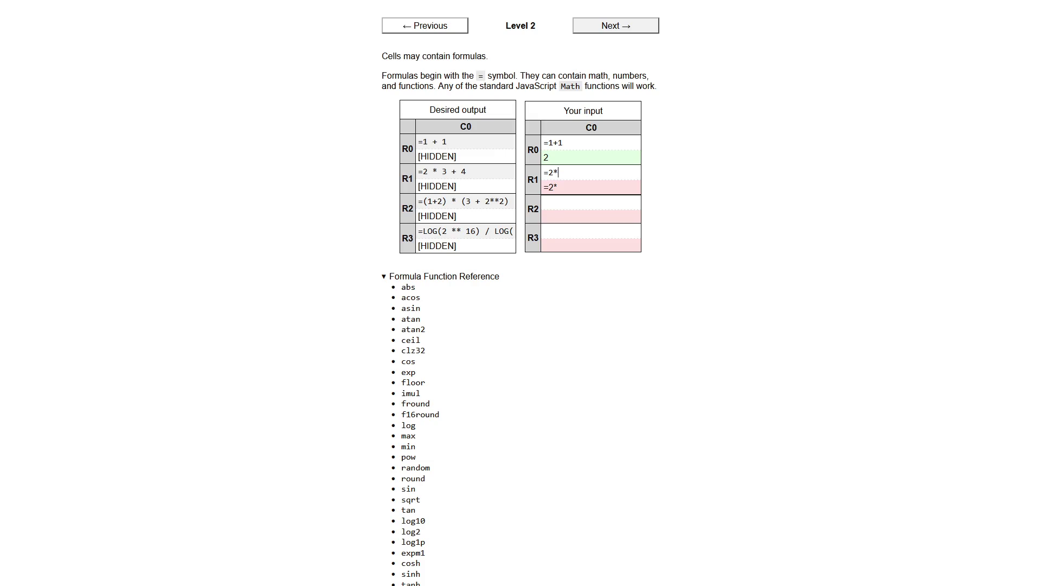
text(4)
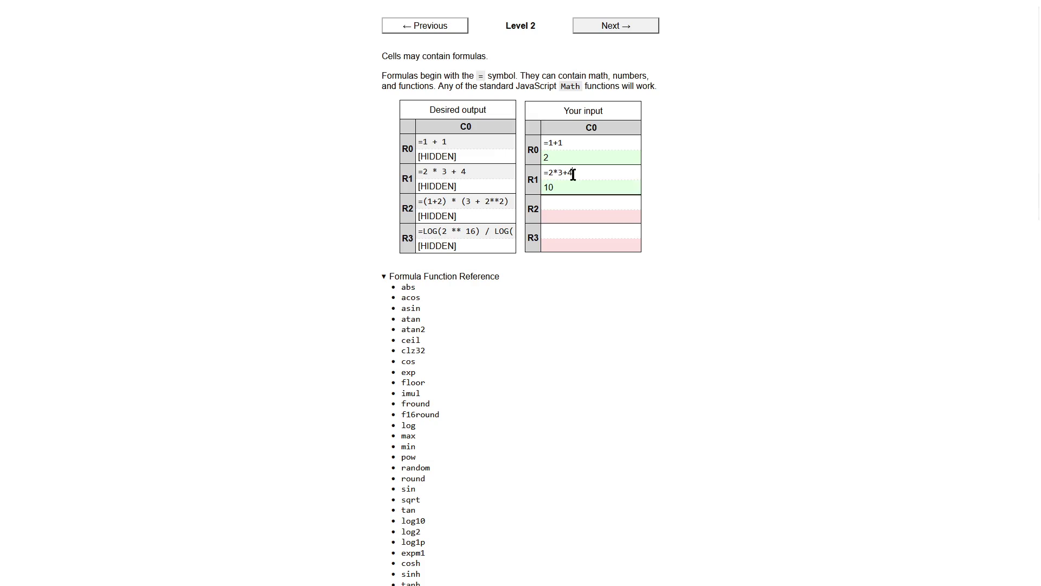
click(560, 203)
text(=1()
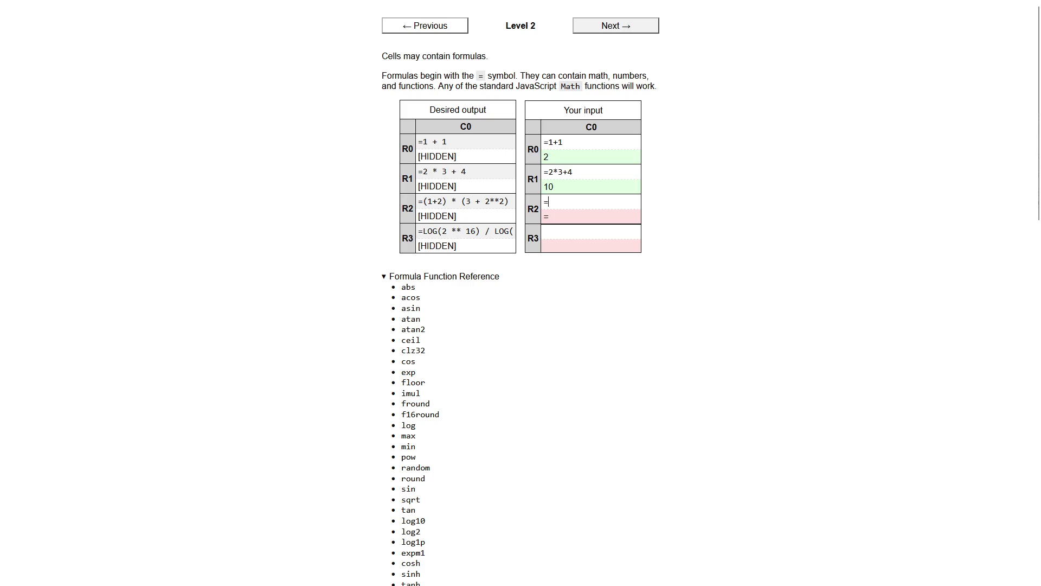
key(BackSpace)
key(BackSpace)
text(2))
text(*()
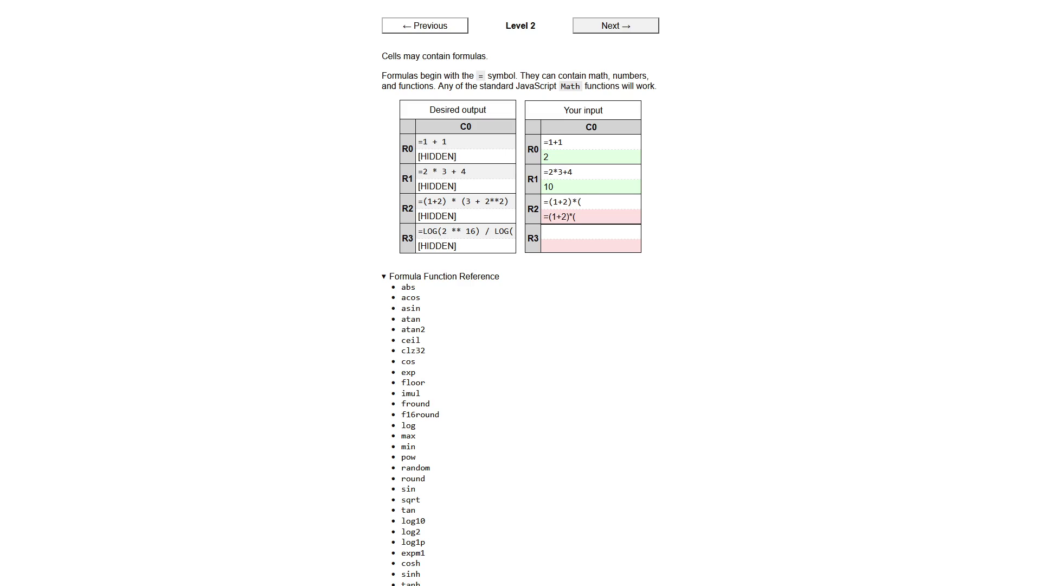
text(3+2**2))
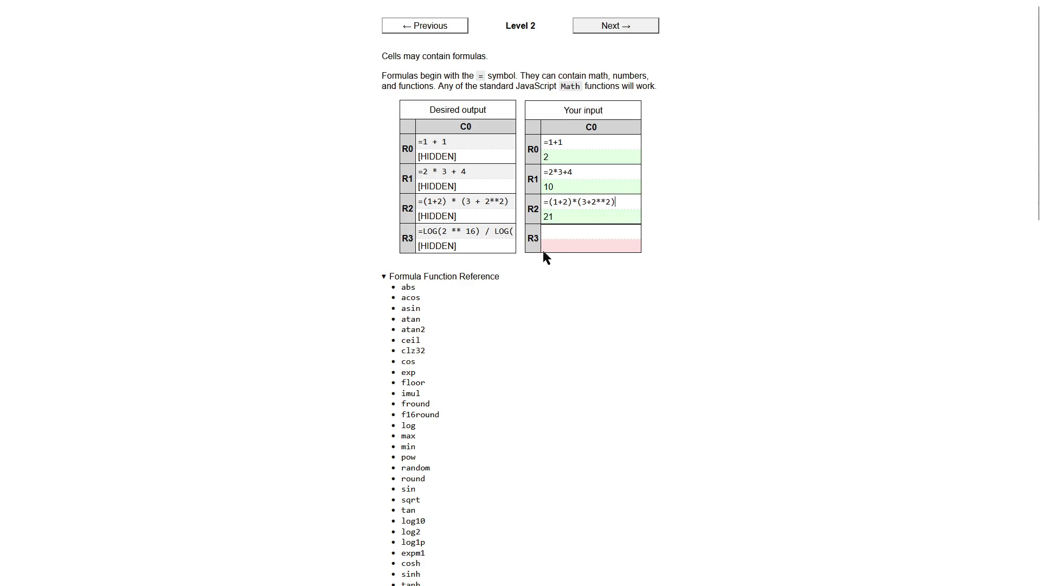
Make R3 read =log(2**16)/log(2), giving 16, and advance to Level 3.
key(Tab)
text(=l)
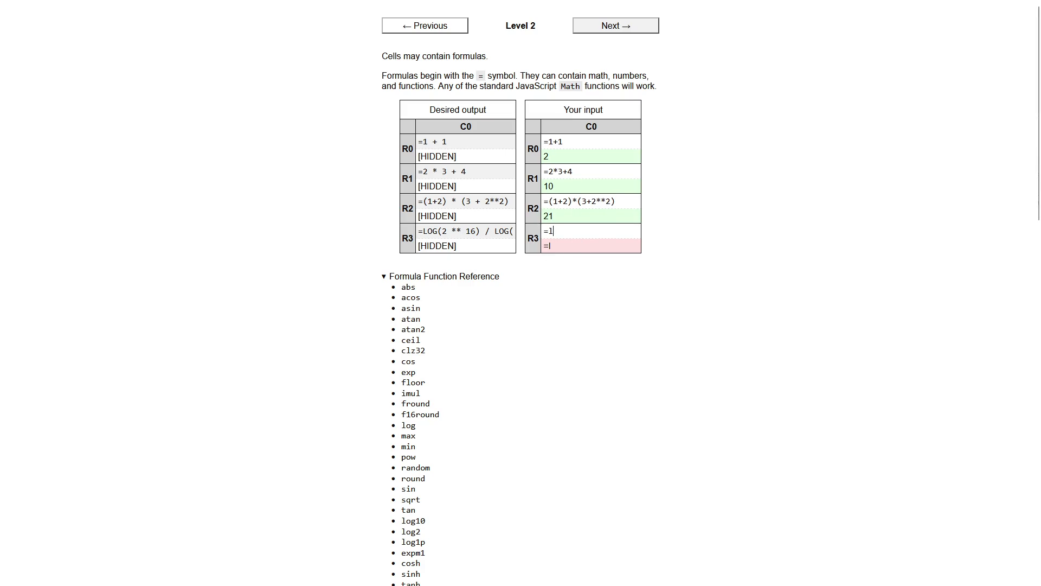
text(og(2**)
text(16))
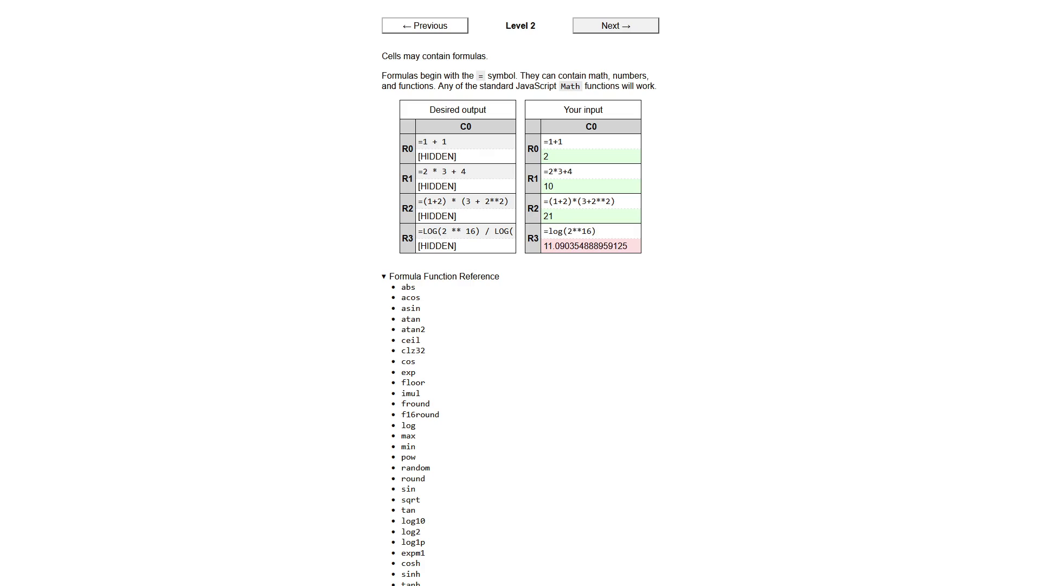
drag(499, 232, 542, 236)
triple_click(614, 233)
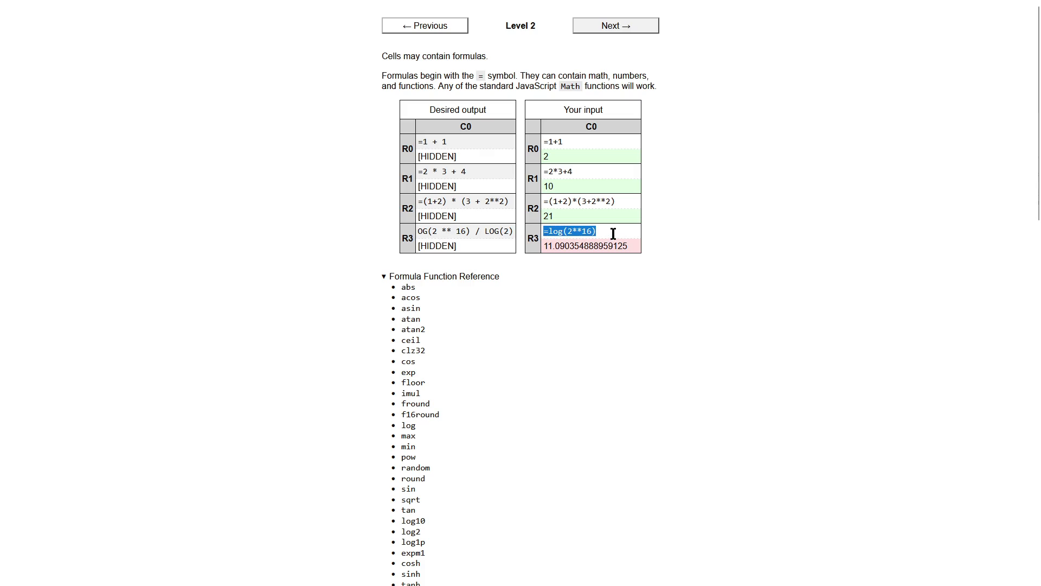
click(613, 233)
text(/l)
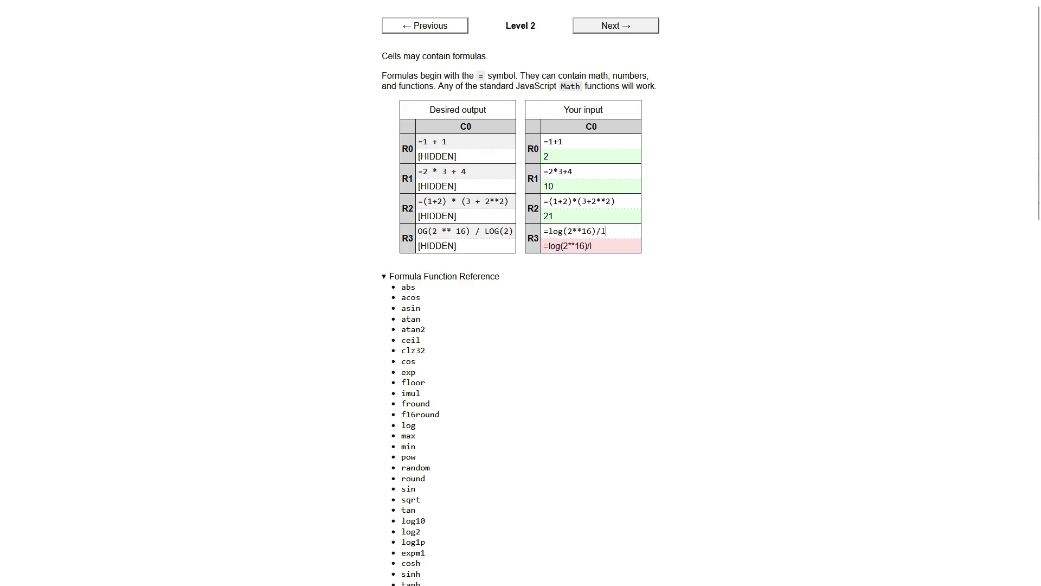
text(og(2))
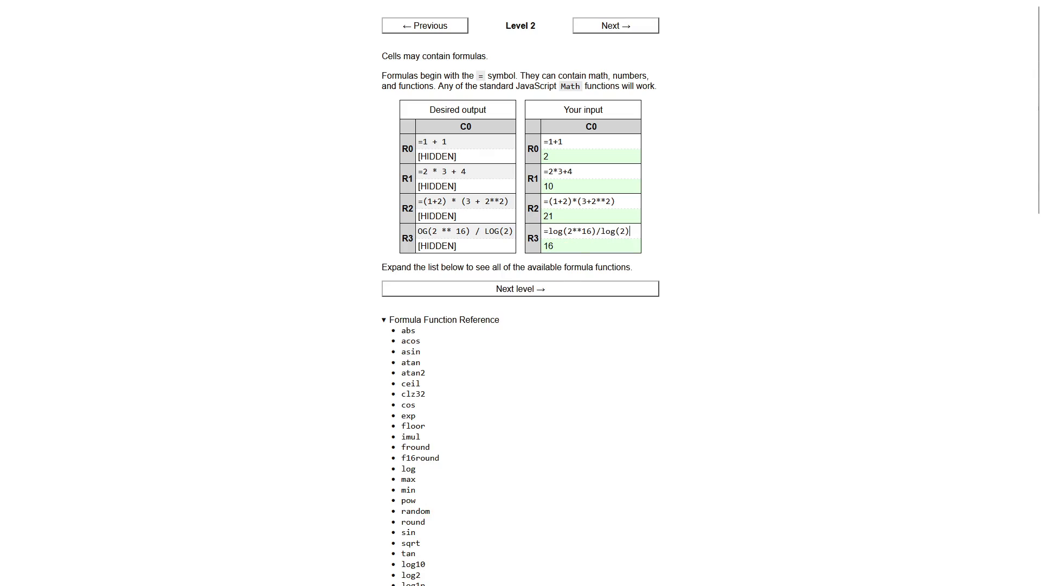
click(517, 293)
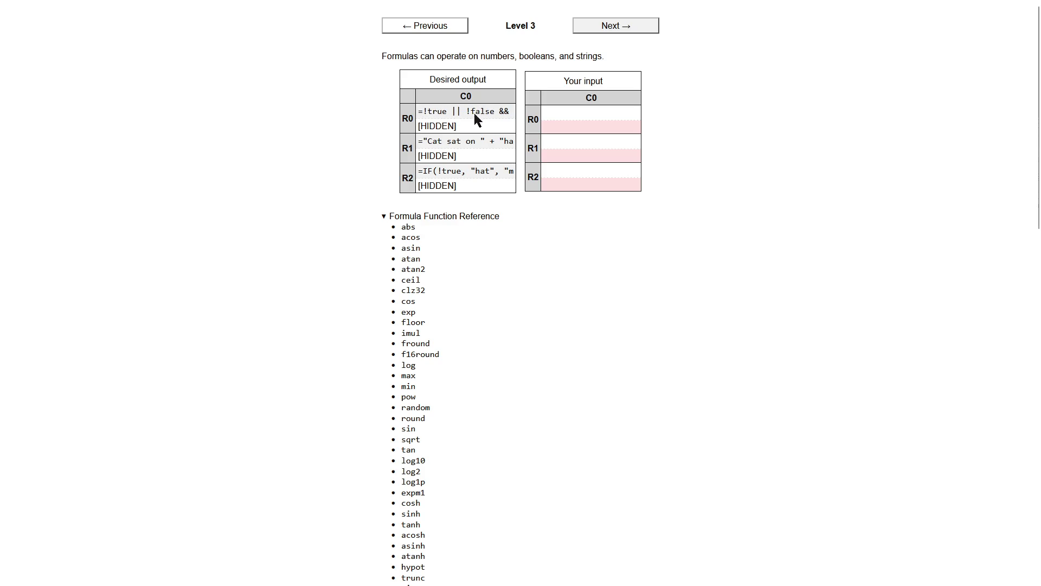
Enter the boolean formula =true || !false && !!true in R0.
click(569, 108)
text(=!true || !)
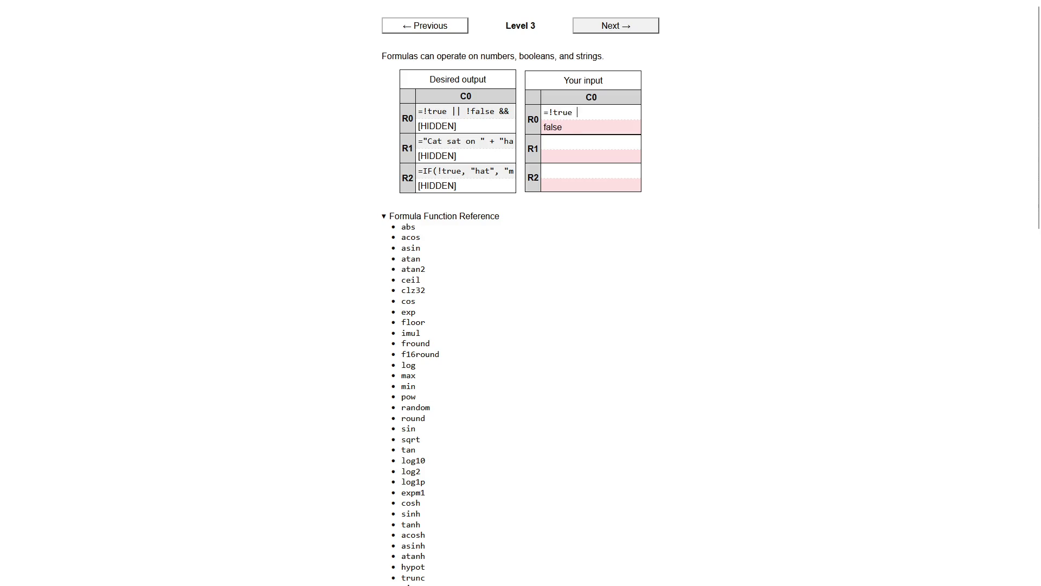
text(false )
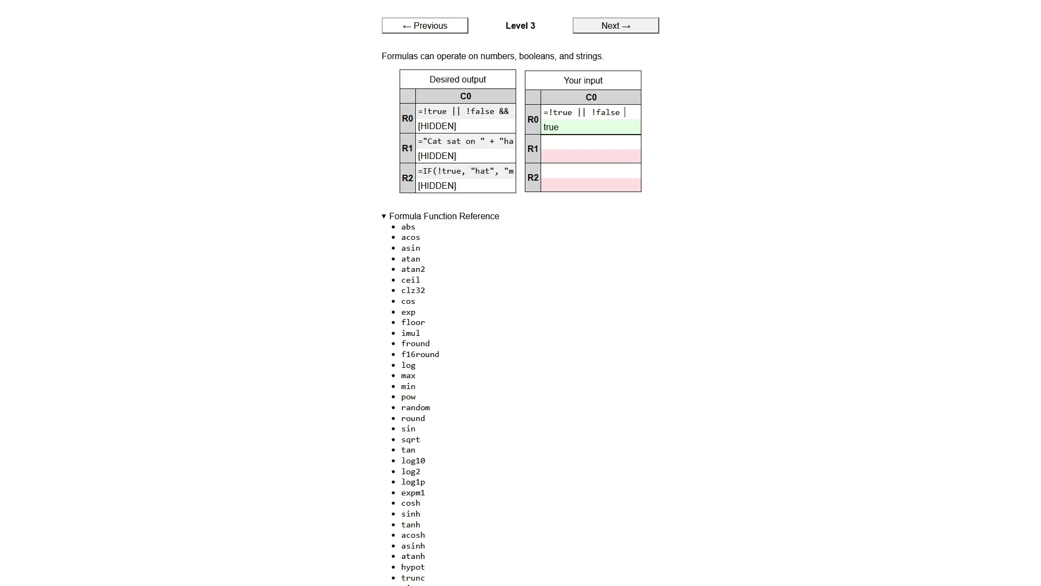
text(&& !!true)
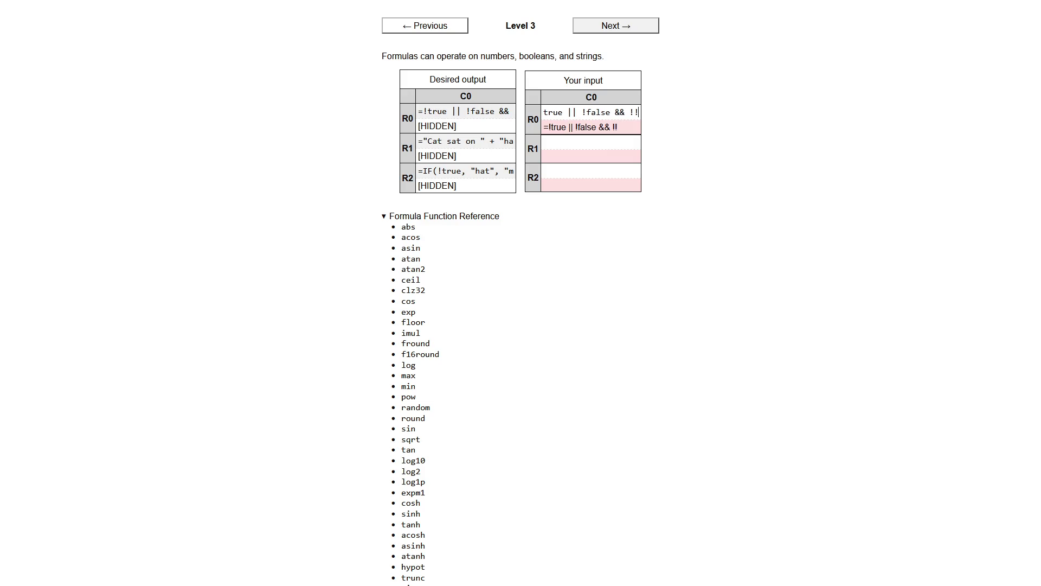
key(Return)
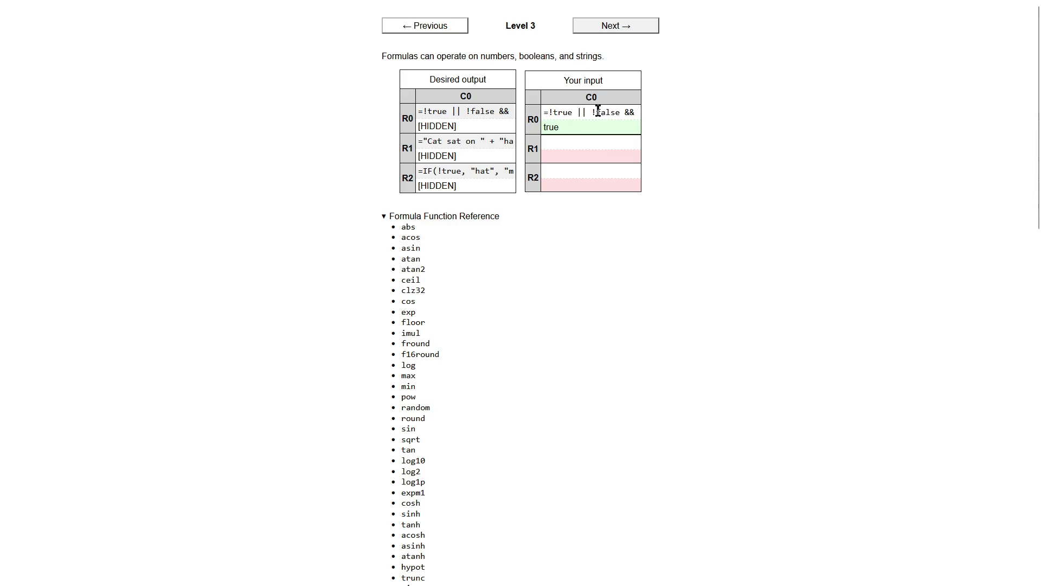
Build R1's string join so it reads "Cat sat on "+"hat".
click(553, 146)
text(="cat)
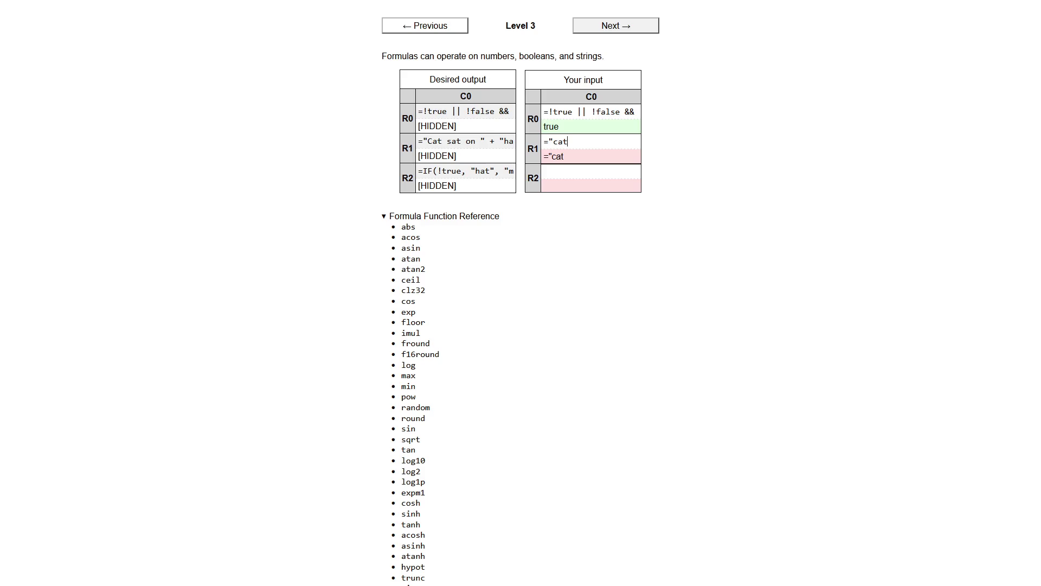
key(BackSpace)
key(BackSpace)
key(BackSpace)
text(Cat )
text(sat )
text(on)
key(BackSpace)
text("+)
scroll(492, 145, right, 1)
text(hat")
click(477, 179)
scroll(432, 174, right, 1)
scroll(502, 174, left, 1)
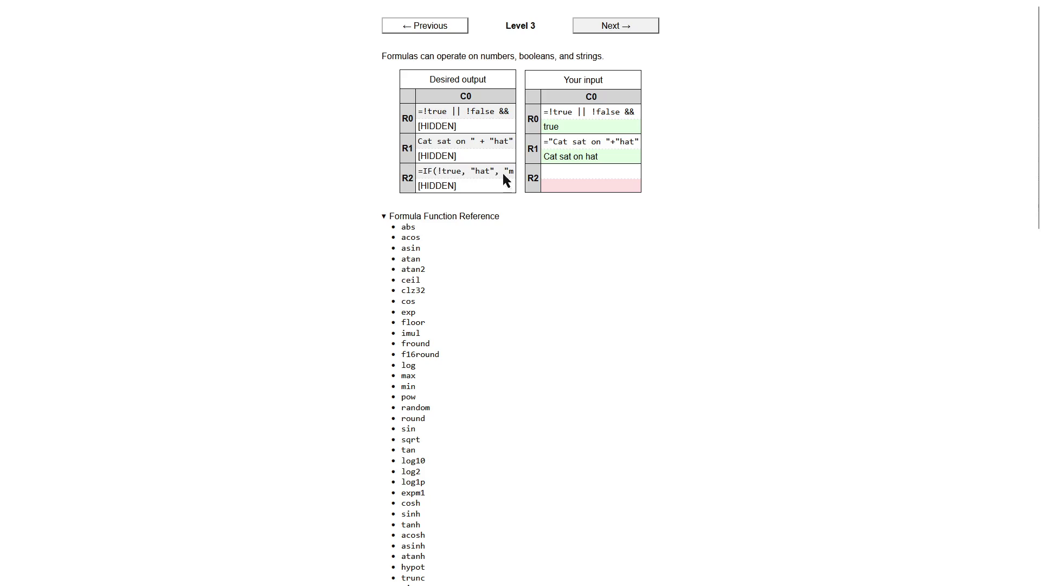
Enter =IF(!true, "hat", "mat") in R2 and advance to Level 4.
click(573, 172)
text(=IF(!true, ")
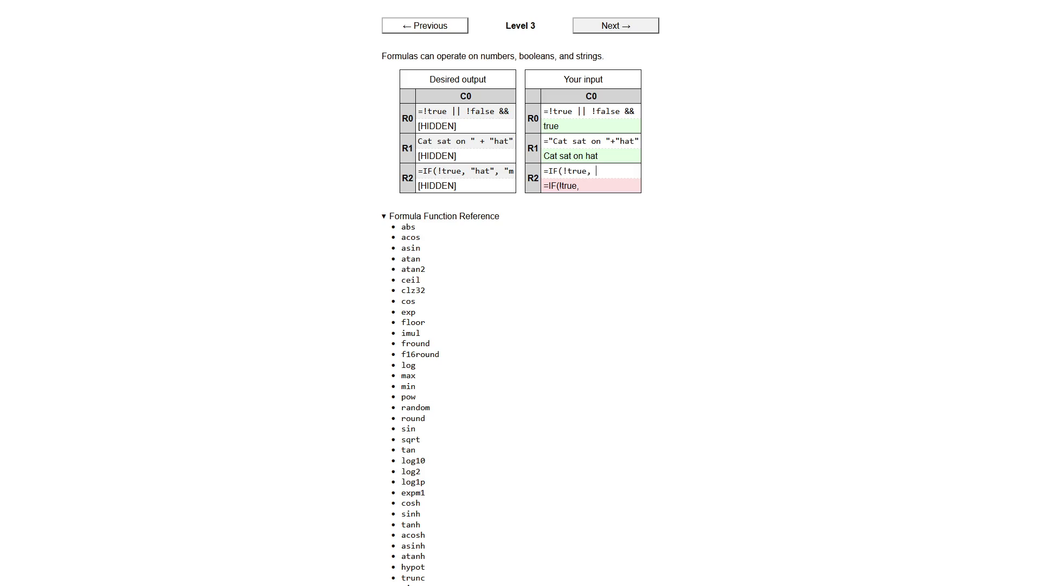
text(hat",)
scroll(467, 179, right, 3)
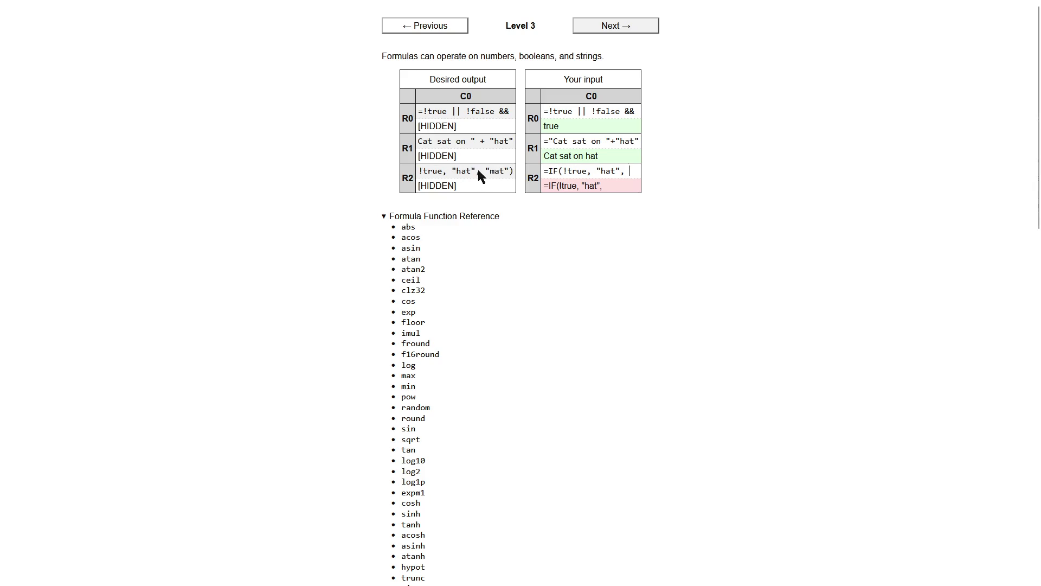
text("mat"))
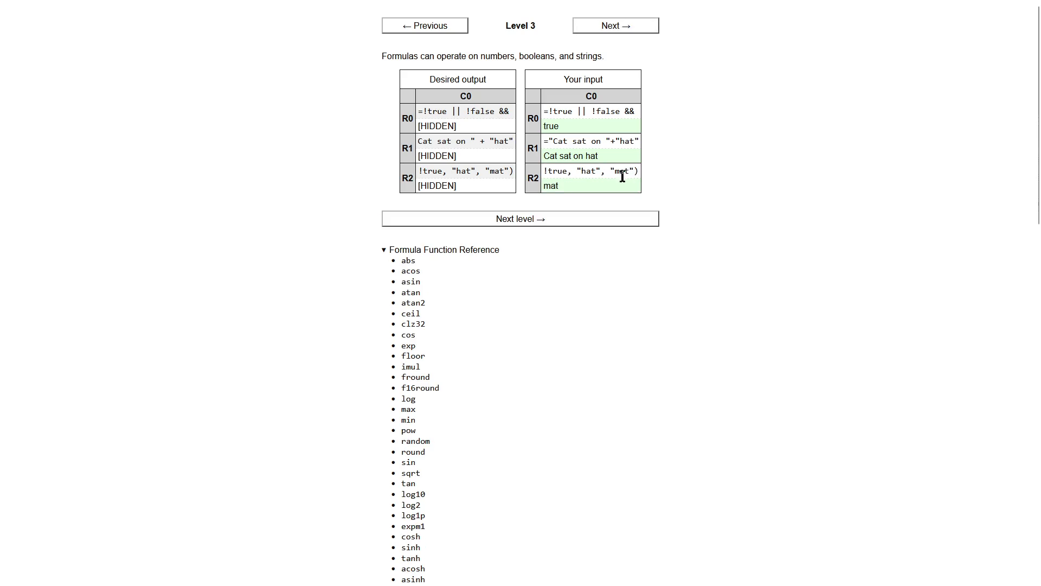
click(614, 219)
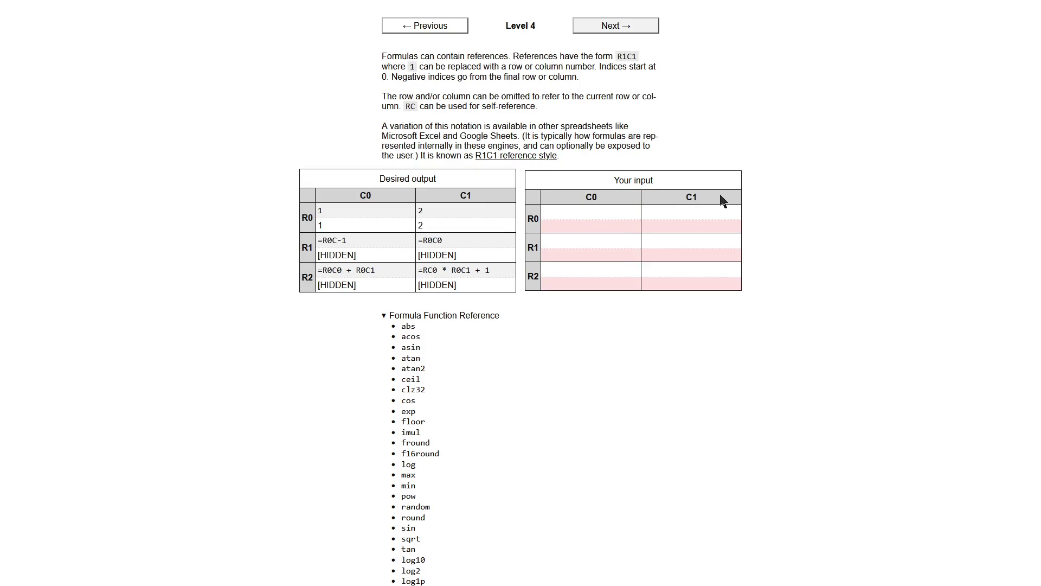
Fill Level 4's R0C0 with 1 and R0C1 with 2.
click(595, 210)
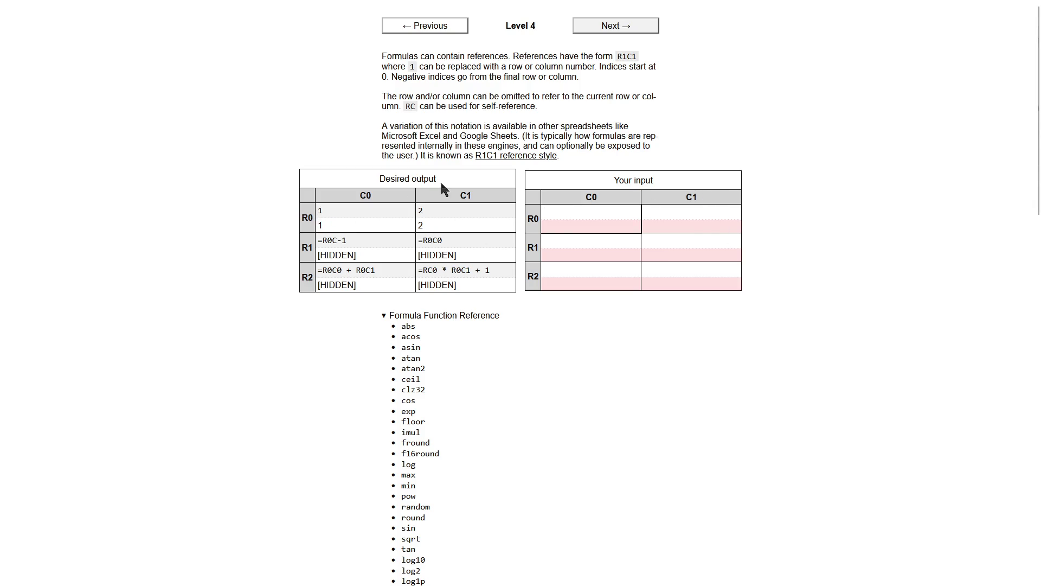
text(1)
click(685, 213)
text(1)
key(BackSpace)
text(2)
Enter the reference =R0C-1 in R1C0, briefly trying a 0 offset.
click(602, 243)
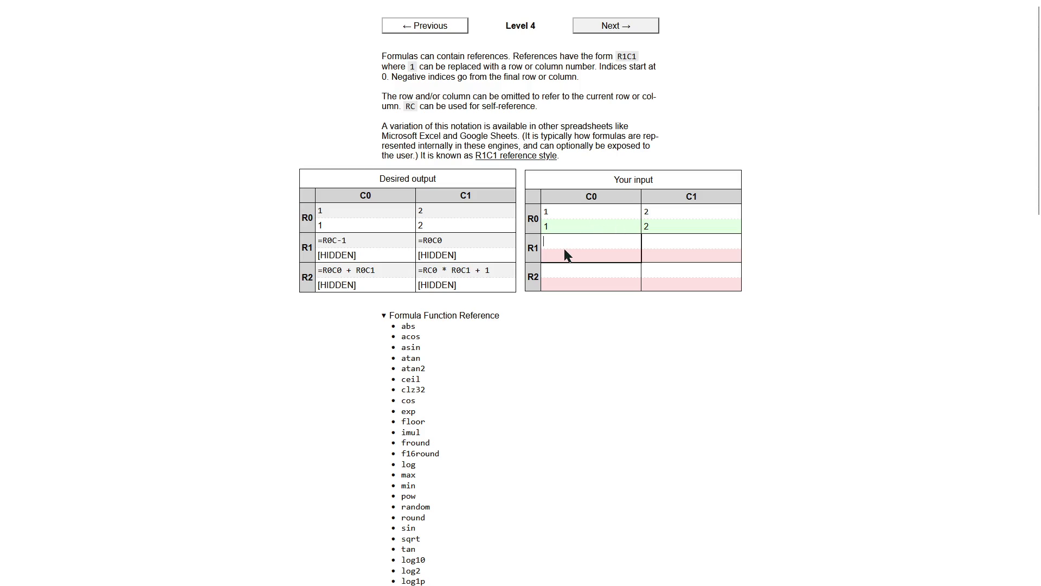
text(=R0C-1)
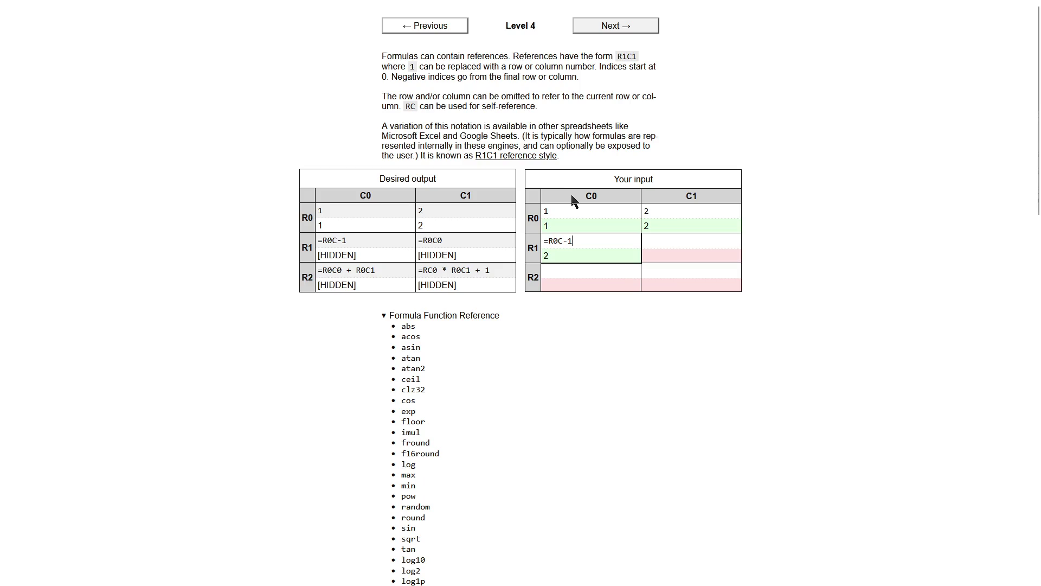
click(583, 241)
click(584, 243)
key(BackSpace)
key(BackSpace)
text(0)
key(BackSpace)
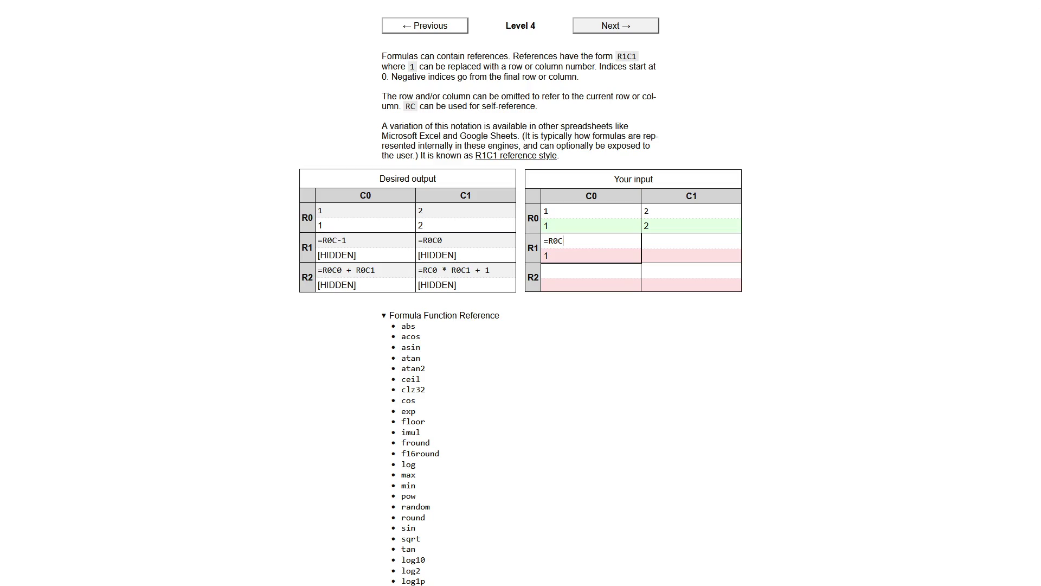
text(-1)
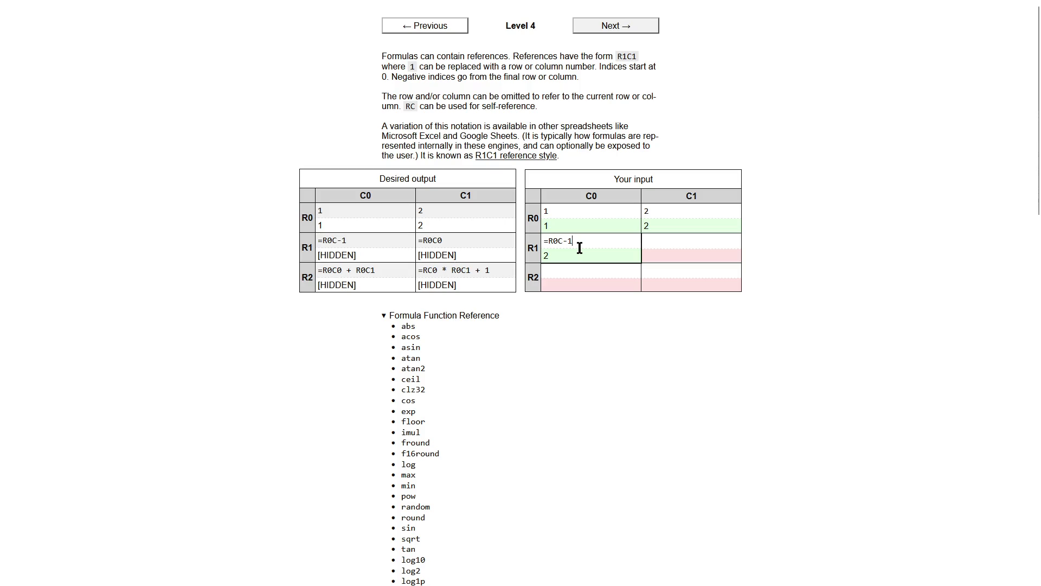
Enter =r0c0 in R1C1 and return to R1C0's formula.
click(674, 239)
text(=)
text(r0c0)
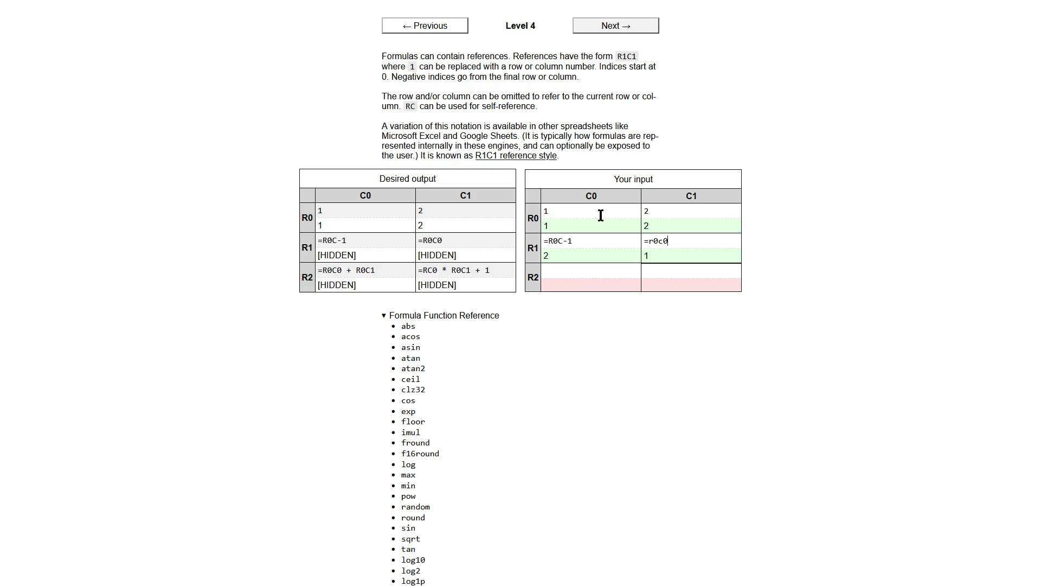
click(583, 240)
Rework R1C0's column offset, trying 0 and -2 before settling on =R0C-1.
click(582, 239)
key(BackSpace)
text(0)
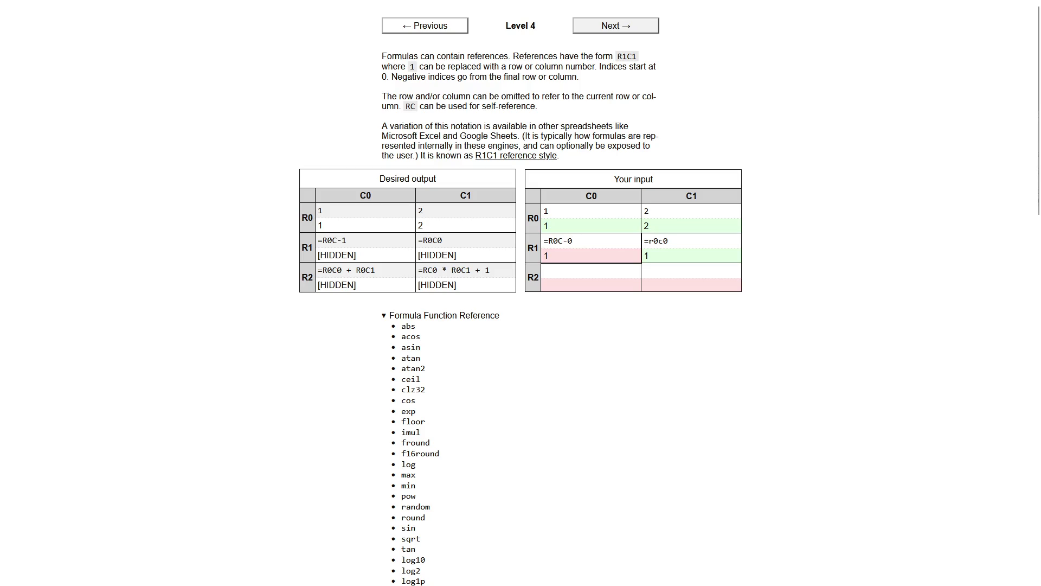
key(BackSpace)
key(BackSpace)
text(-1)
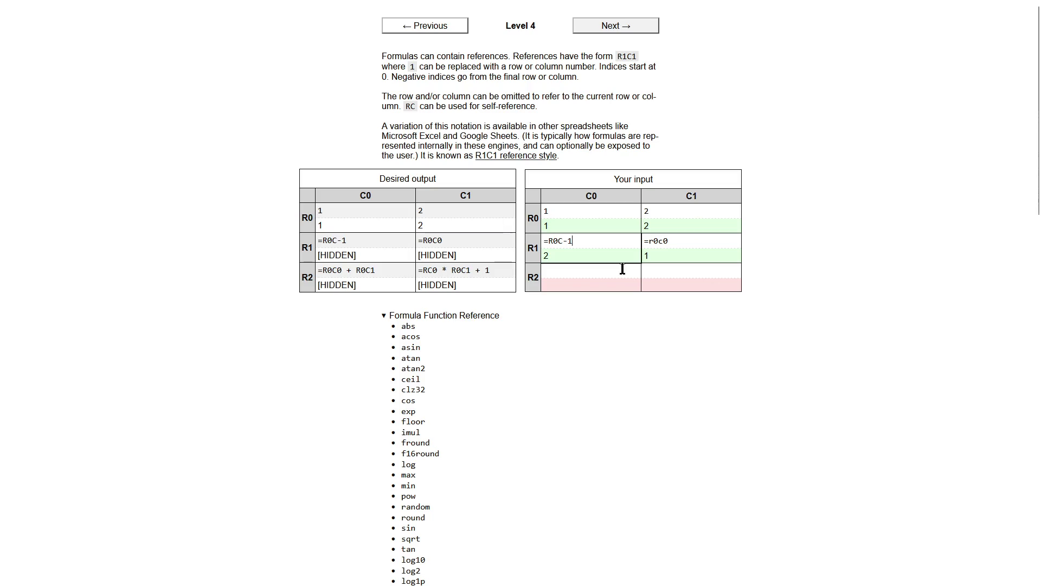
key(BackSpace)
text(2)
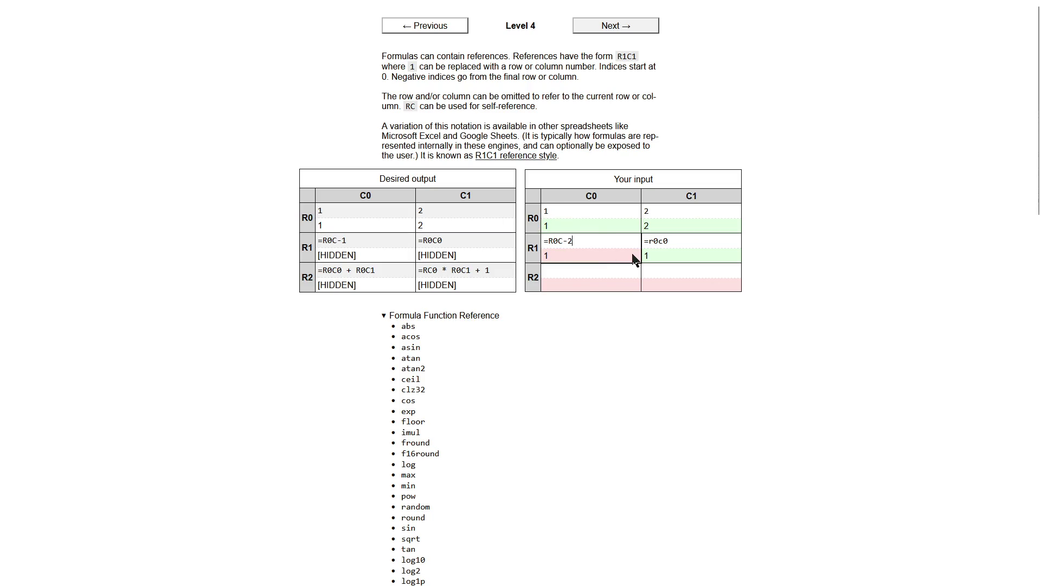
key(BackSpace)
text(1)
Enter =r0c0 + r0c1 in R2C0 and =rc0*r0c1 + 1 in R2C1, then advance.
click(575, 277)
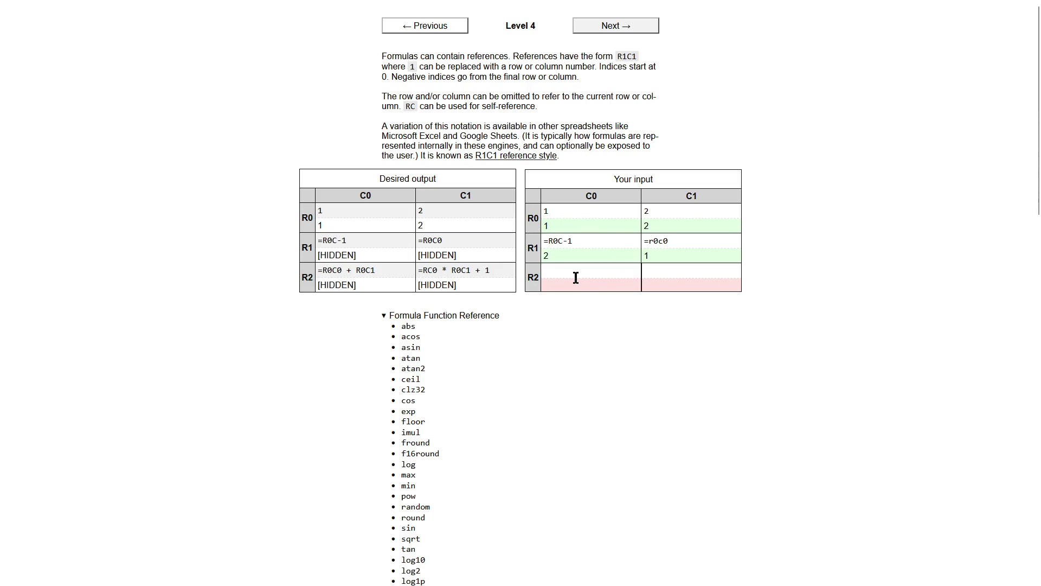
text(=r0c0 + )
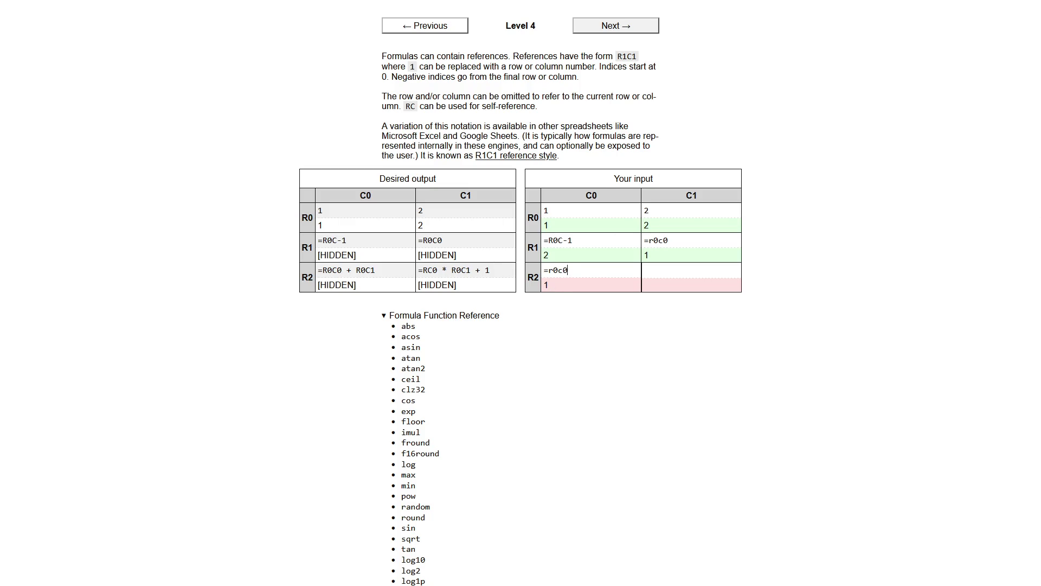
text(r0c1)
click(661, 271)
text(=rc0)
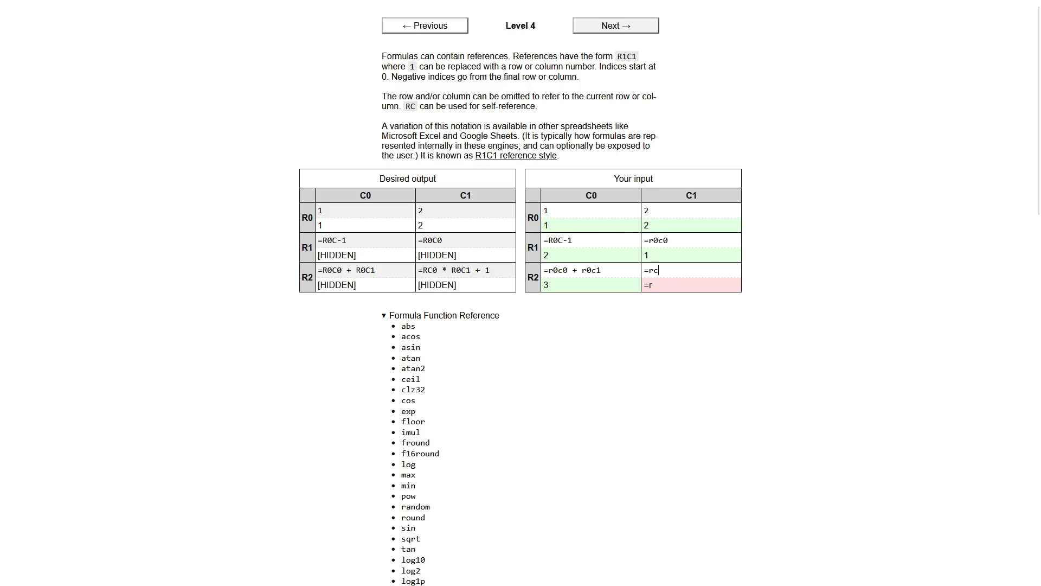
text(*)
key(BackSpace)
key(BackSpace)
text(0)
key(BackSpace)
text(0)
text(*r0c1 + 1)
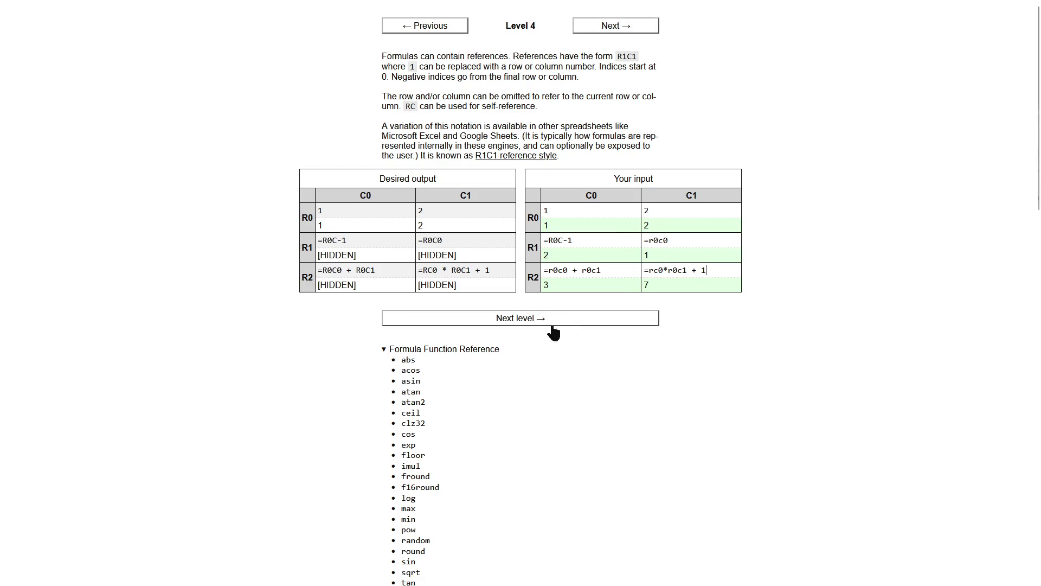
click(552, 322)
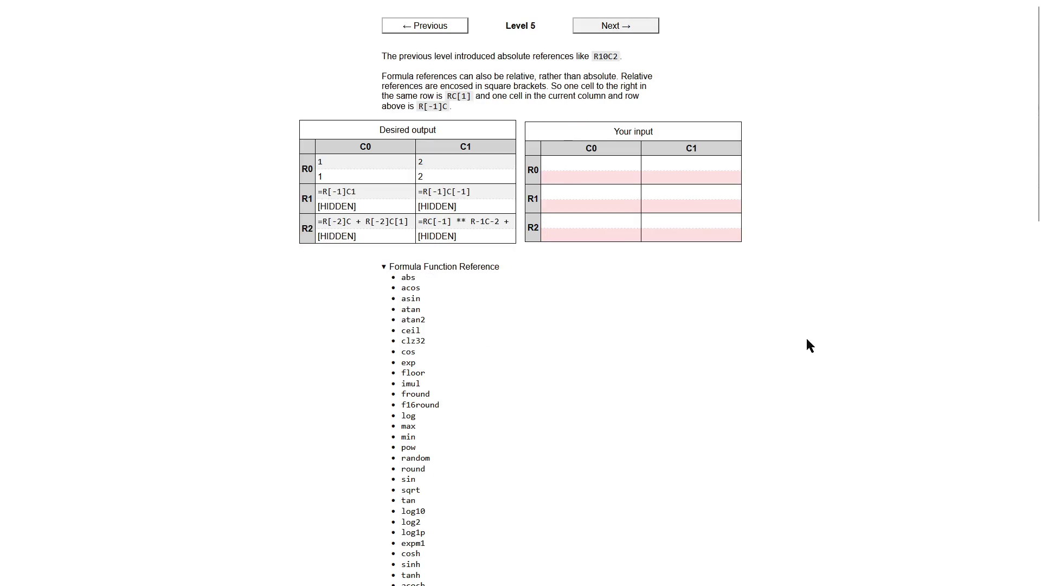
Fill Level 5's R0 C0 with 1 and R0 C1 with 2.
click(580, 165)
text(1)
click(659, 157)
text(2)
Enter the relative references =r[-1]c1 in R1 C0 and =r[-1]c[-1] in R1 C1.
click(610, 193)
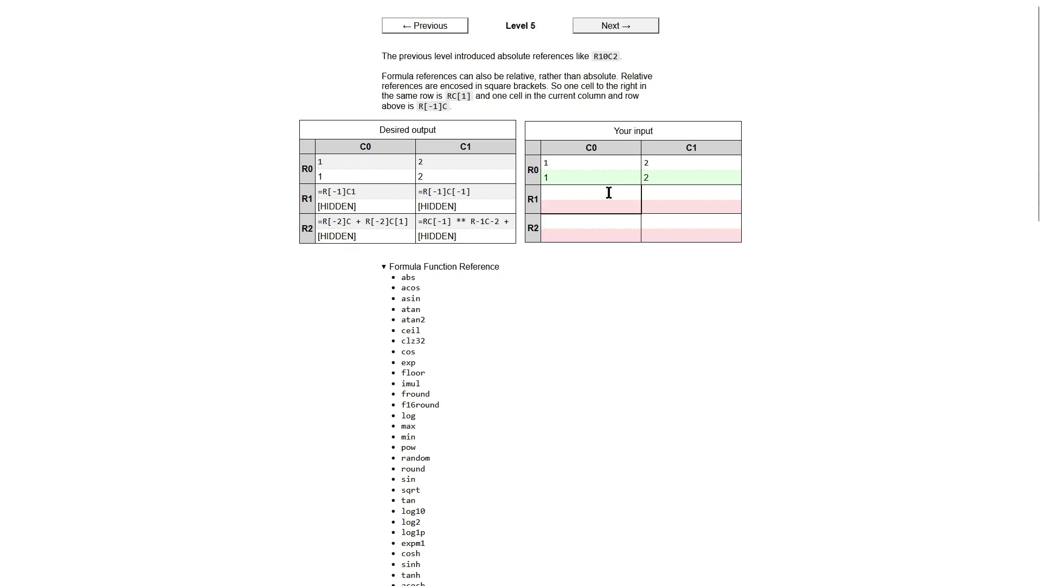
text(=r)
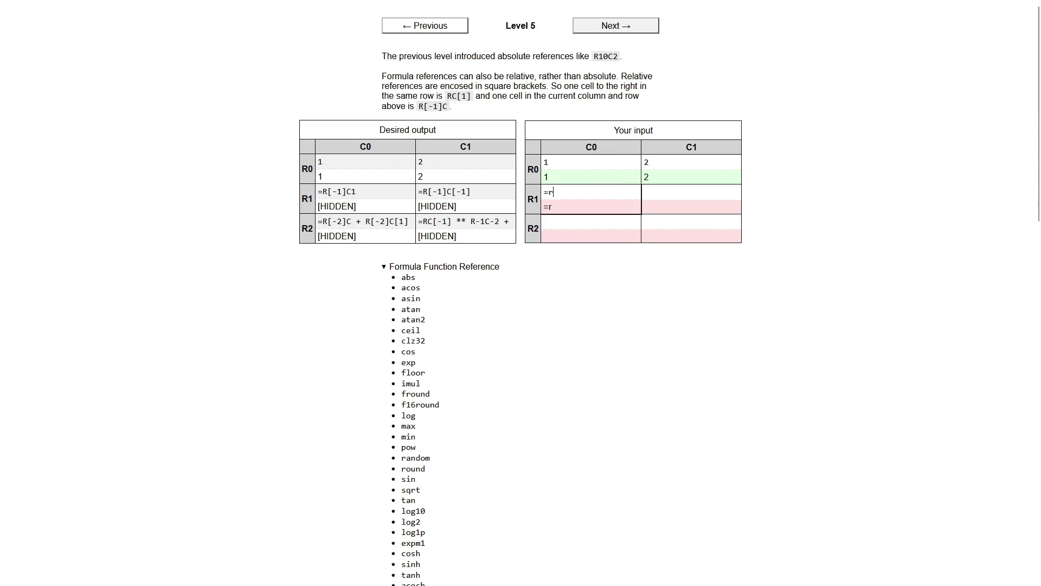
text([-1]c1)
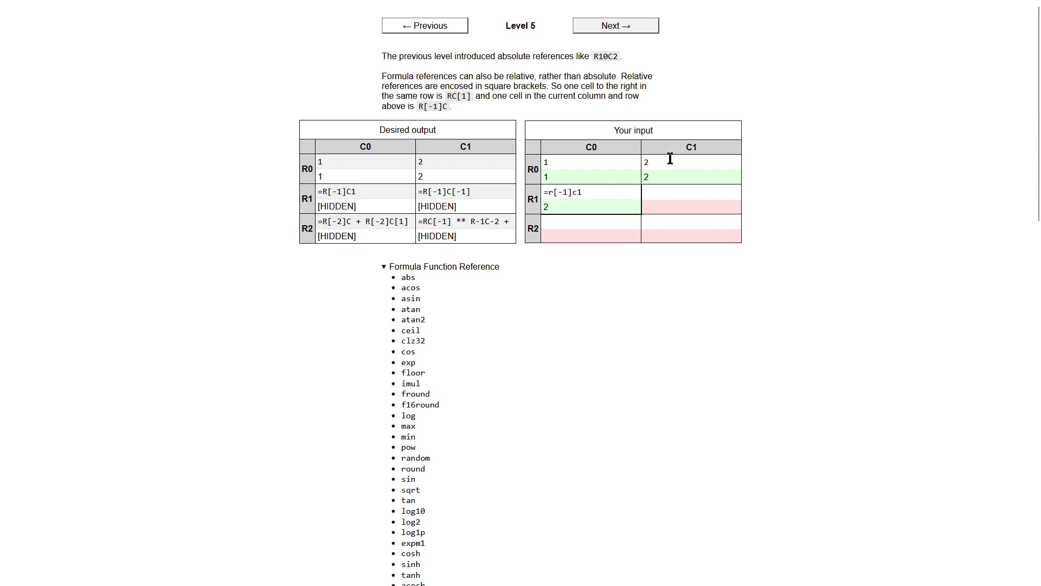
click(657, 198)
text(r)
key(BackSpace)
text(=r[-1])
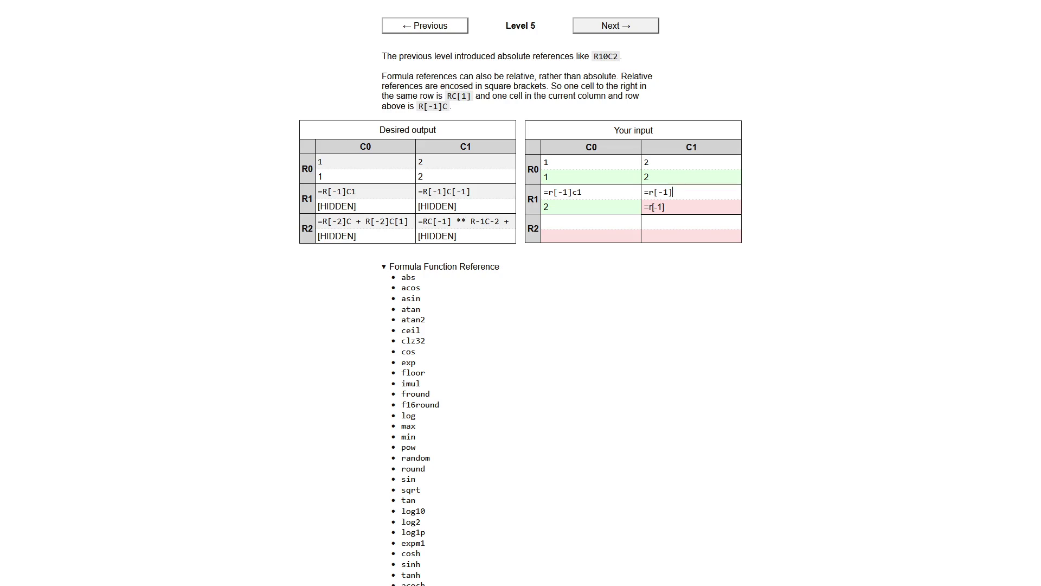
text(c[-1])
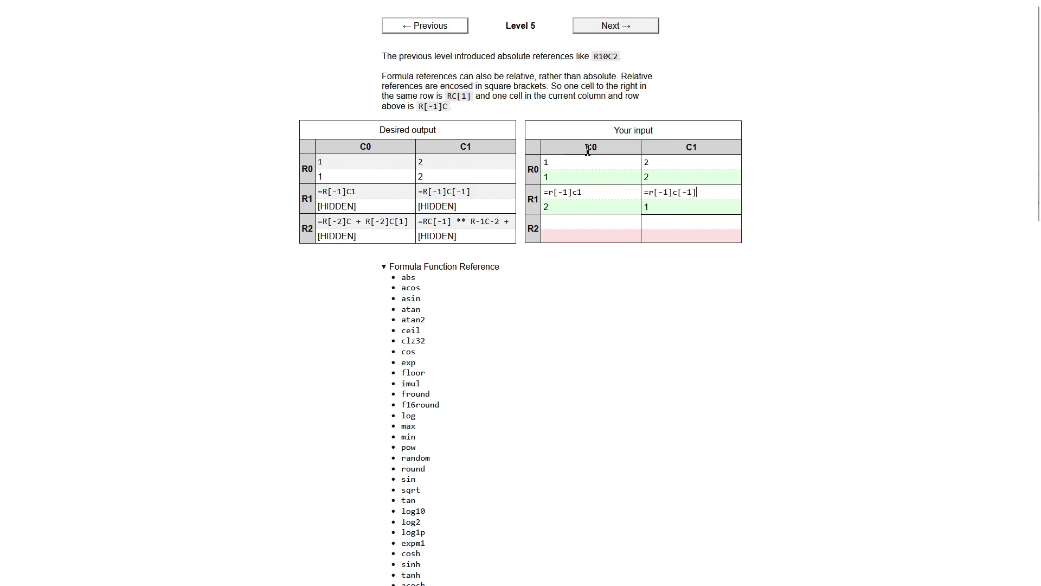
Build R2 C0's formula adding the two cells two rows up, =r[-2]c + r[-2]c[1].
click(574, 224)
text(=r[)
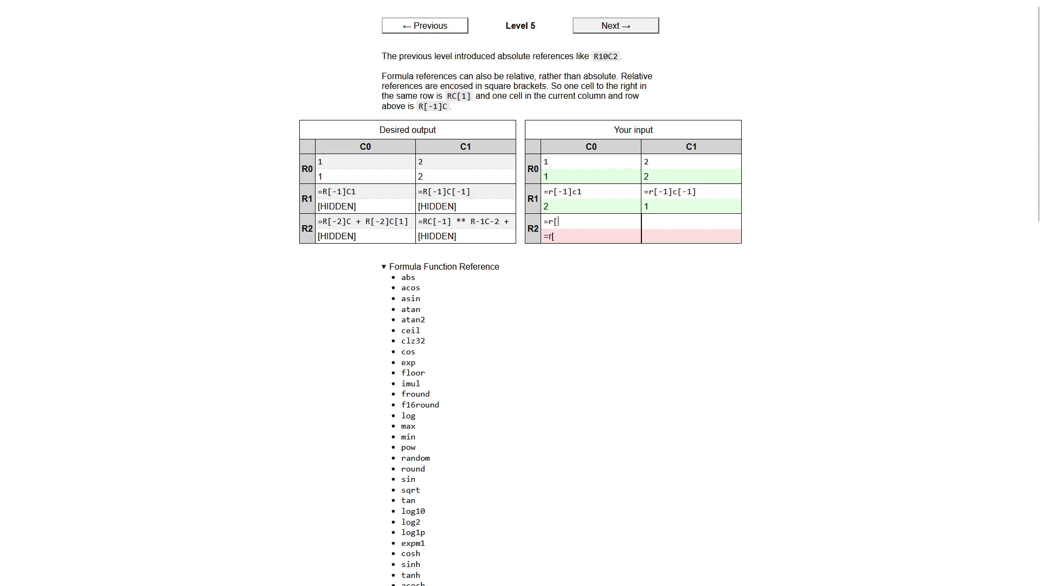
text(-2]c)
click(574, 222)
key(BackSpace)
key(BackSpace)
key(BackSpace)
text(+ )
text(rc[1])
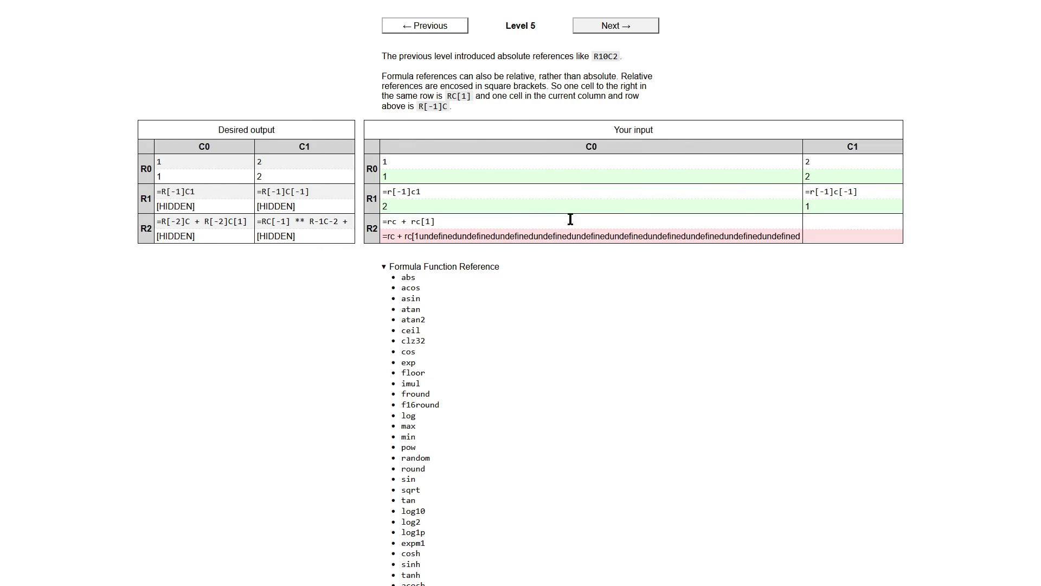
click(398, 222)
text([-2])
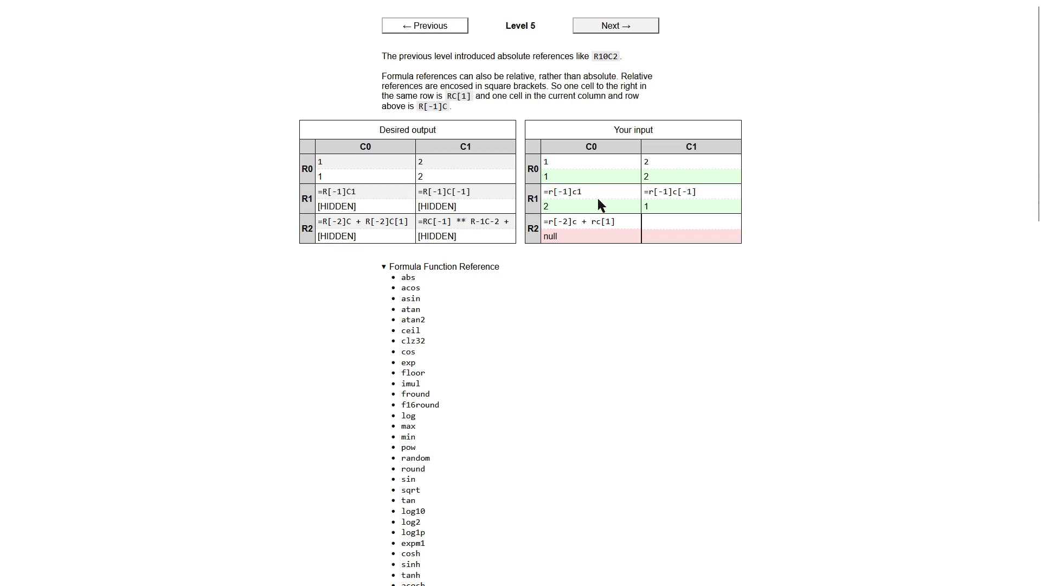
click(595, 221)
text([])
text(-2)
Start R2 C1's power formula beginning =rc[-1]**.
click(656, 223)
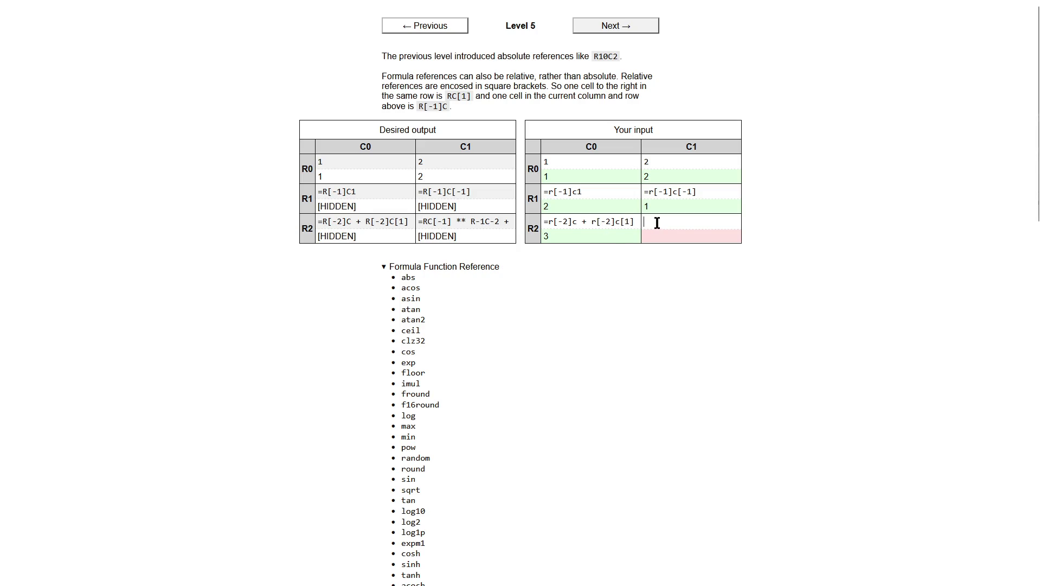
text(=rc[)
text(-1])
text(**)
text(c-2 +)
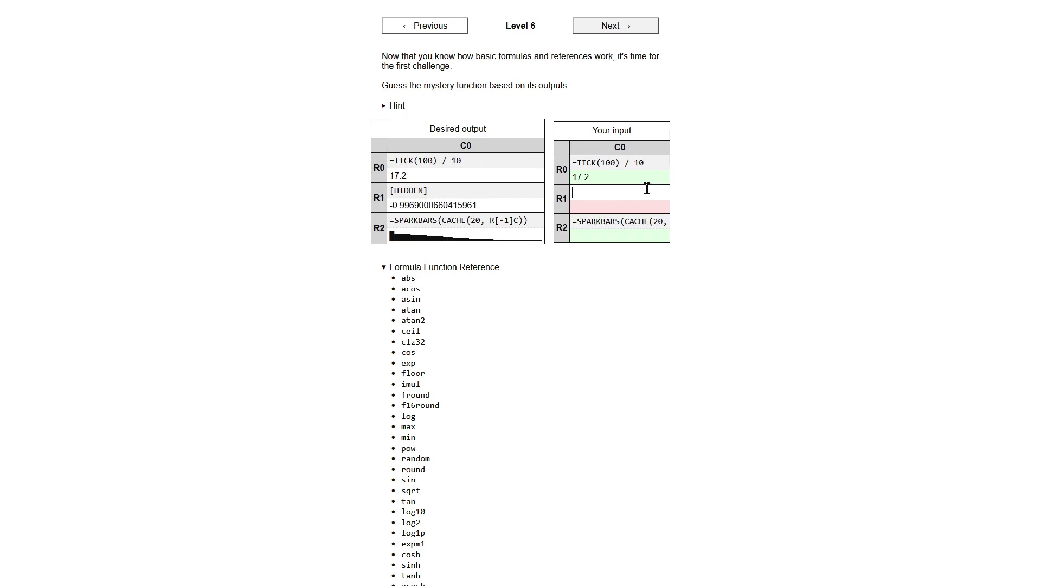
Solve Level 6 with =sin(r[-1]c) and advance to Level 7.
text(sin()
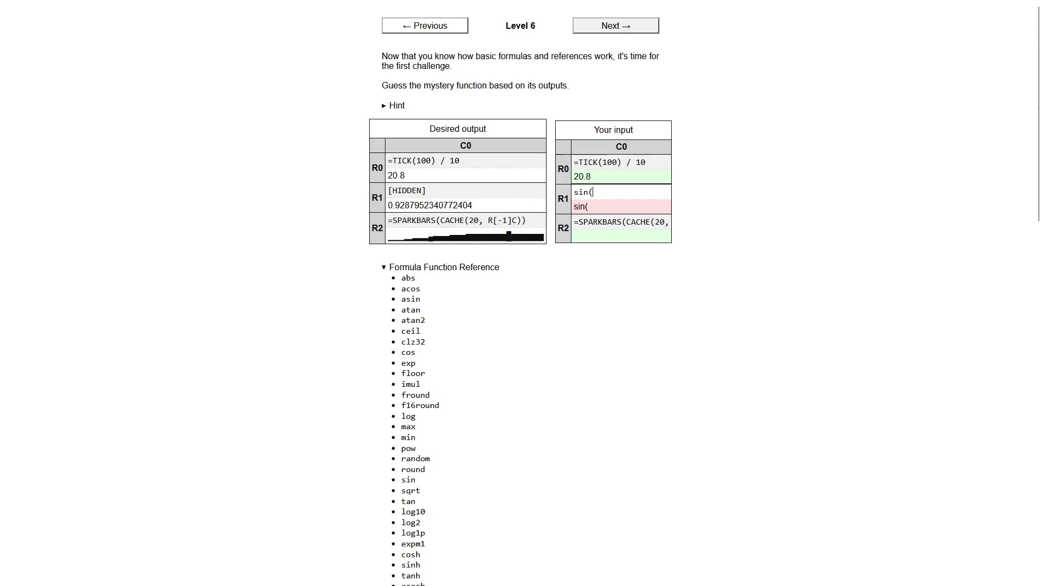
text(r[)
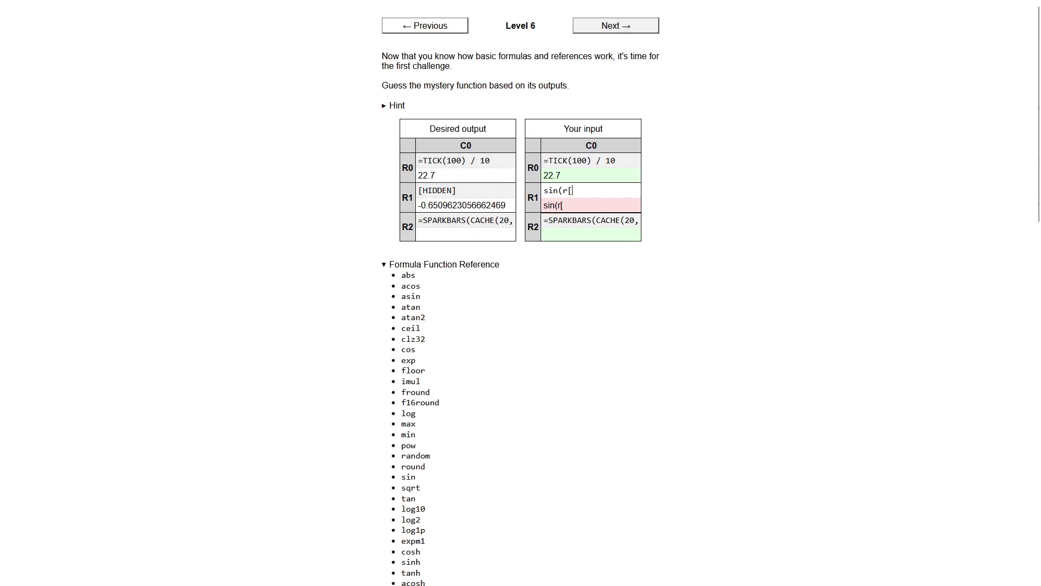
text(-1]c))
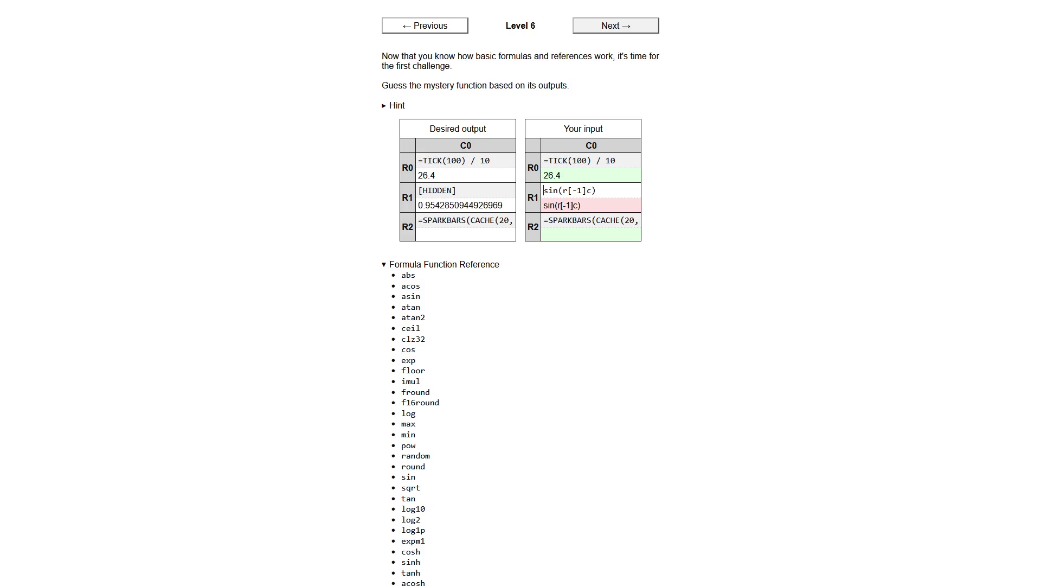
text(=)
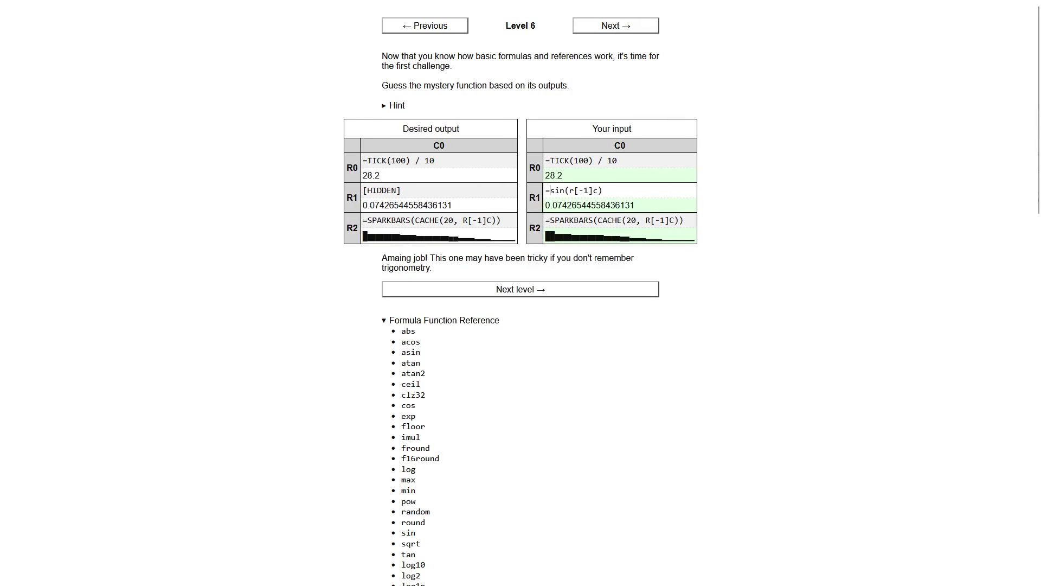
click(510, 291)
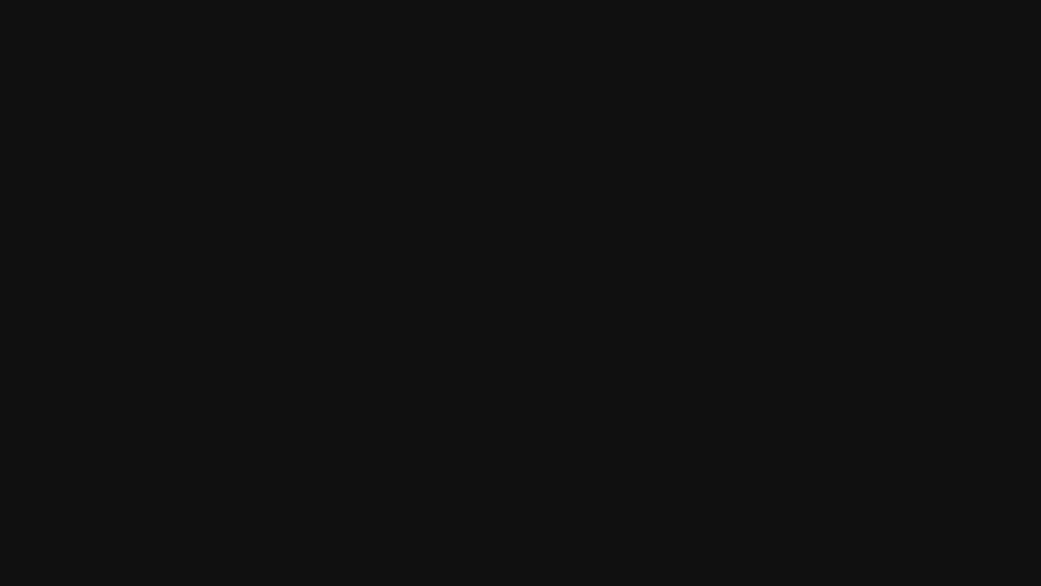
Skim Level 7's page description, selecting the name Cellbound, then return to the table.
scroll(298, 272, down, 5)
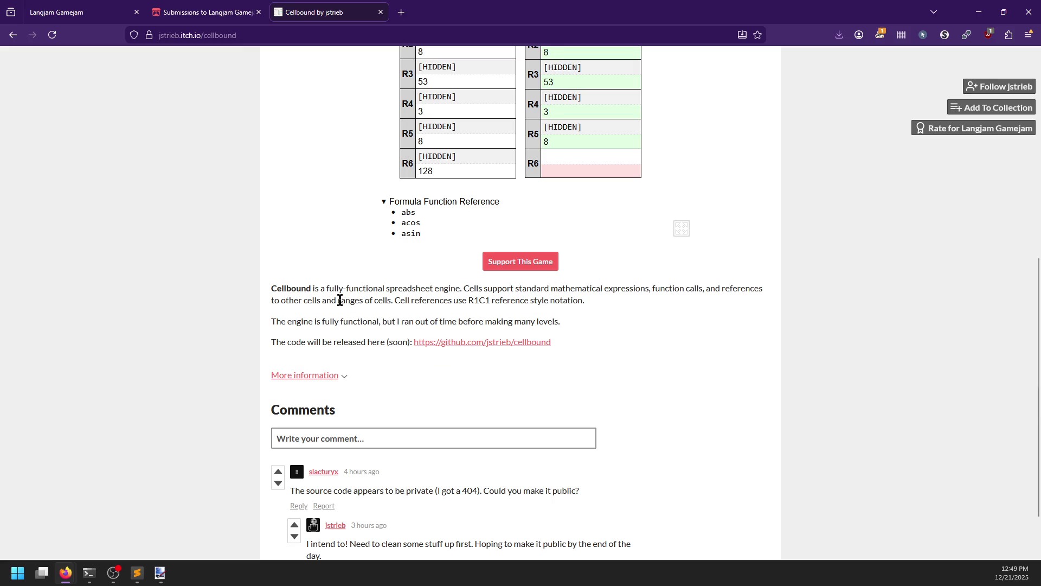
double_click(291, 292)
scroll(629, 308, up, 5)
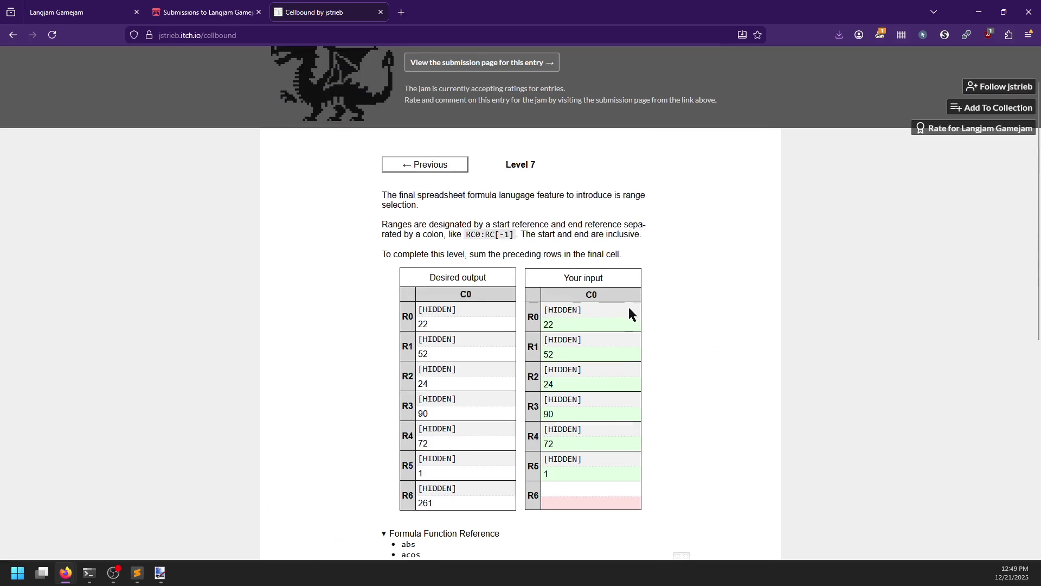
Add Cellbound to a new itch.io collection titled 'neat stuff' and dismiss the confirmation.
click(971, 108)
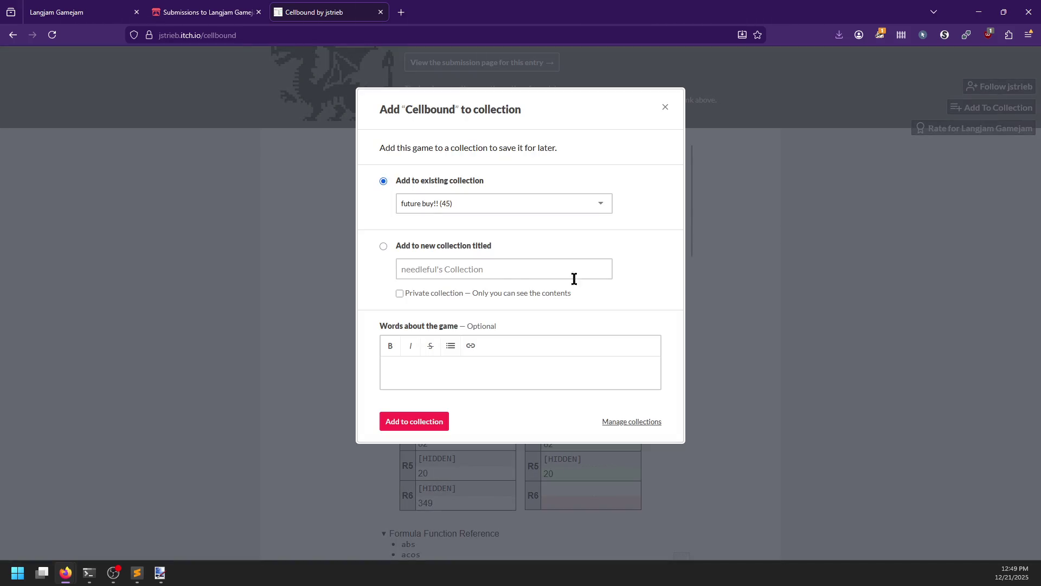
click(383, 247)
click(404, 266)
text(neat stuff)
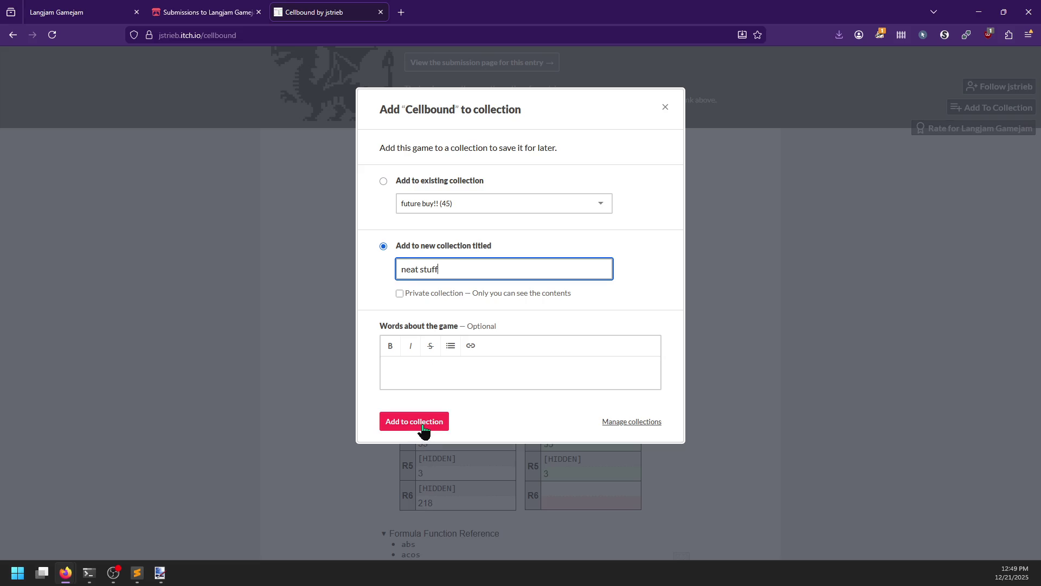
click(424, 426)
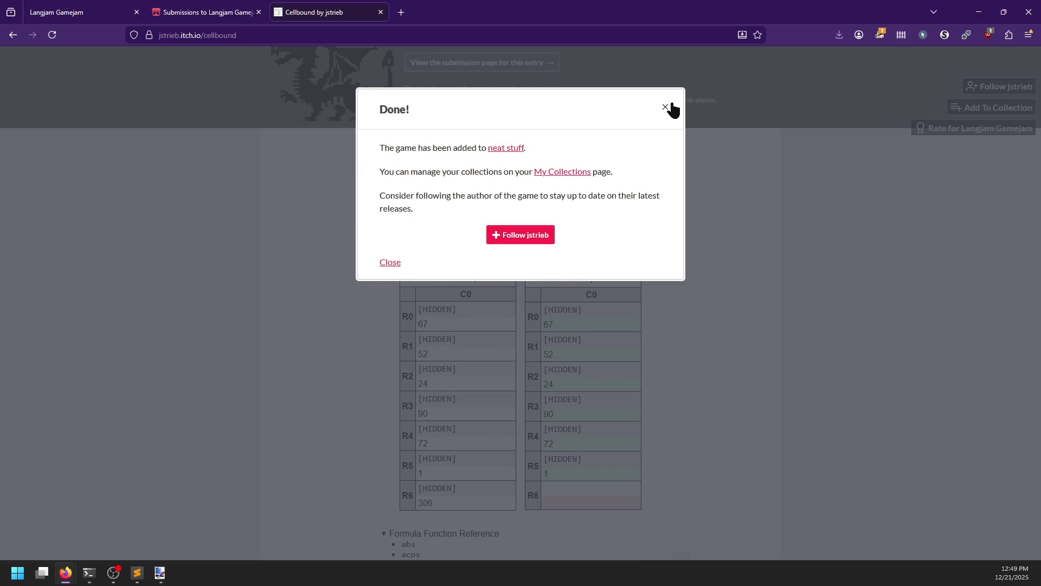
click(666, 107)
Open Cellbound's GitHub source link in a new tab and inspect the 404 repository address.
scroll(351, 342, down, 5)
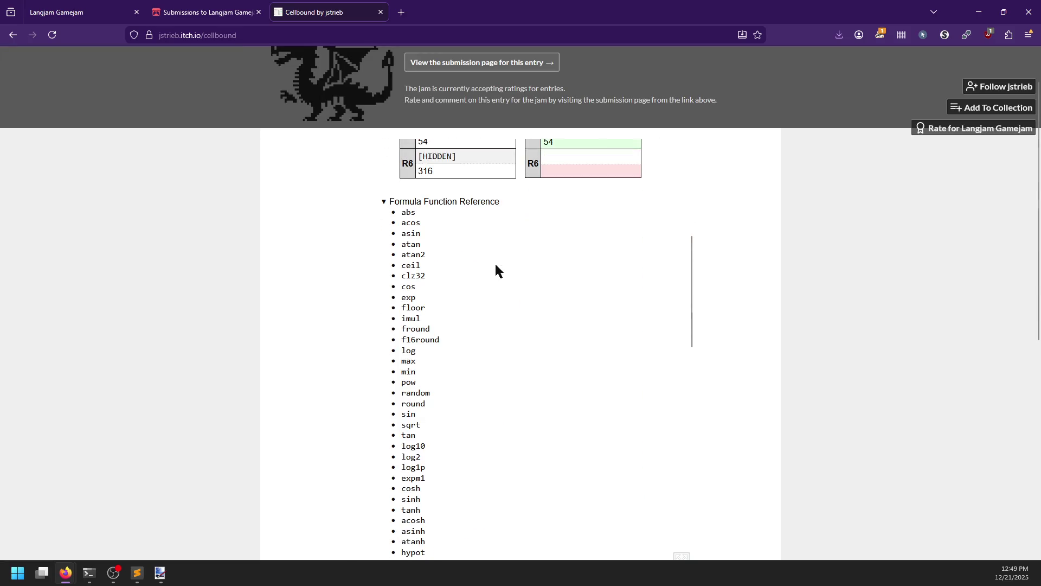
scroll(494, 332, down, 5)
scroll(358, 342, up, 10)
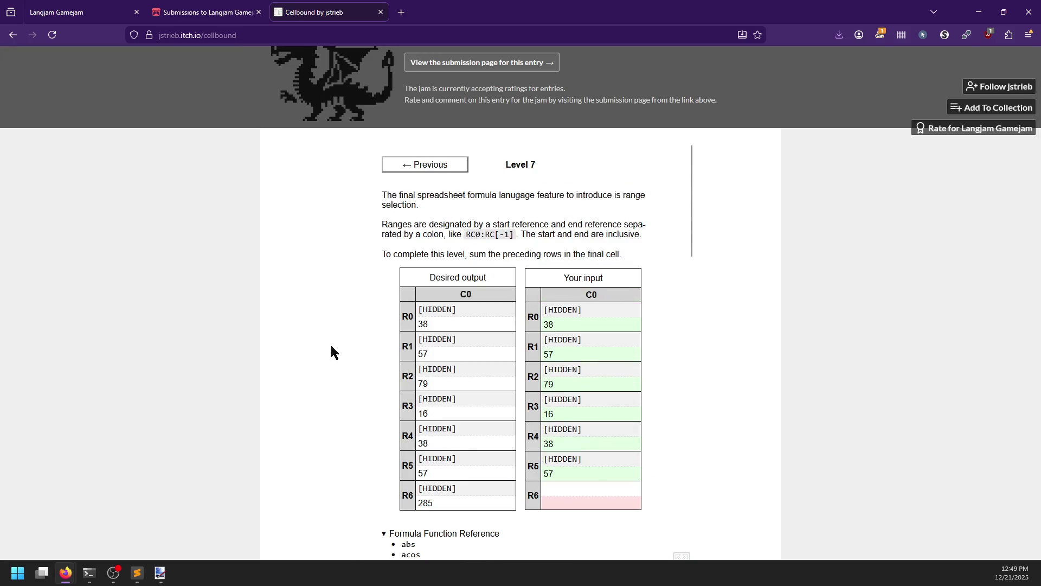
scroll(337, 351, down, 6)
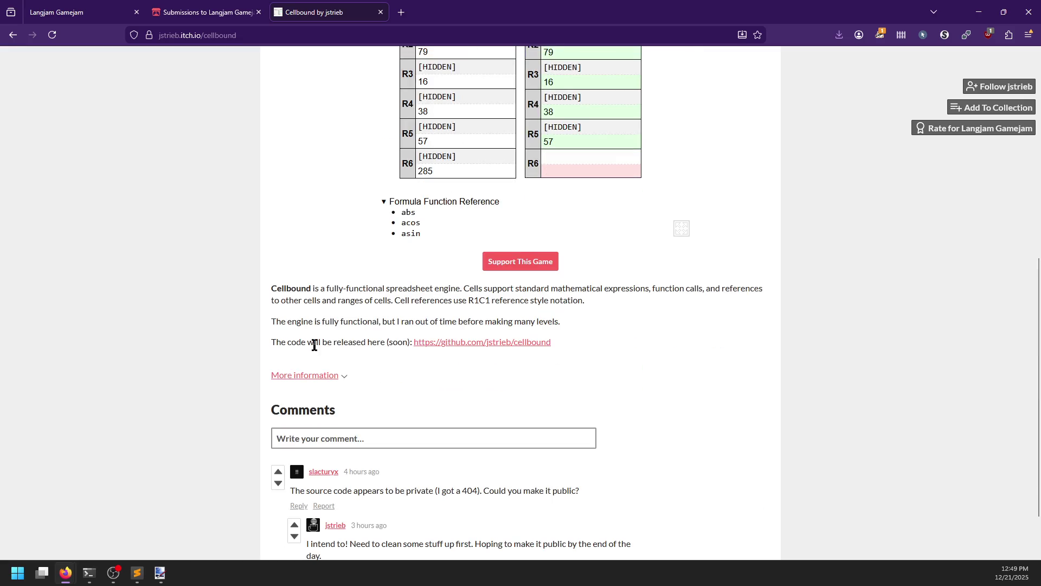
middle_click(530, 345)
click(458, 12)
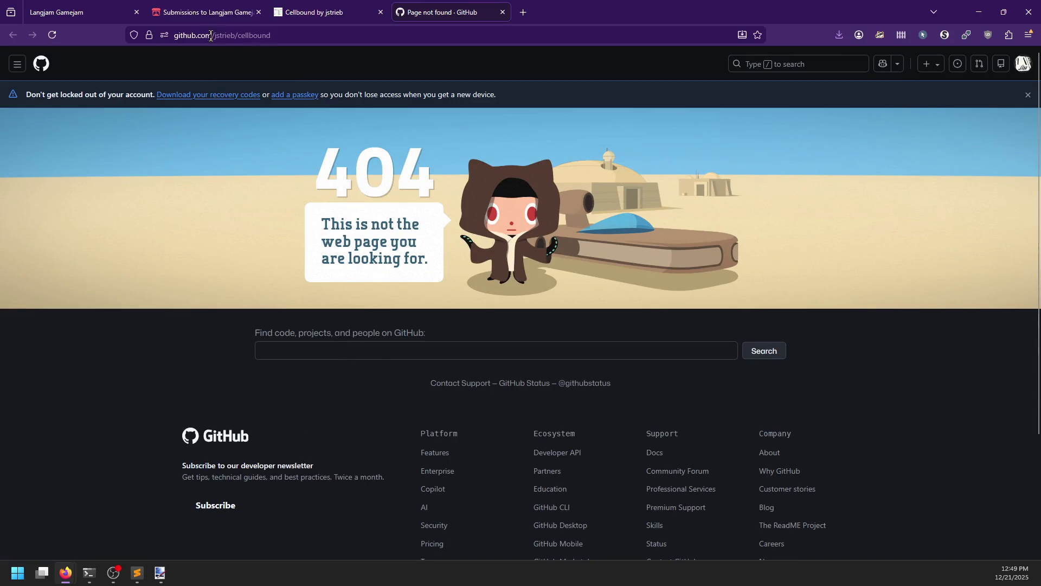
click(278, 35)
click(287, 35)
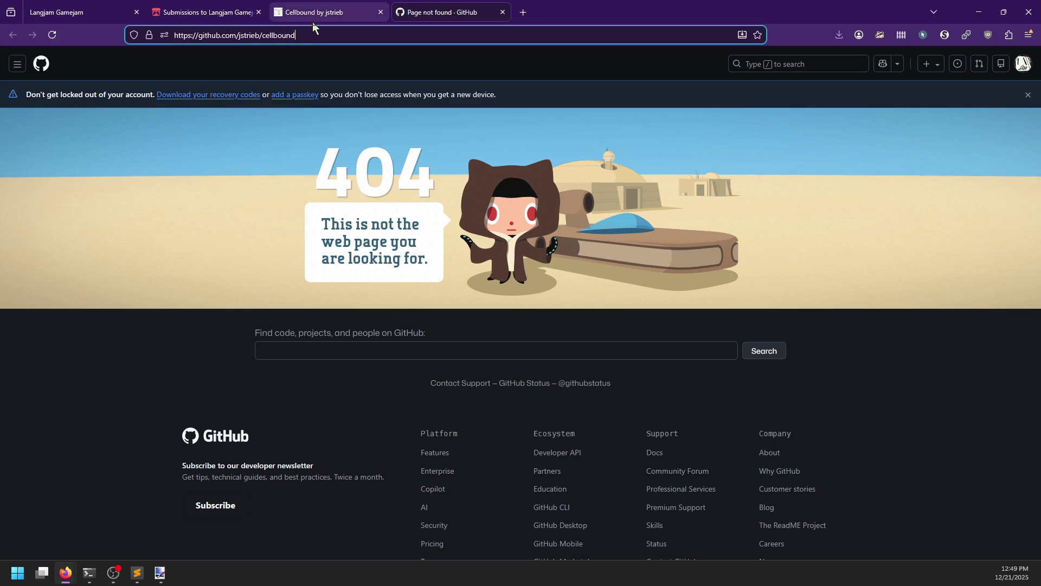
Close the GitHub 404 tab, select the name Cellbound on the game page, and switch to the notes.
click(315, 18)
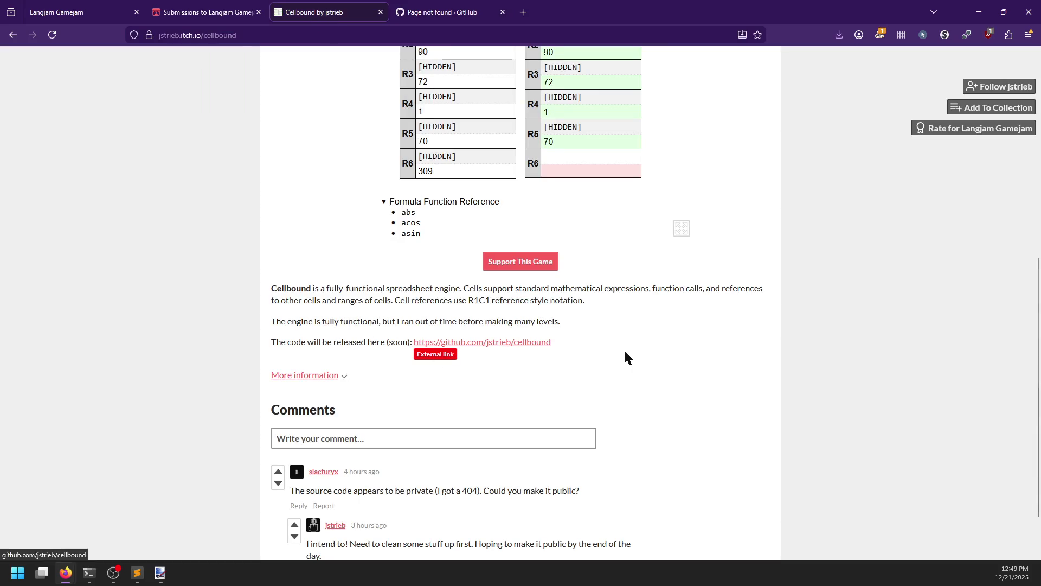
click(457, 7)
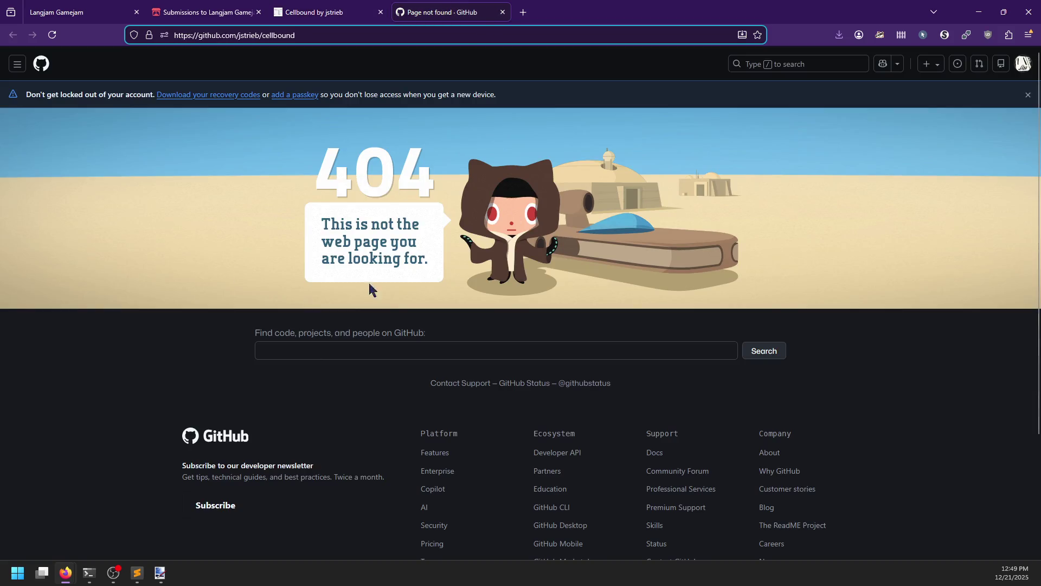
click(502, 12)
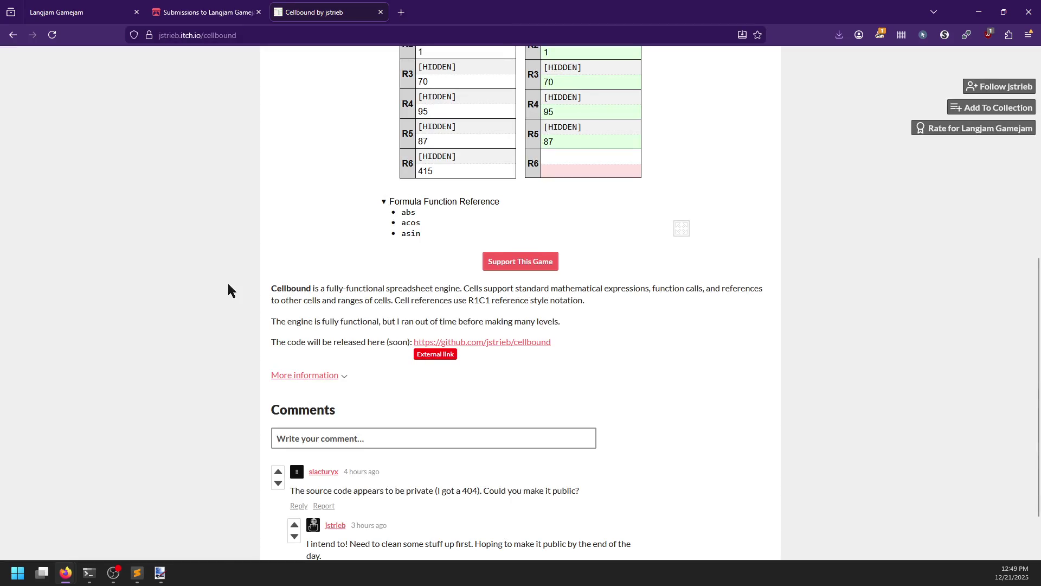
double_click(290, 288)
scroll(282, 294, down, 2)
scroll(281, 296, up, 8)
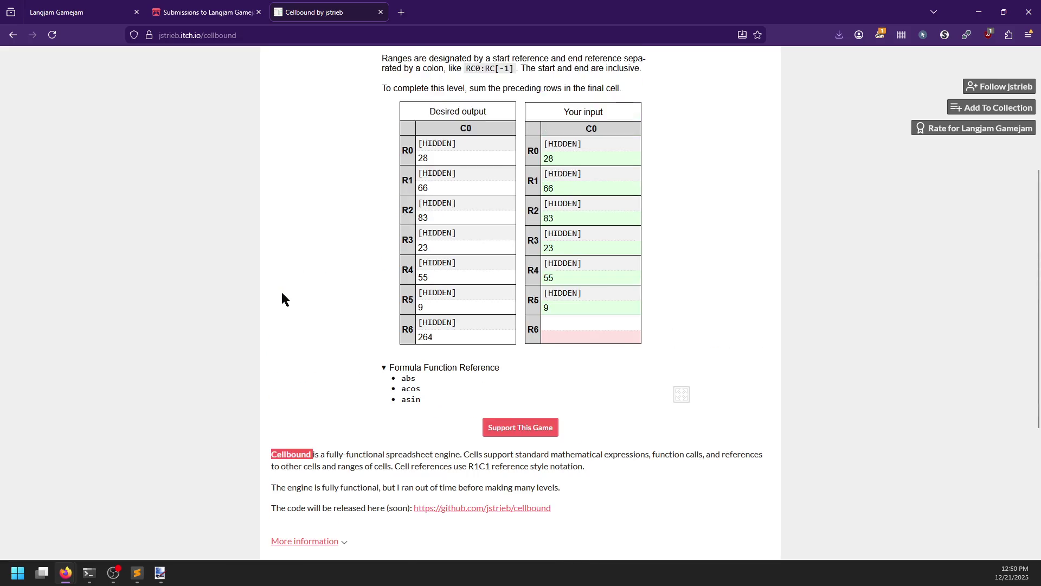
key(alt+Tab)
Write a Cellbound heading with the indented note 'Playable game :)'.
text(Cellboud)
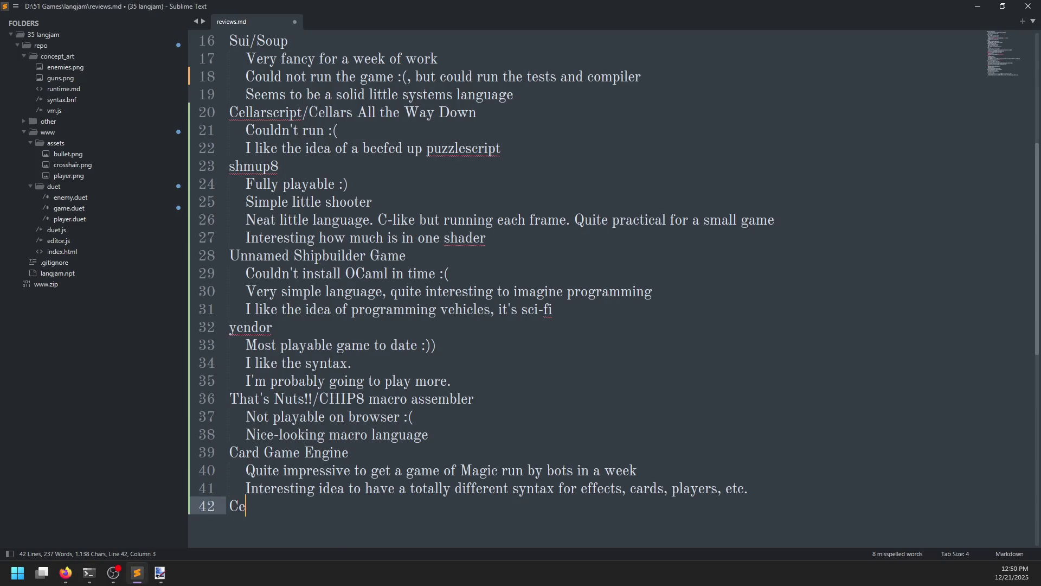
key(Return)
key(Tab)
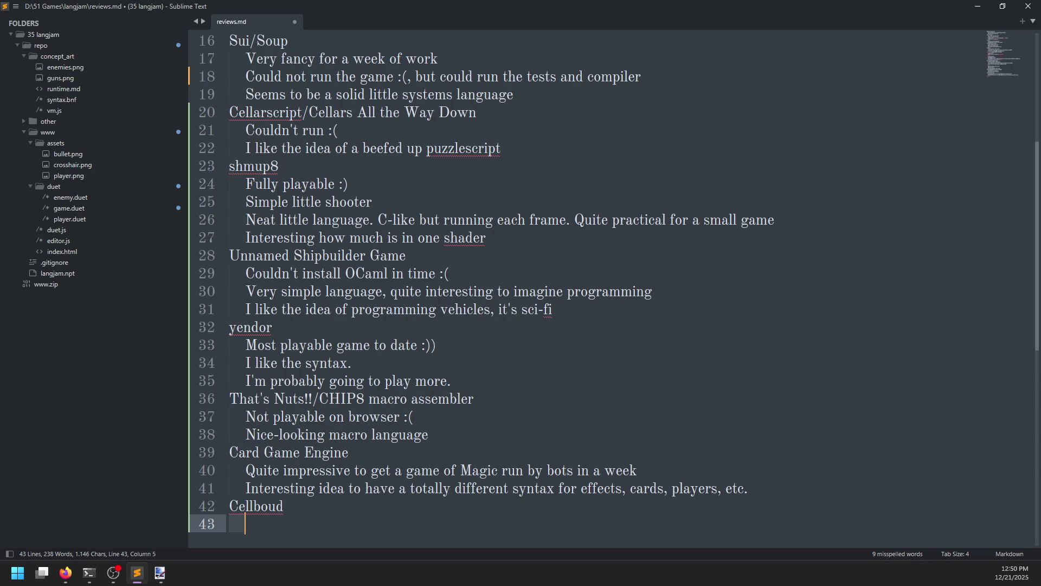
text(Full)
key(ctrl+BackSpace)
text(Playable game :)
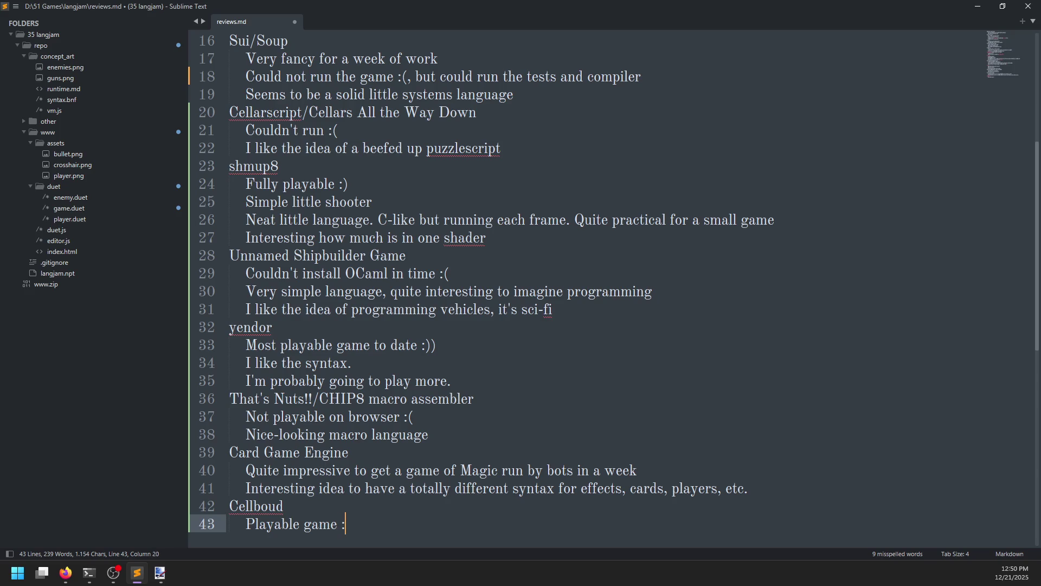
key(Return)
After rechecking the game, draft a second note 'Fully featured spreadsheet language'.
key(alt+Tab)
scroll(426, 383, down, 2)
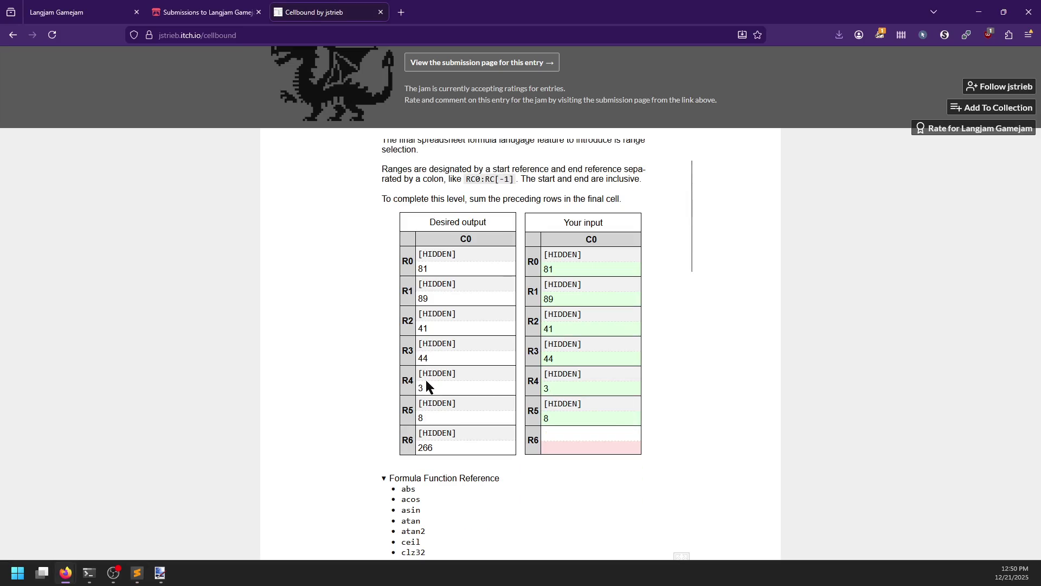
scroll(426, 382, down, 1)
key(alt+Tab)
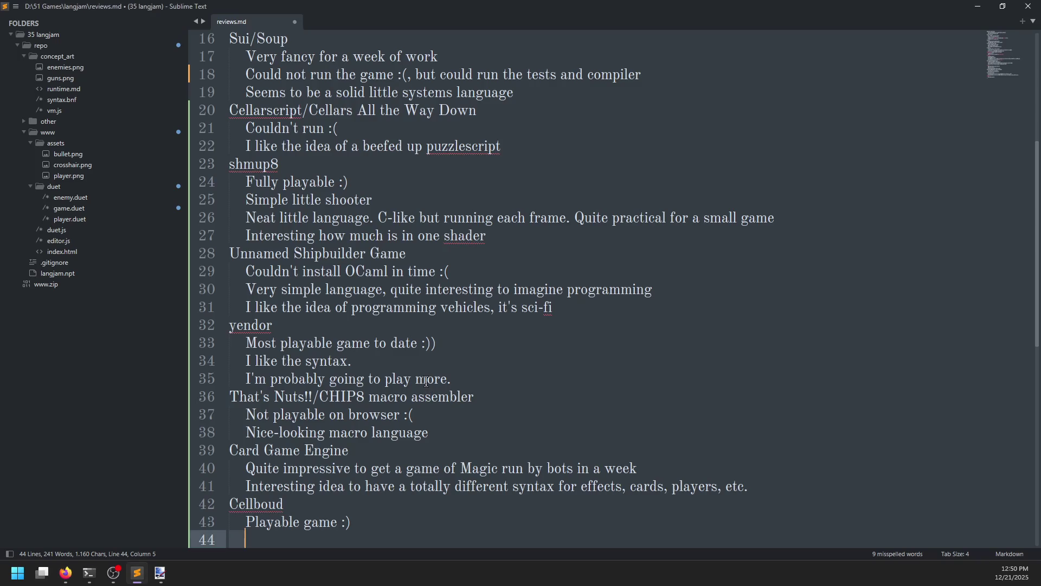
text(Fully fea)
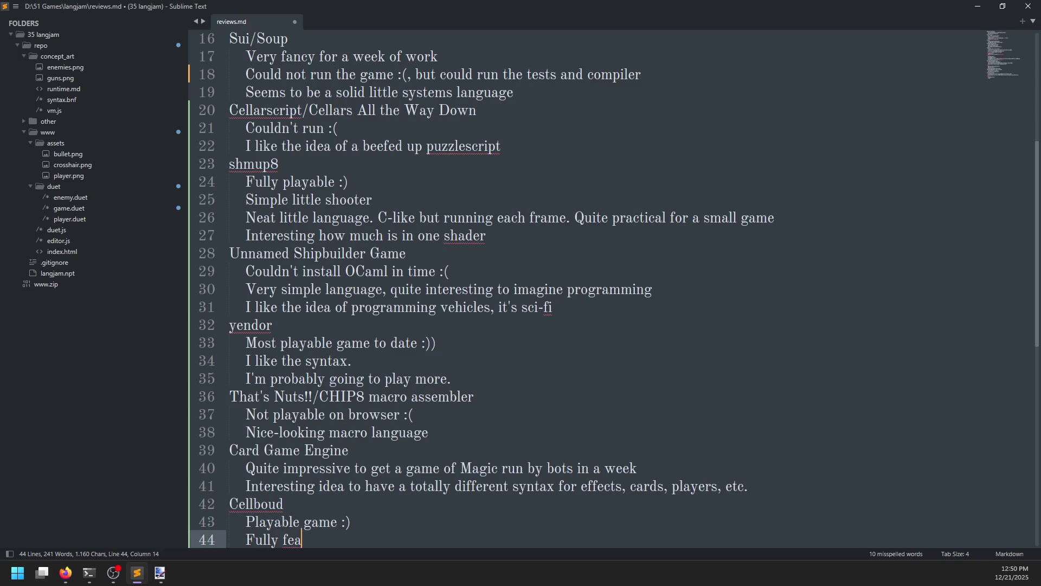
text(tured)
scroll(463, 330, down, 4)
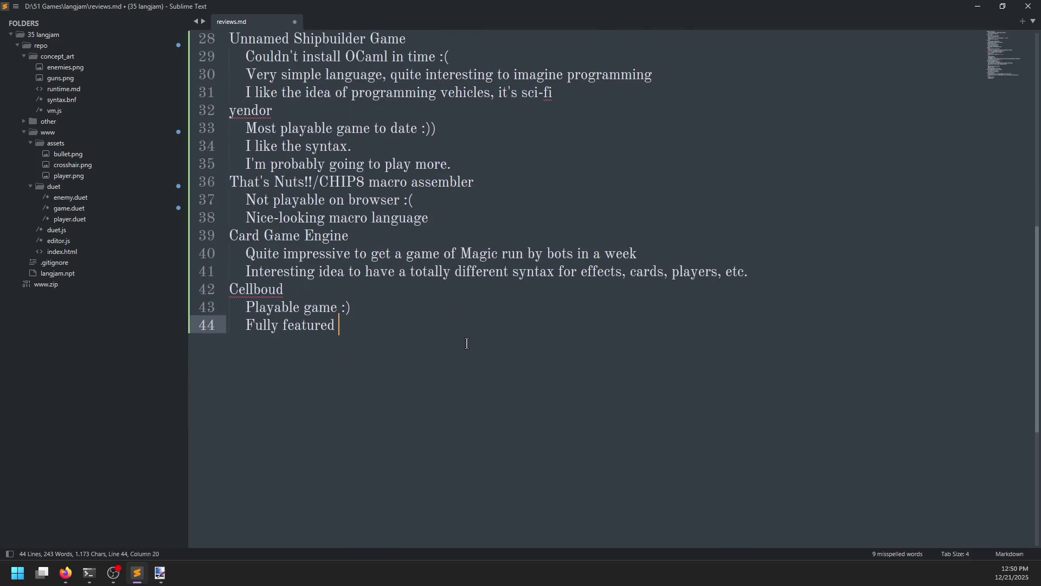
text(spreadsheet )
text(language)
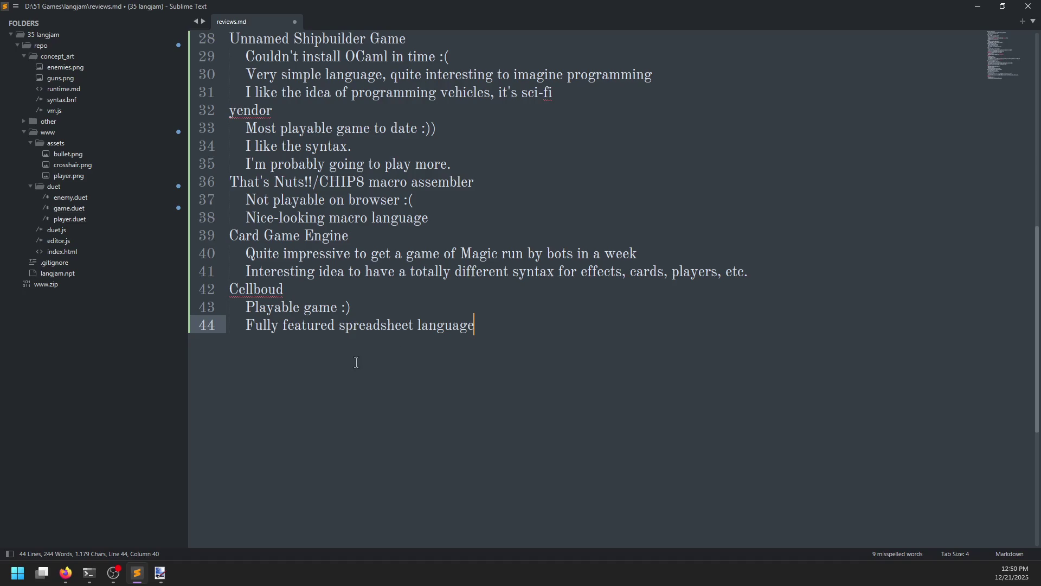
key(alt+Tab)
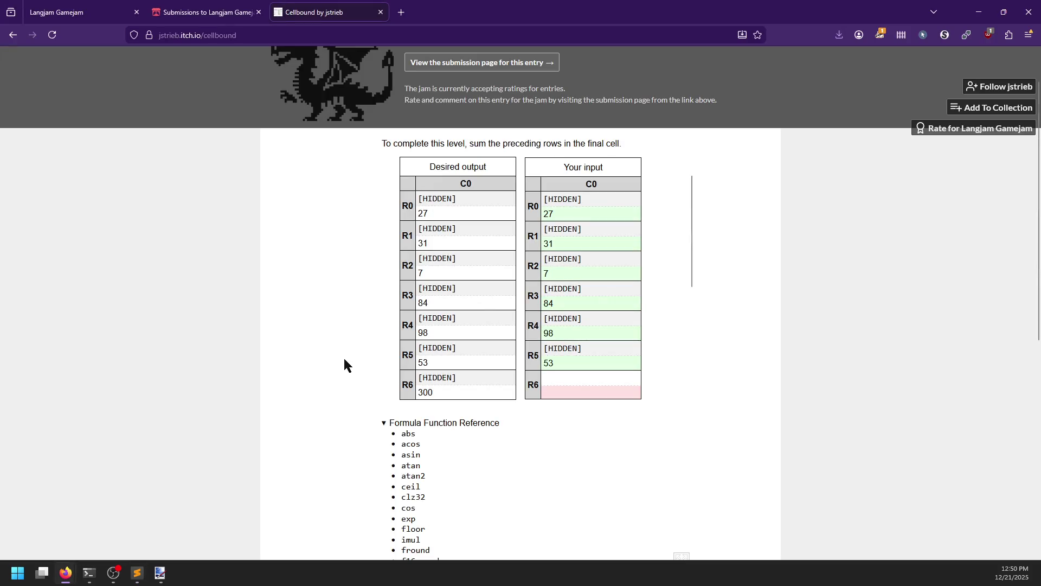
key(alt+Tab)
Reword the note to 'Solid spreadsheet language, looks like' and correct 'Cellboud' to 'Cellbound'.
key(ctrl+Left)
key(ctrl+Right)
key(ctrl+shift+Left)
key(ctrl+shift+Left)
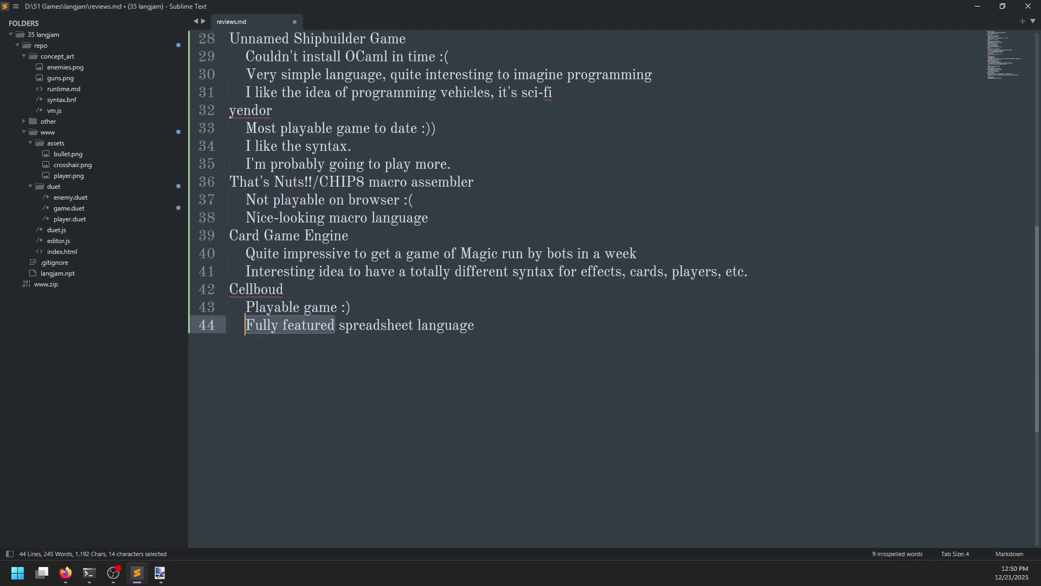
text(Solid)
text(, looks like)
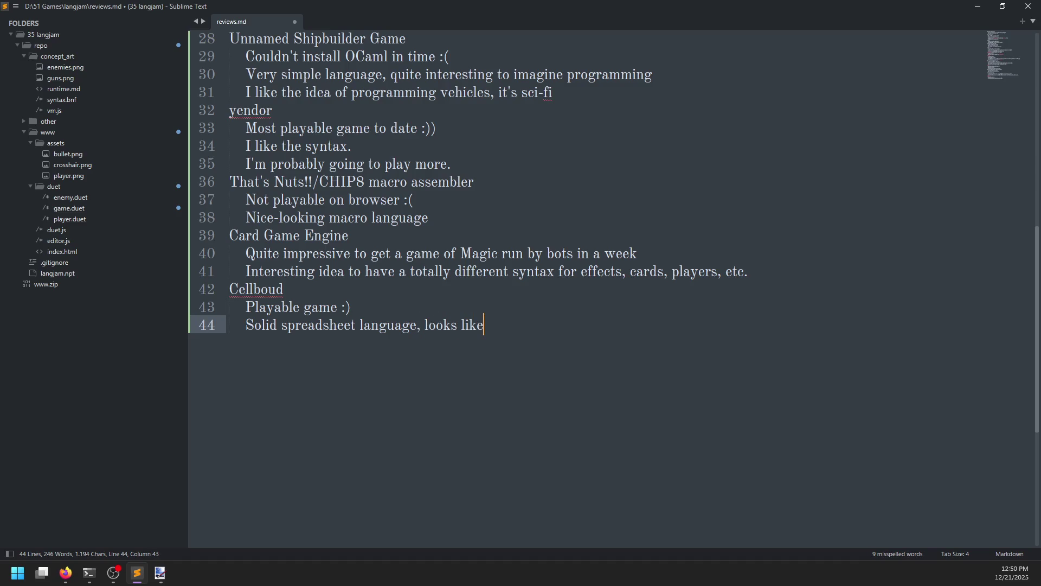
key(Return)
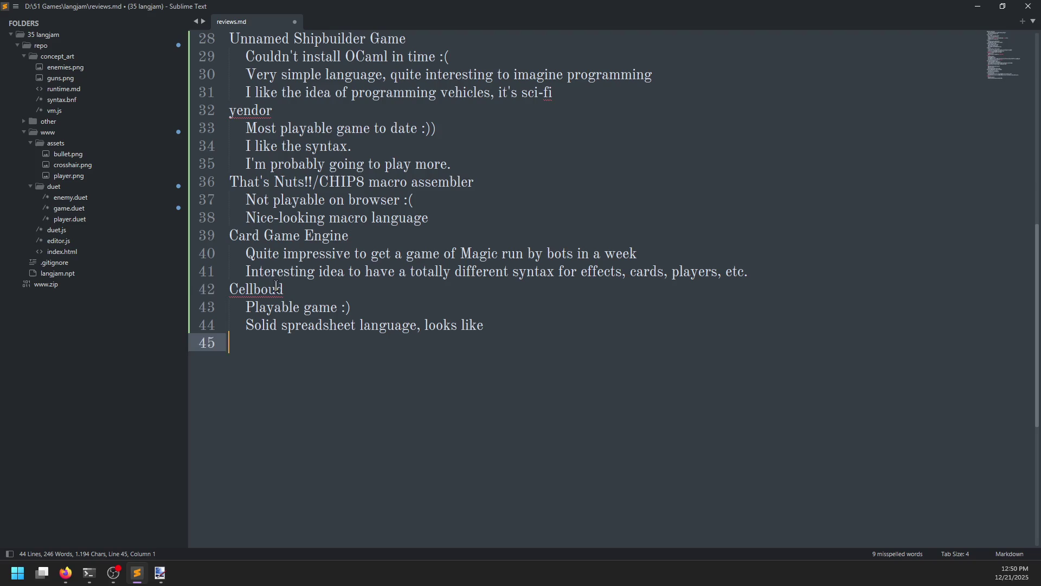
click(277, 286)
text(n)
click(253, 349)
key(alt+Tab)
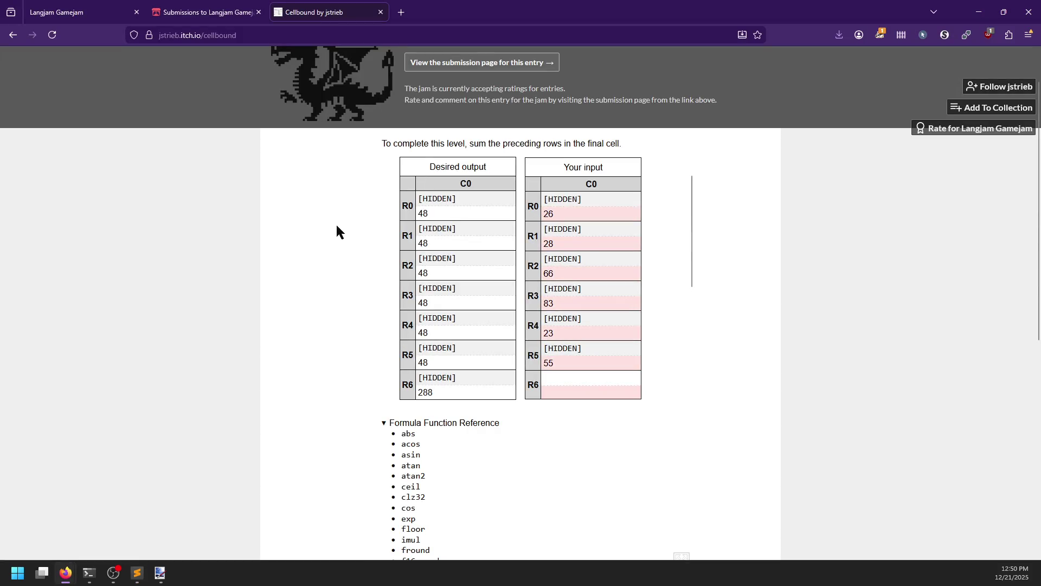
Close Cellbound and open the itch.io game page of the TRON written in InterState entry.
click(380, 12)
scroll(825, 375, down, 2)
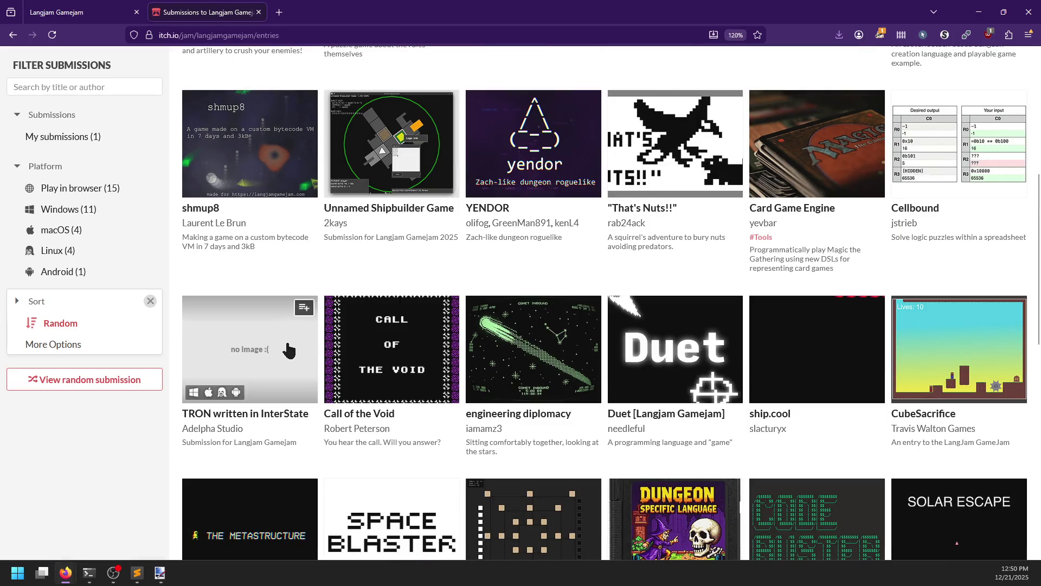
middle_click(282, 352)
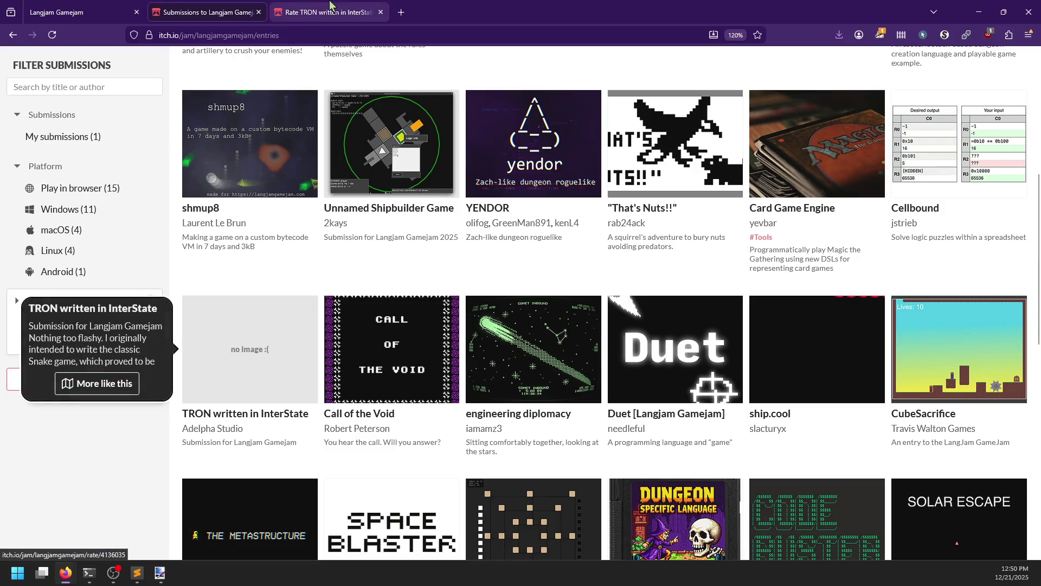
click(330, 6)
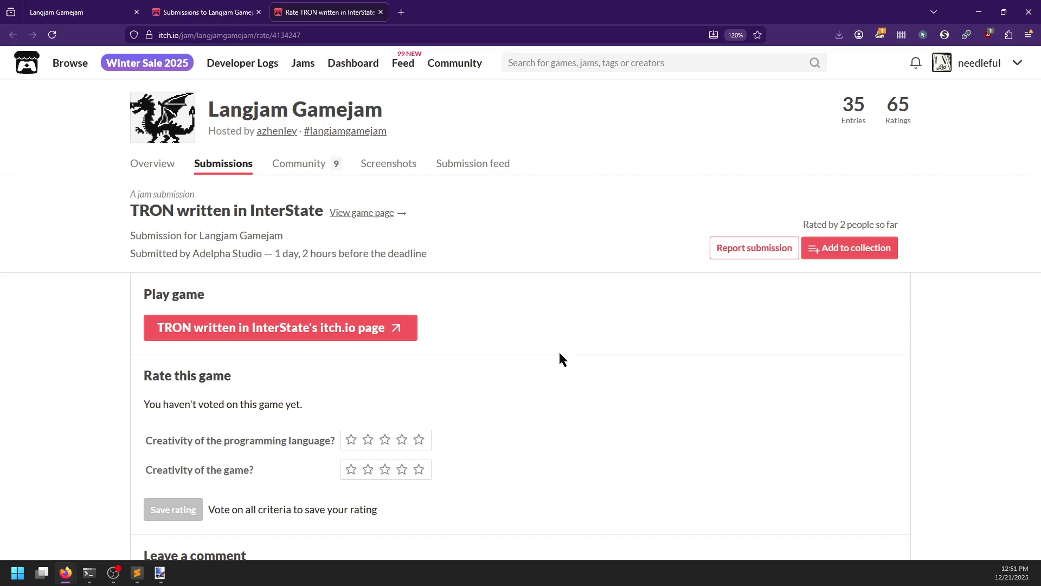
click(359, 213)
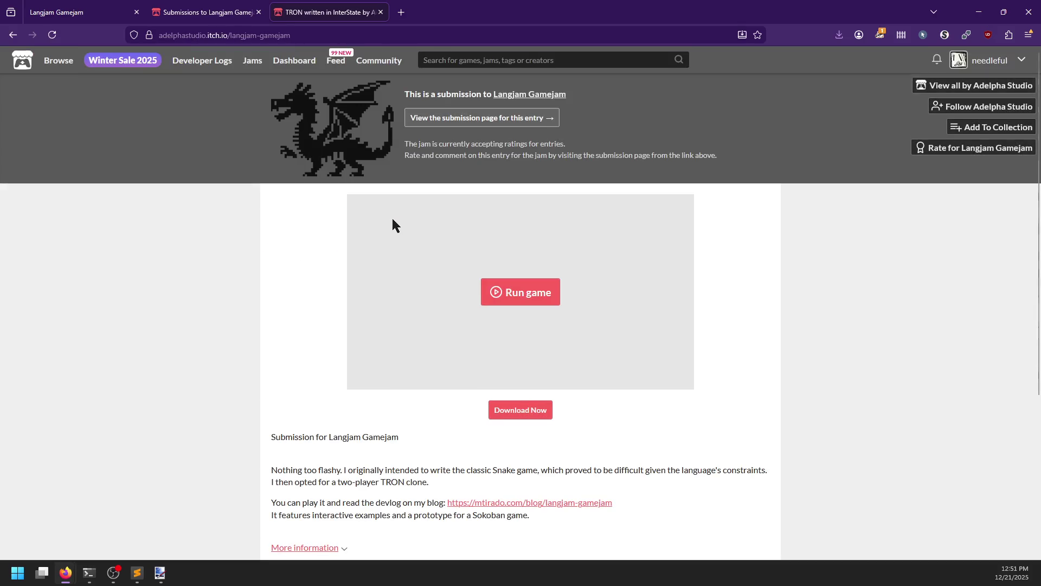
scroll(296, 347, down, 2)
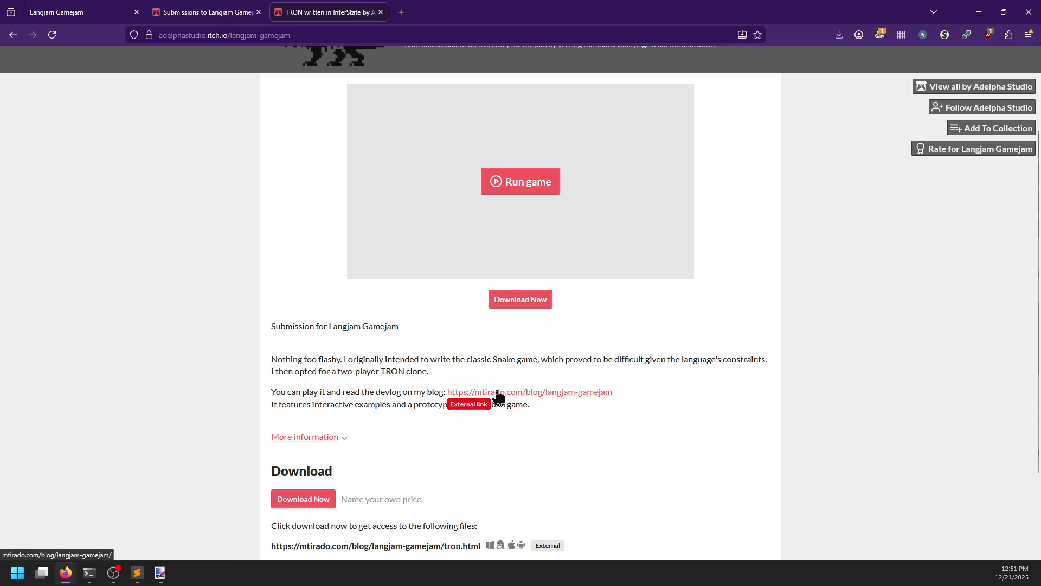
scroll(581, 400, up, 2)
Run the TRON game and enlarge its code box to read the first source lines.
click(556, 294)
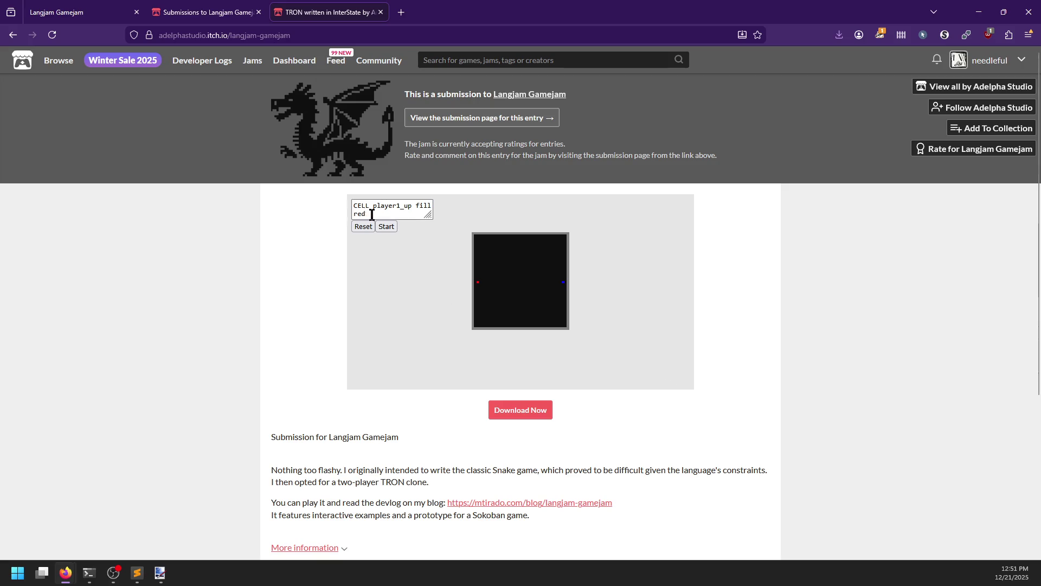
mouse_move(428, 214)
mouse_down()
mouse_move(434, 300)
mouse_move(440, 241)
mouse_move(444, 253)
mouse_up()
scroll(448, 353, down, 3)
scroll(685, 308, up, 2)
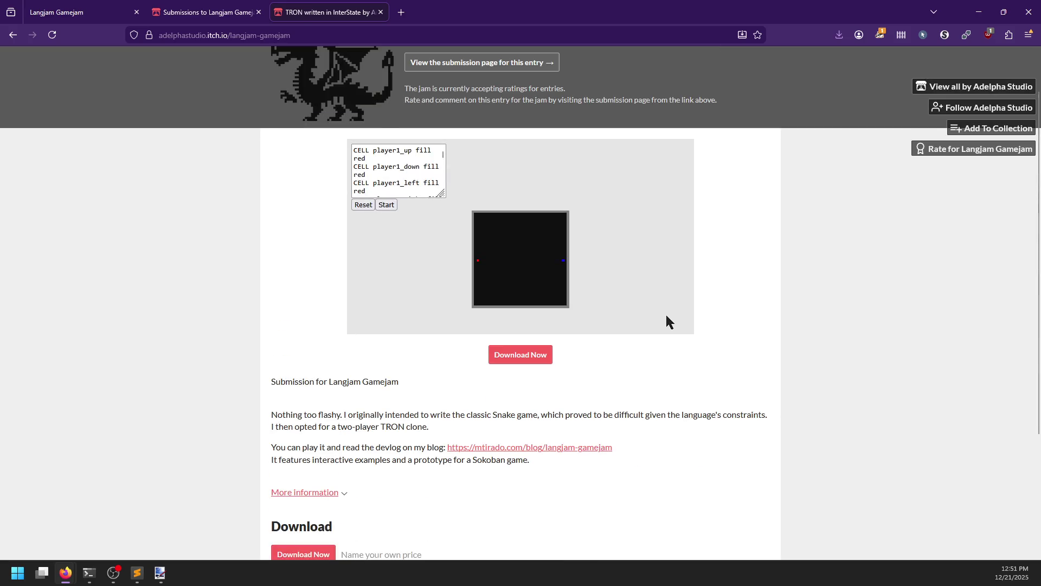
right_click(668, 317)
click(648, 319)
scroll(405, 167, down, 2)
scroll(402, 168, up, 2)
click(379, 162)
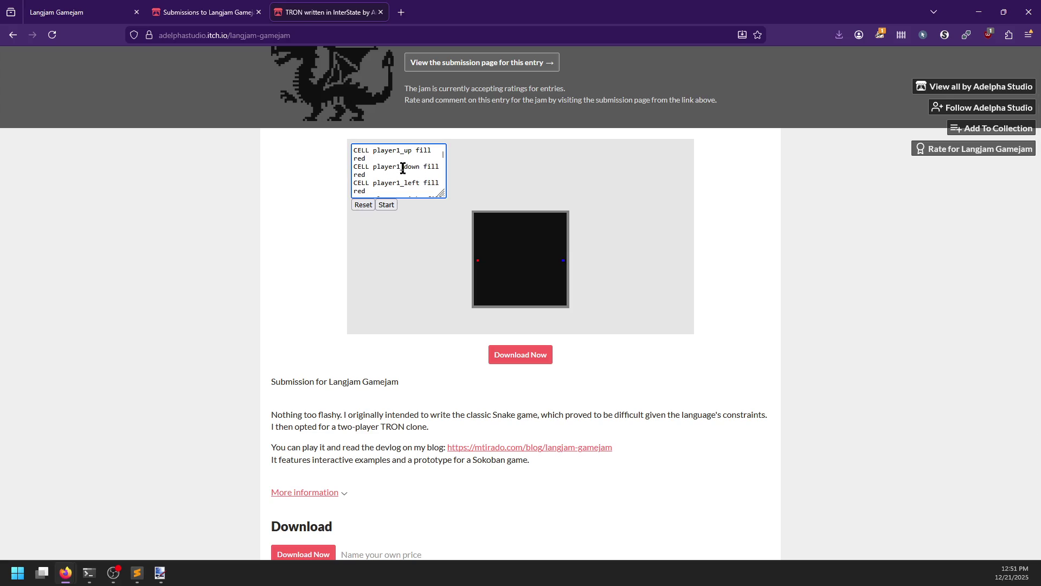
click(377, 176)
Start and reset a TRON round, then enlarge the code box further to read the full source.
scroll(402, 176, down, 4)
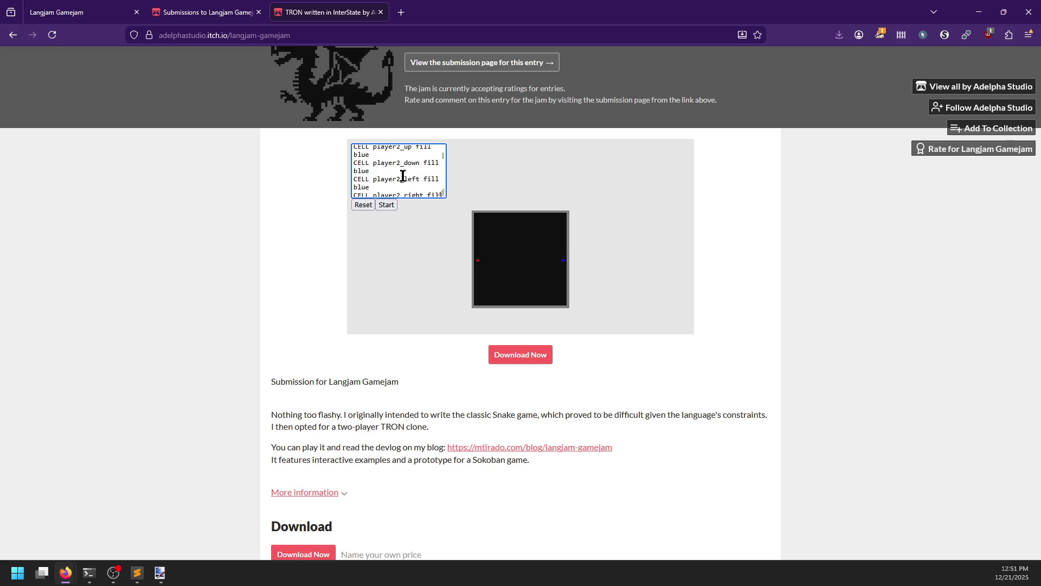
click(394, 205)
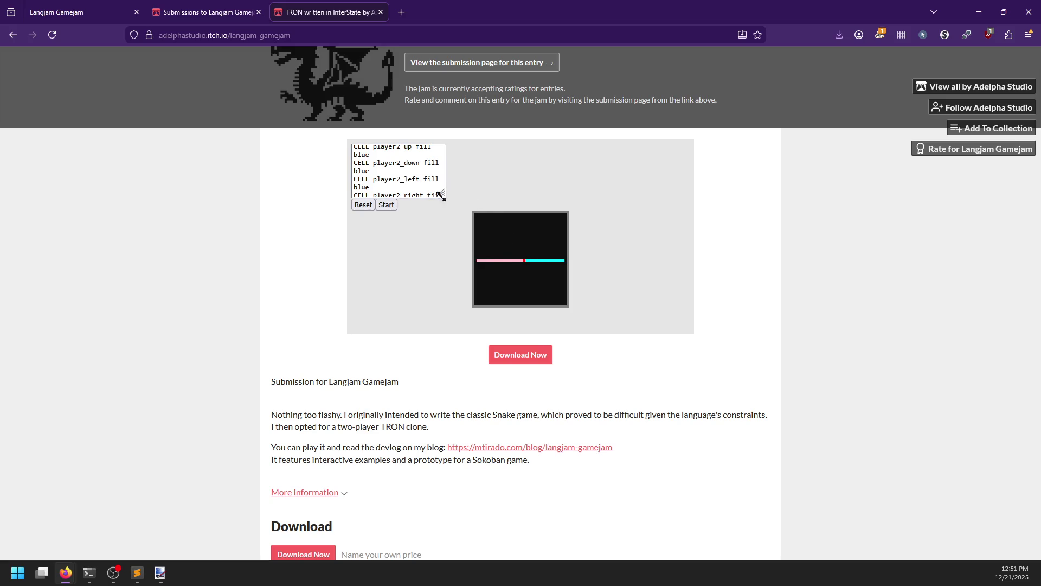
click(359, 205)
scroll(400, 177, up, 5)
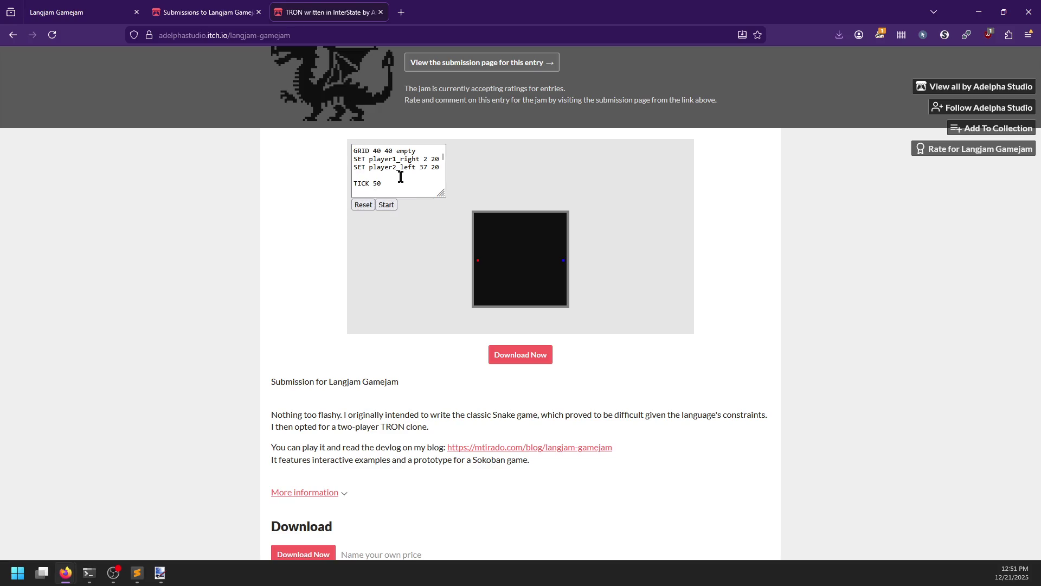
mouse_move(441, 194)
mouse_down()
mouse_move(452, 274)
mouse_move(540, 275)
mouse_move(542, 265)
mouse_move(542, 321)
mouse_move(604, 291)
mouse_move(603, 280)
mouse_up()
scroll(684, 230, down, 3)
scroll(652, 269, up, 4)
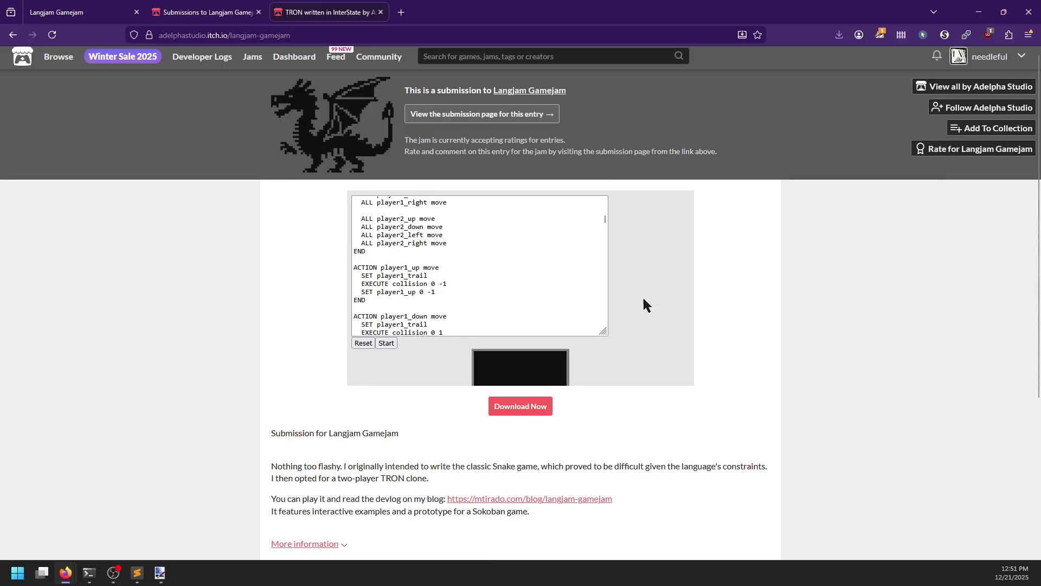
scroll(537, 282, down, 5)
mouse_move(604, 335)
mouse_down()
mouse_move(441, 331)
mouse_move(435, 202)
mouse_move(684, 389)
mouse_move(630, 342)
mouse_move(629, 375)
mouse_up()
scroll(435, 258, up, 10)
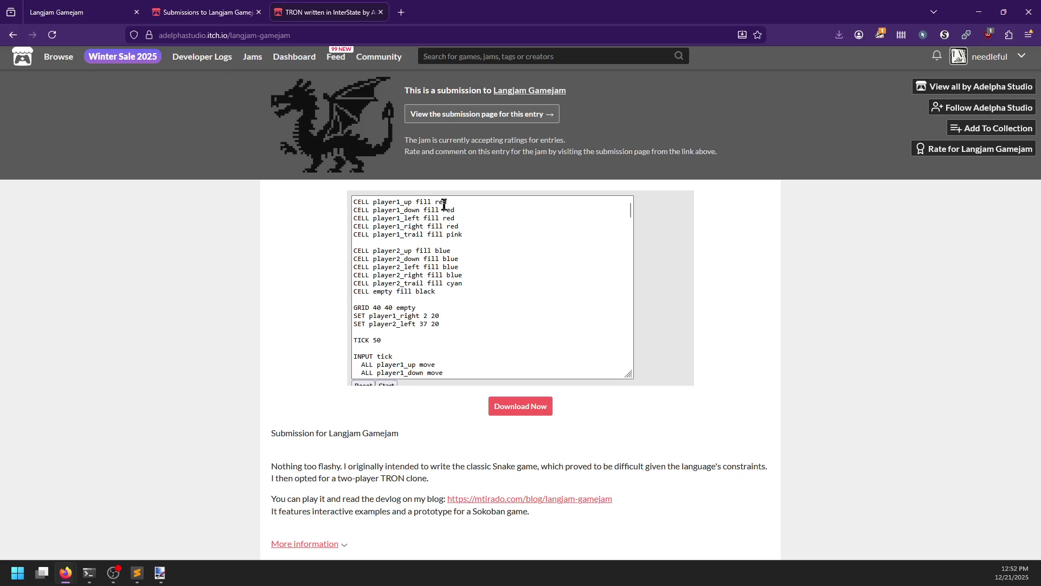
Scroll through the first part of the TRON entry's InterState source code.
click(462, 236)
scroll(404, 252, down, 2)
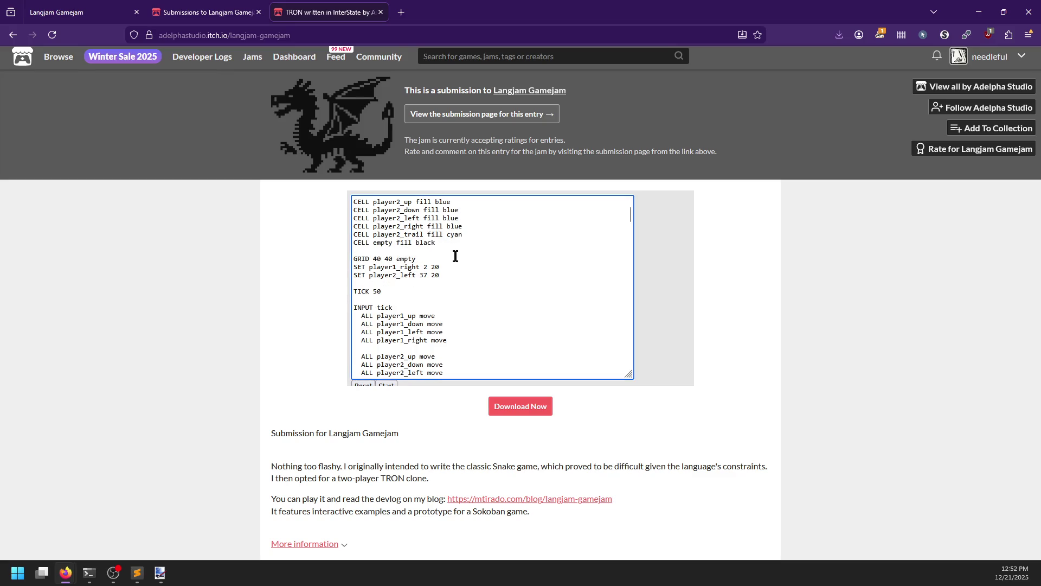
scroll(456, 251, down, 2)
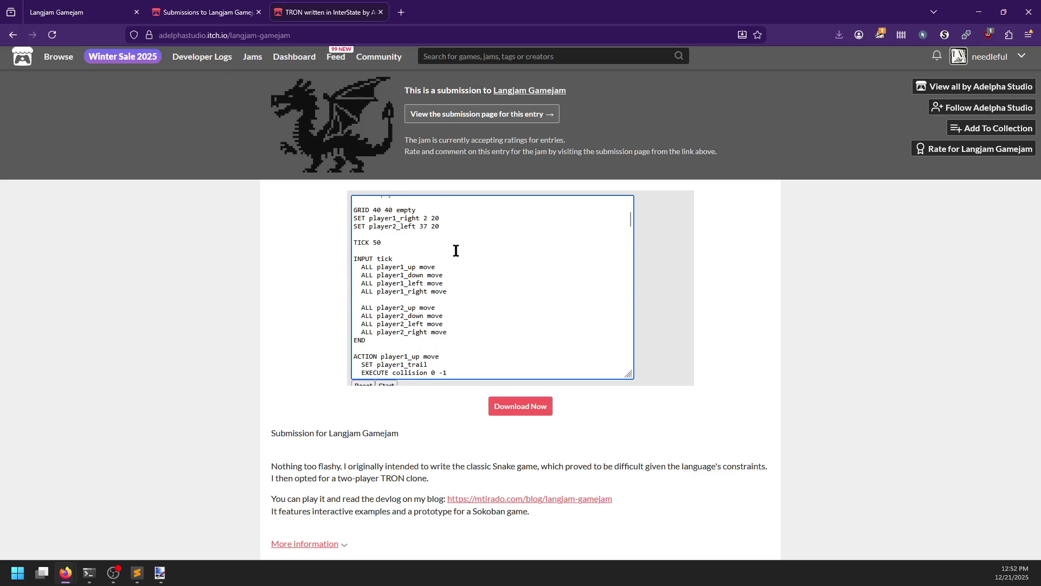
scroll(456, 252, down, 2)
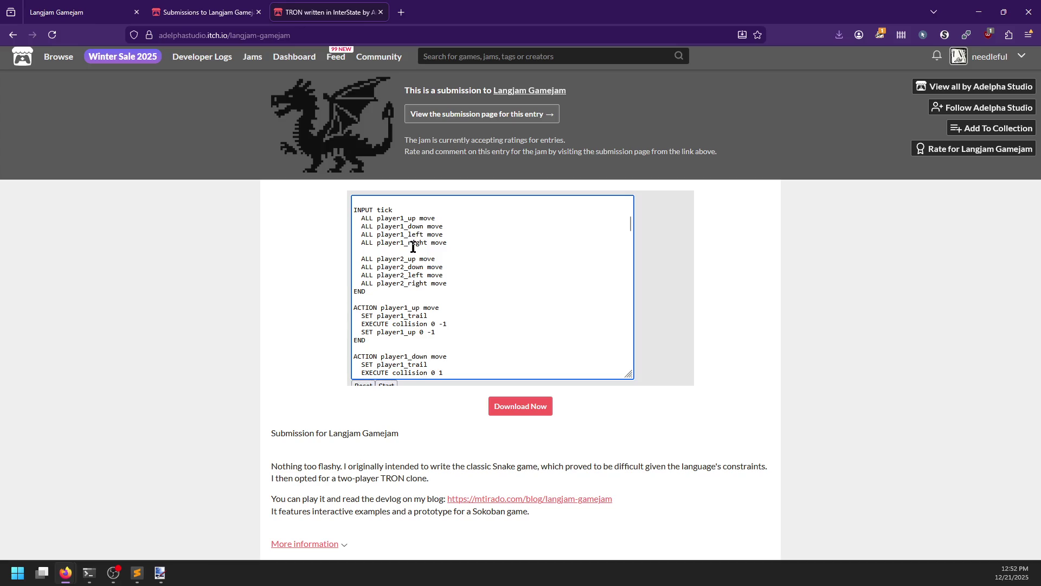
scroll(413, 248, down, 2)
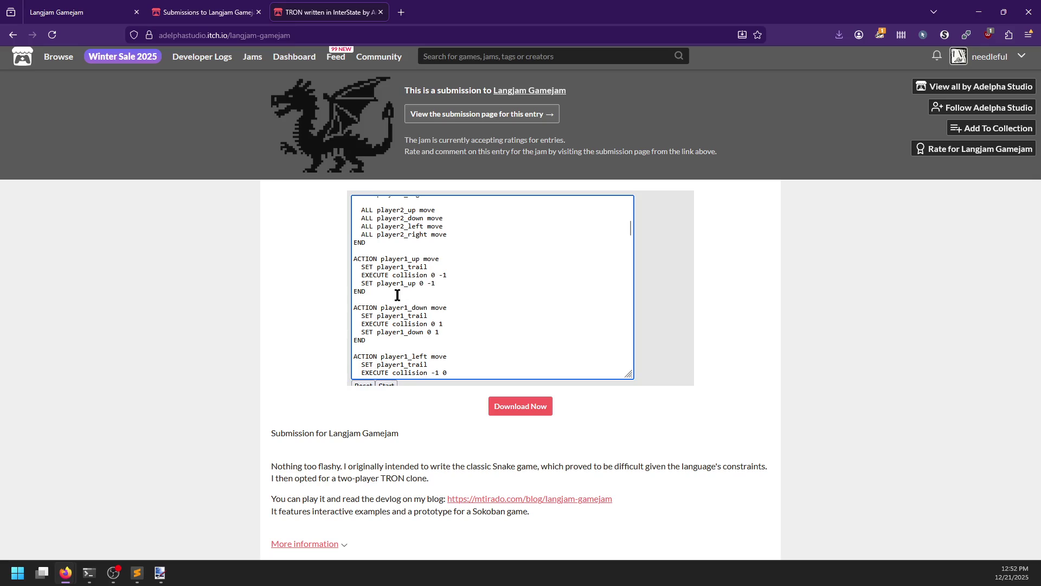
scroll(416, 302, down, 4)
scroll(454, 290, down, 8)
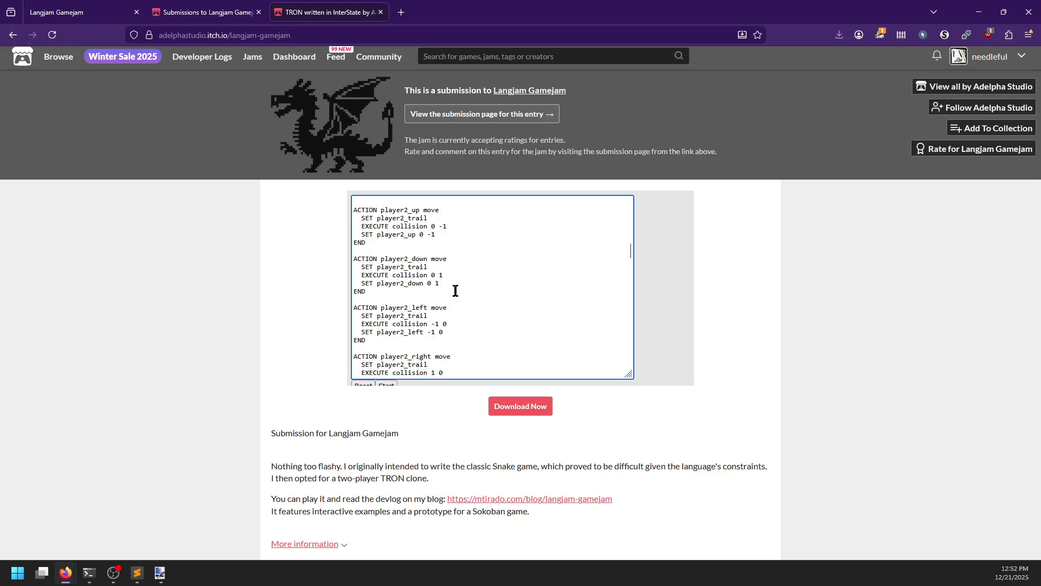
scroll(456, 291, down, 4)
scroll(456, 290, down, 10)
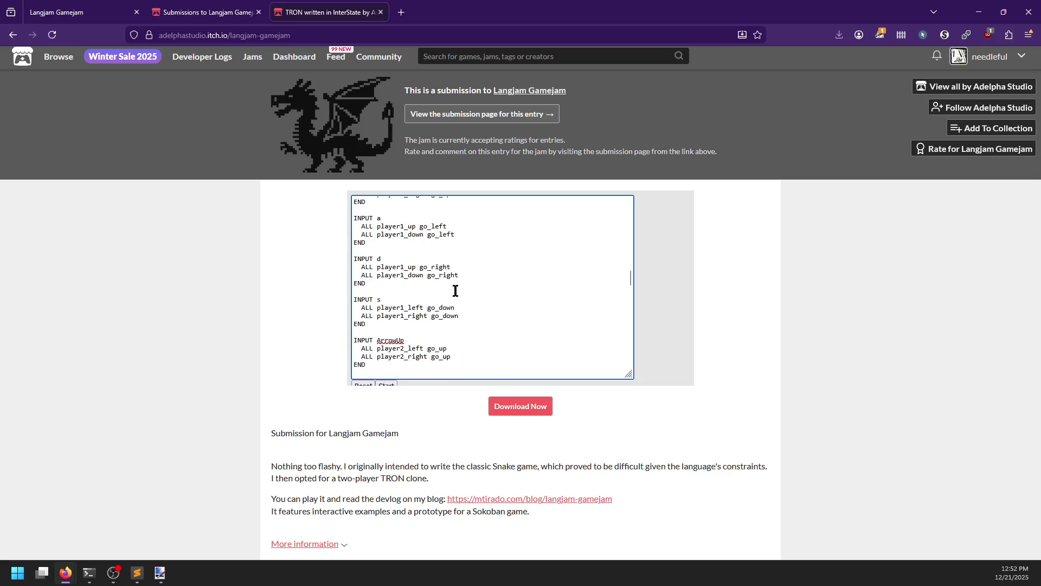
scroll(477, 284, down, 10)
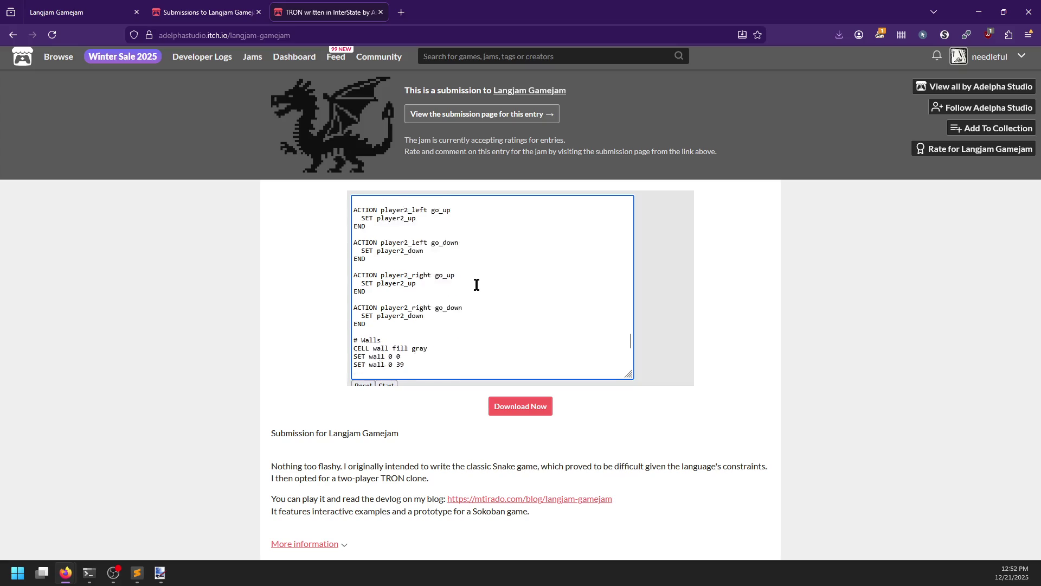
Read the rest of the source to its end and make the code box slightly narrower.
scroll(477, 284, up, 2)
scroll(391, 296, up, 2)
scroll(388, 296, down, 2)
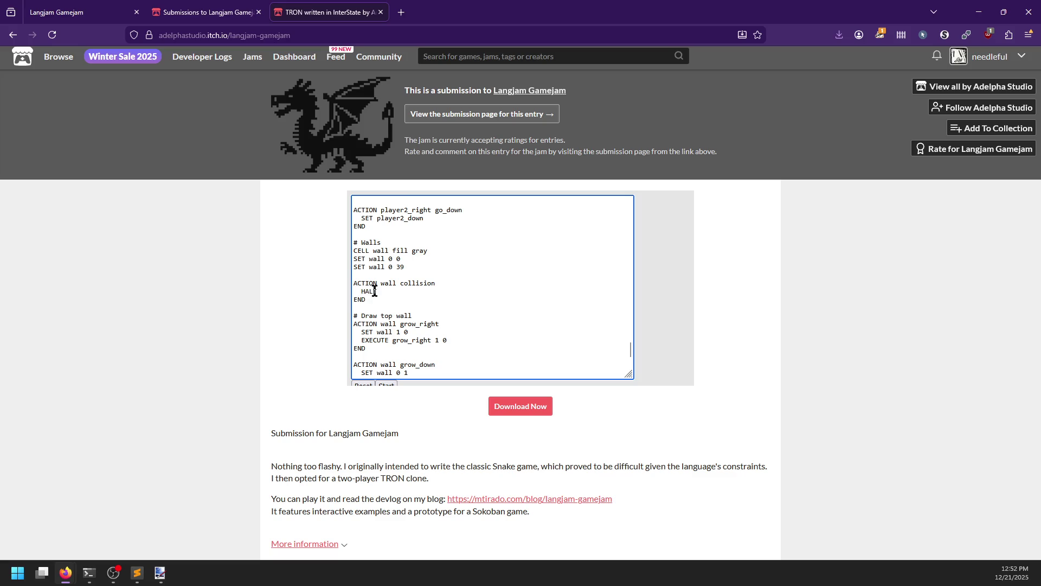
scroll(431, 284, down, 2)
scroll(431, 284, down, 1)
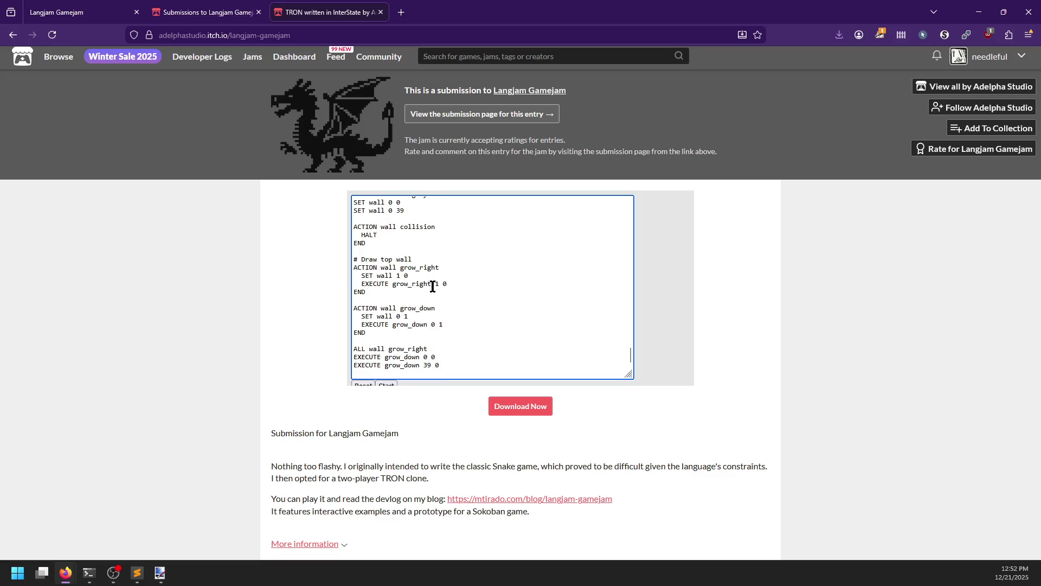
mouse_move(630, 375)
mouse_down()
mouse_move(488, 342)
mouse_move(619, 372)
mouse_up()
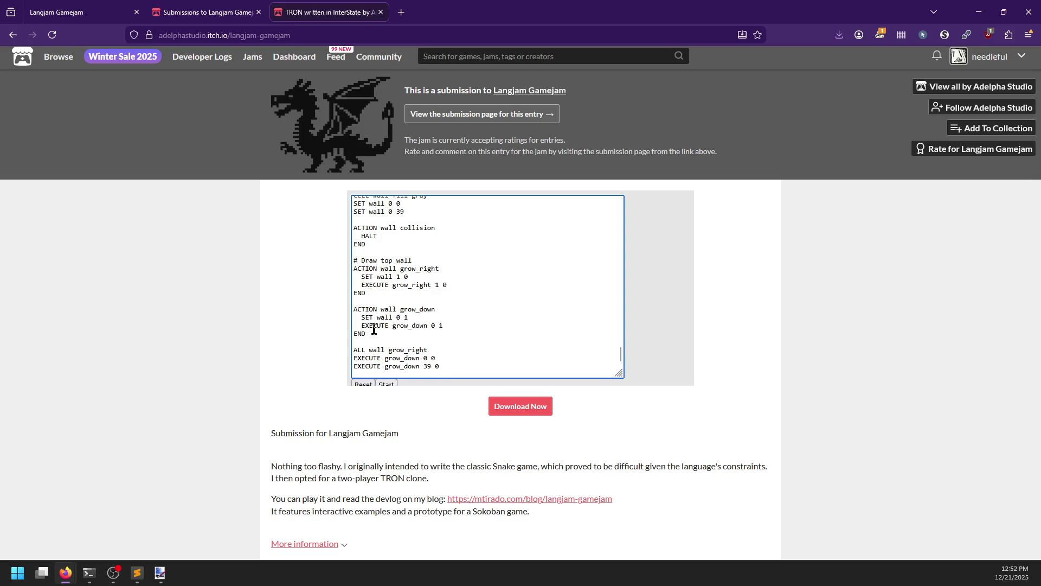
scroll(374, 329, up, 4)
scroll(290, 391, down, 2)
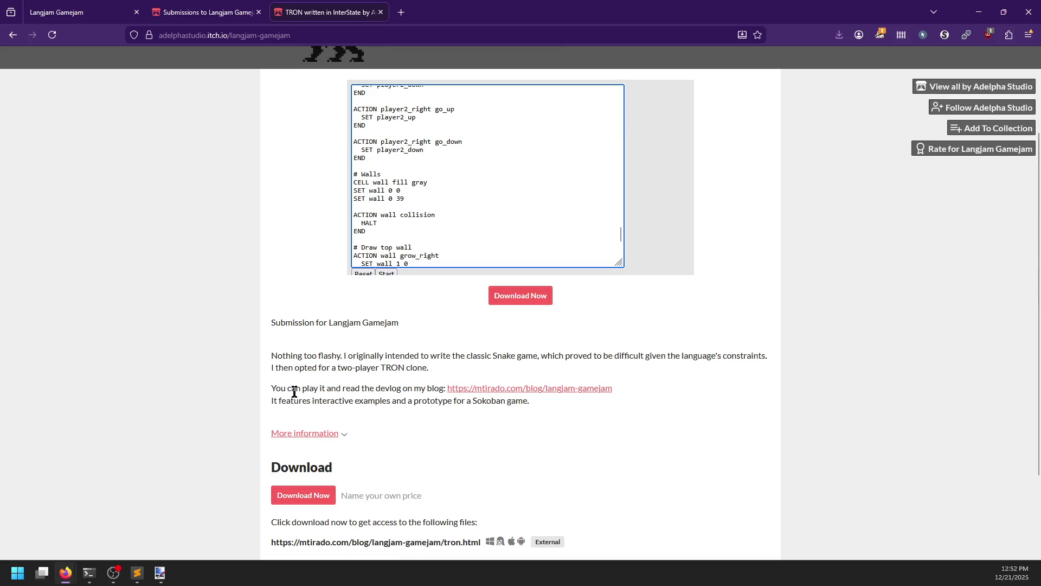
Open the author's mtirado.com devlog in a new tab and switch to it.
middle_click(510, 390)
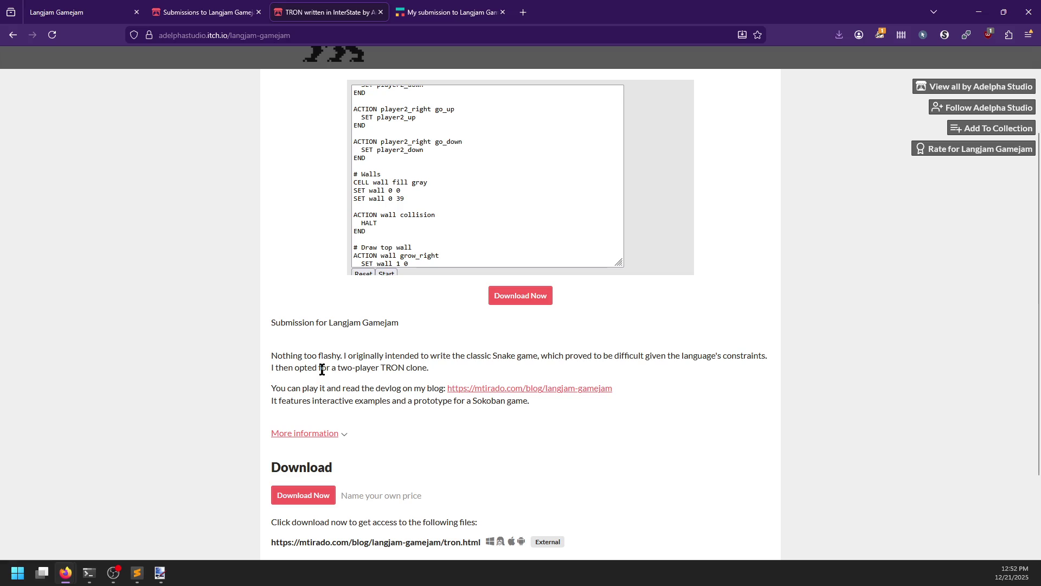
scroll(321, 368, up, 2)
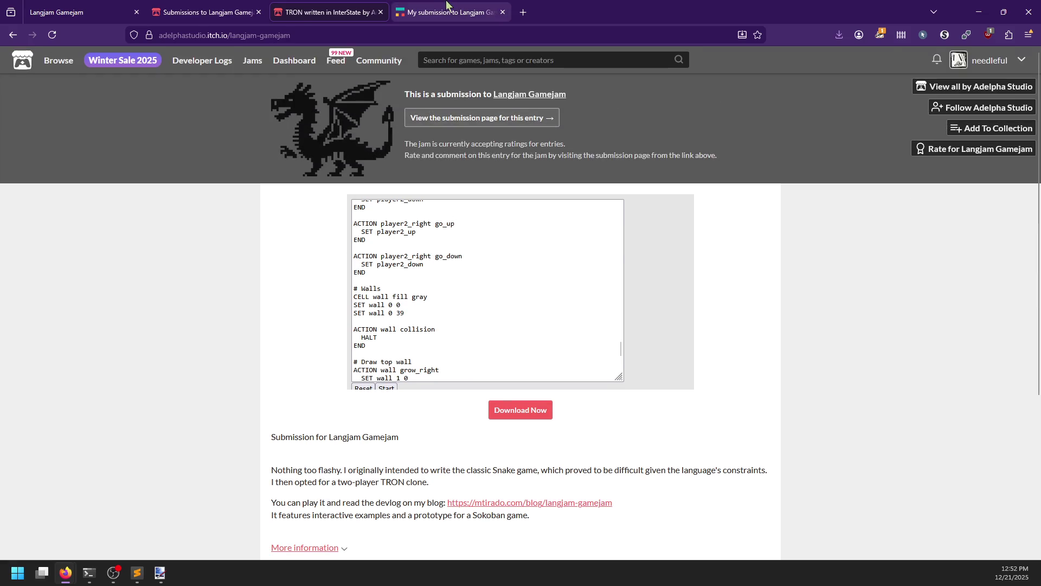
click(447, 12)
scroll(406, 218, down, 6)
scroll(324, 242, down, 6)
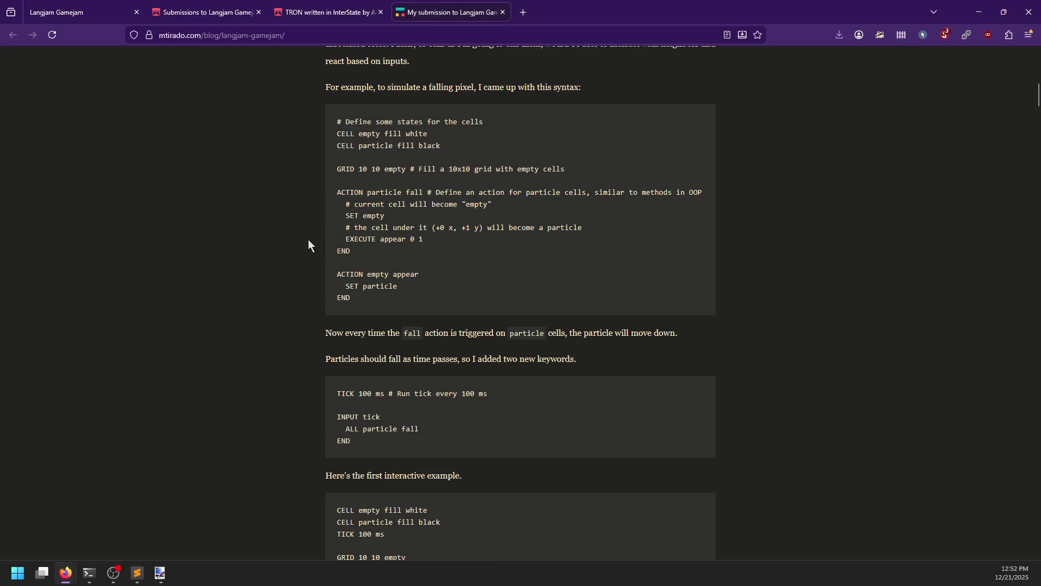
scroll(308, 242, up, 1)
Allow the blog's scripts in the blocking extension and scroll to the first example.
click(948, 38)
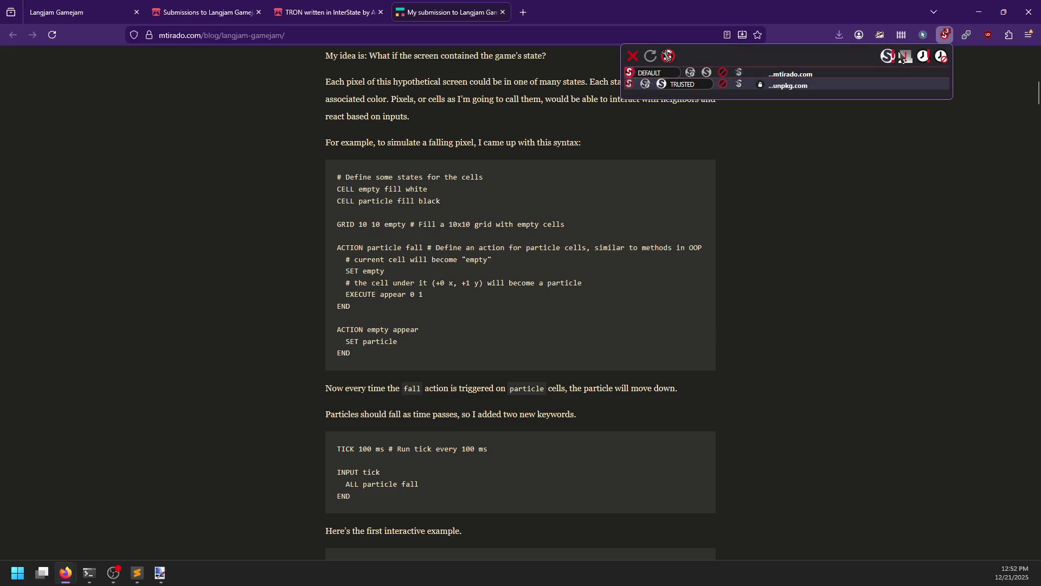
click(900, 60)
scroll(274, 236, up, 12)
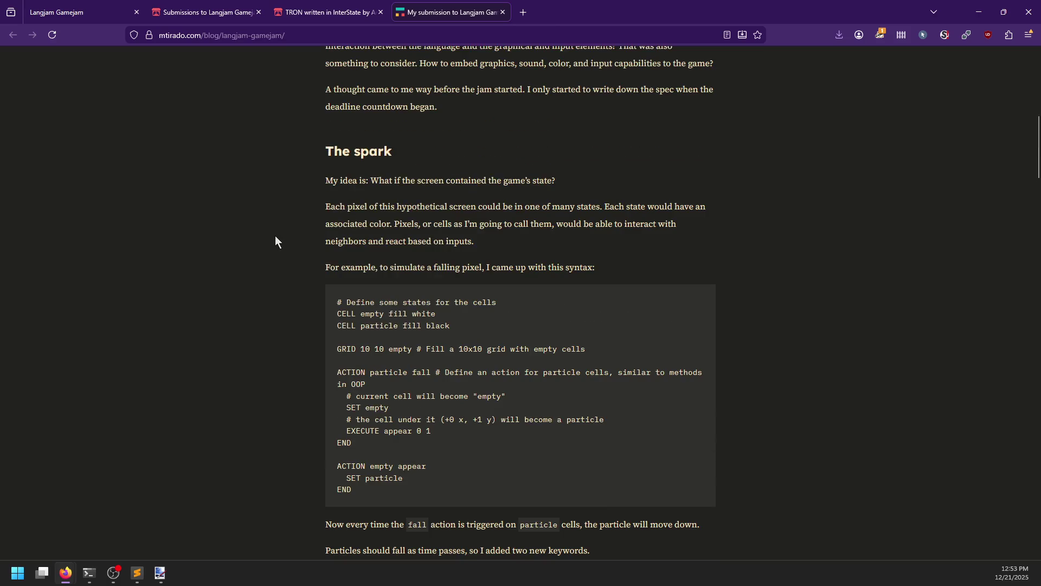
scroll(274, 237, down, 8)
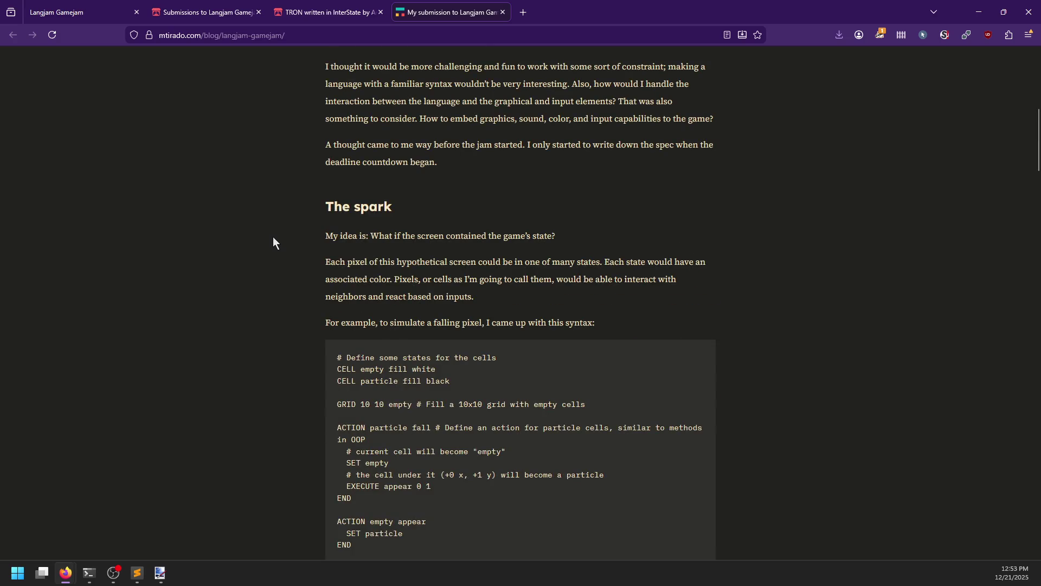
scroll(272, 236, down, 1)
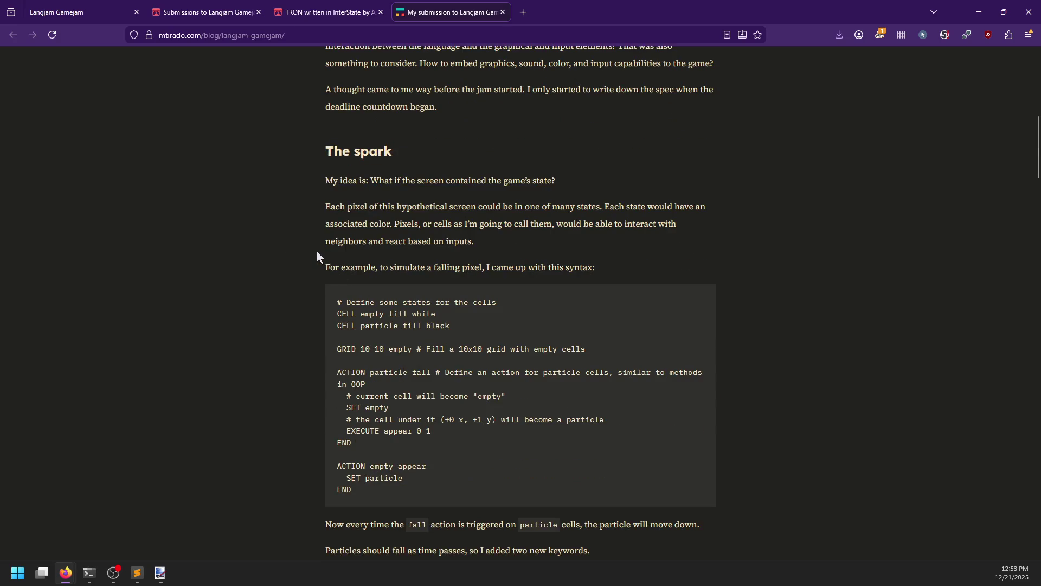
scroll(316, 252, down, 2)
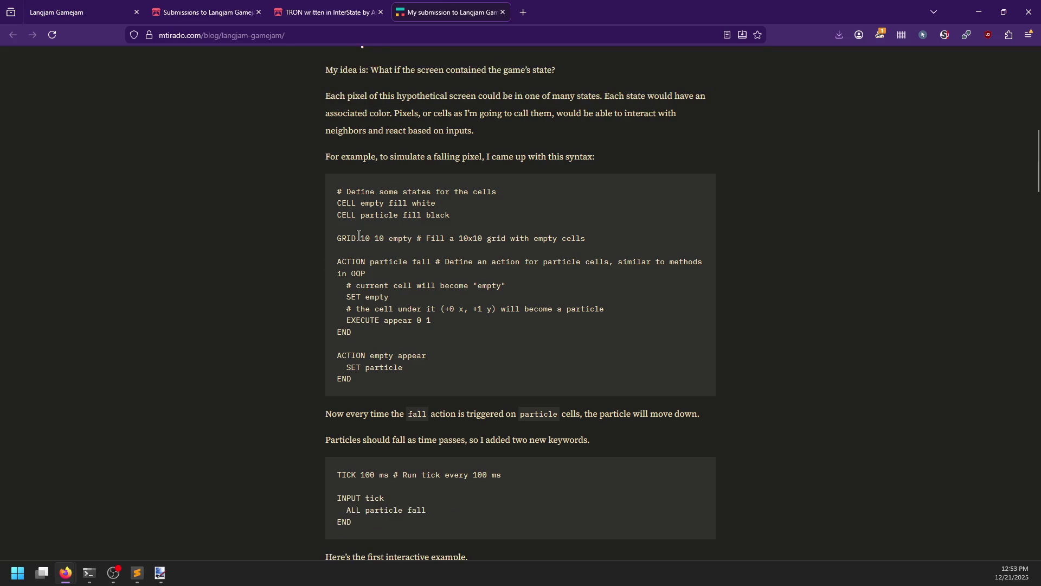
scroll(428, 298, down, 5)
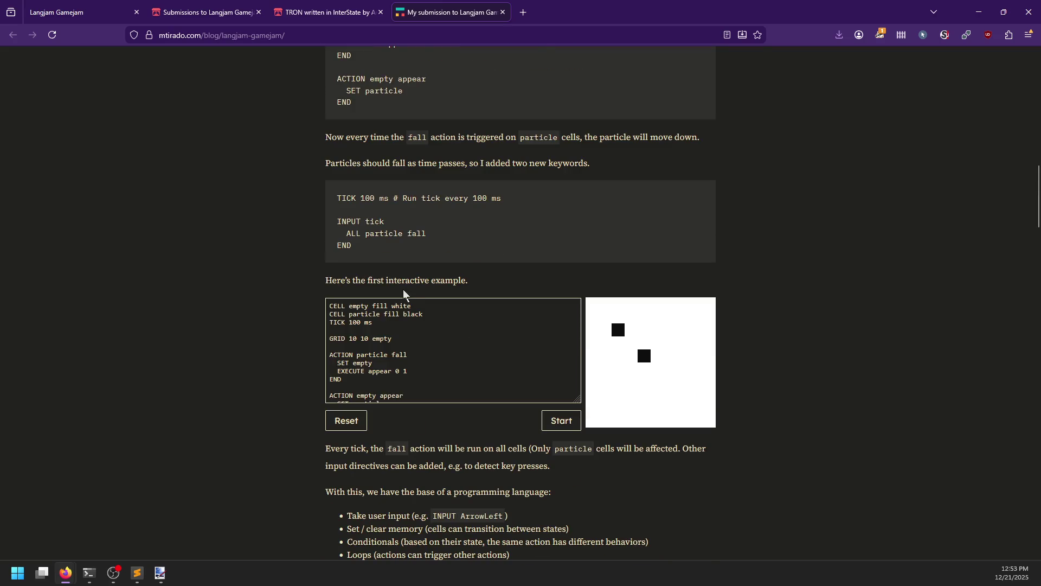
scroll(401, 331, down, 3)
scroll(402, 331, down, 3)
scroll(445, 314, up, 1)
scroll(433, 258, up, 3)
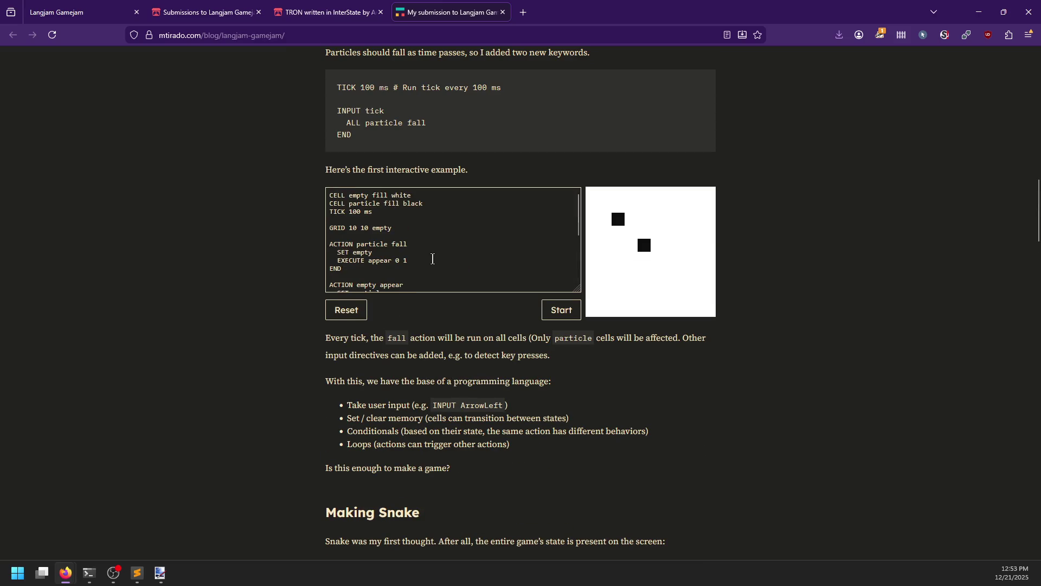
Run the falling-particle example, then reset its particles.
click(561, 313)
scroll(427, 263, down, 5)
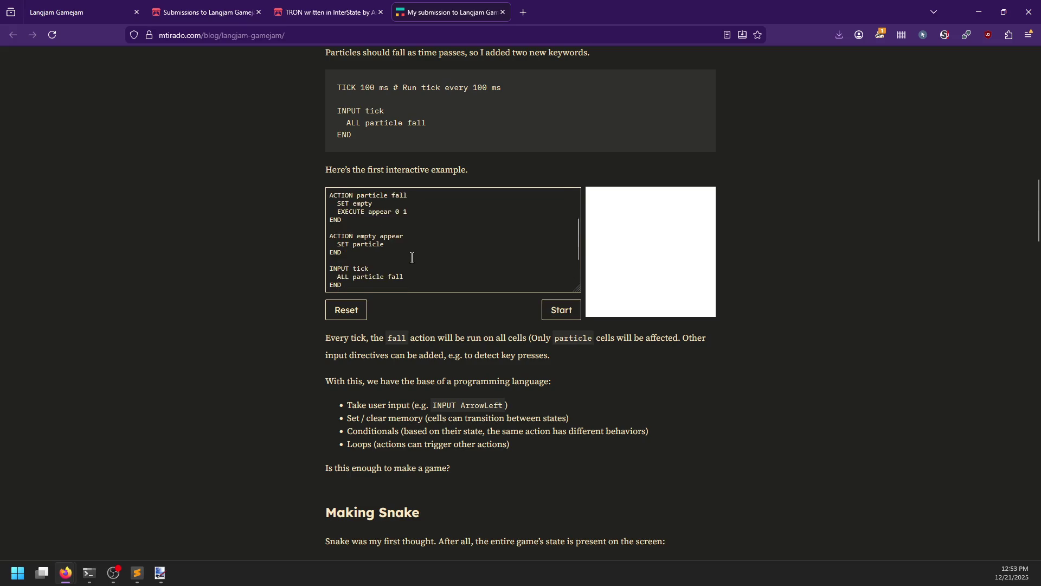
scroll(412, 258, up, 5)
click(344, 311)
Scroll down to the Snake 'Adding movement' demo and start it.
scroll(301, 301, down, 6)
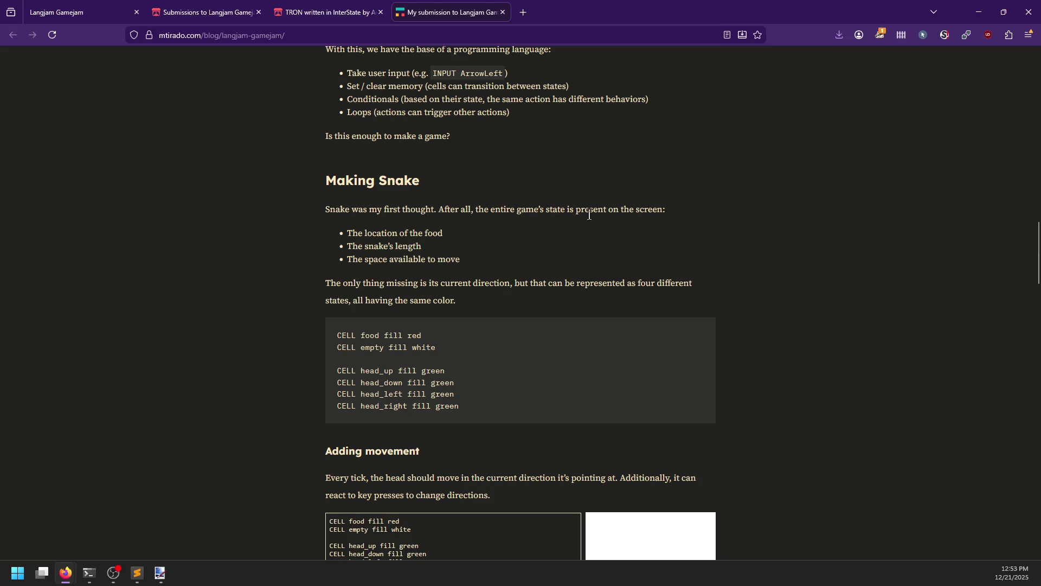
scroll(304, 252, down, 2)
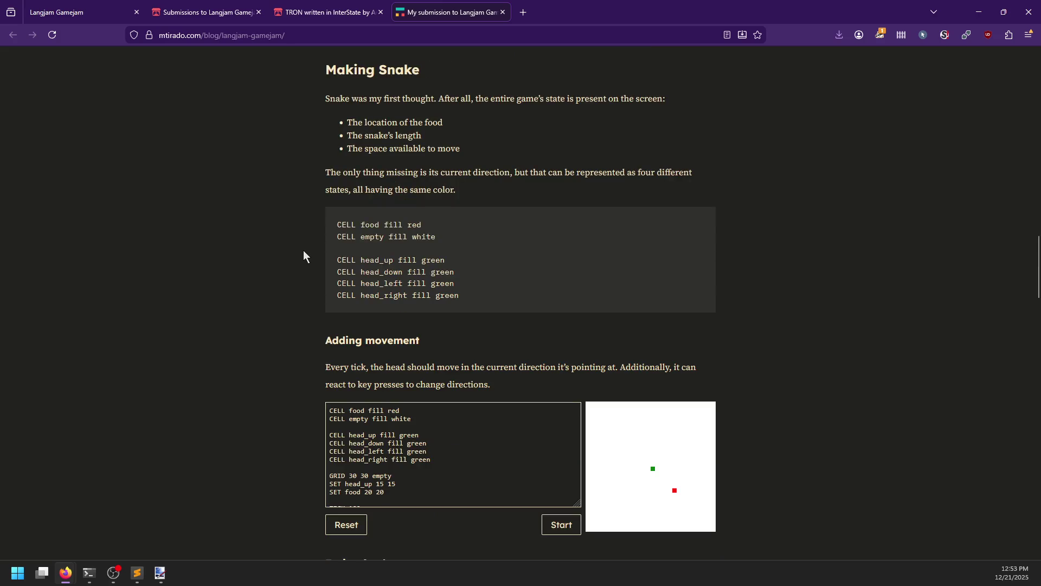
scroll(461, 220, down, 2)
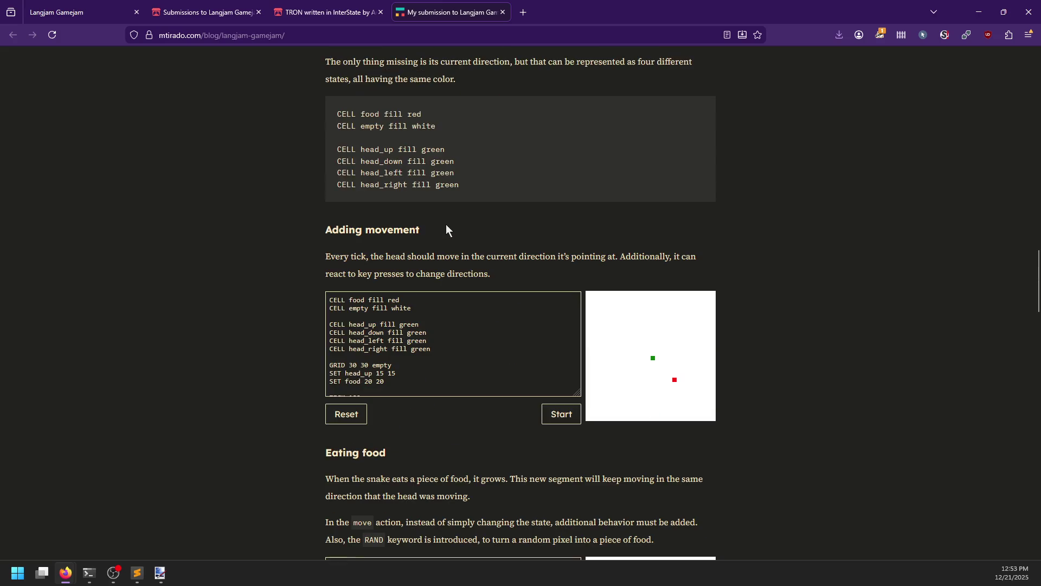
click(558, 415)
Steer the snake onto the red food with the arrow keys, then reset the demo.
key(Left)
key(Down)
key(Right)
key(Down)
key(Left)
key(Up)
key(Right)
key(Down)
key(Down)
key(Left)
key(Up)
click(358, 415)
scroll(401, 350, down, 10)
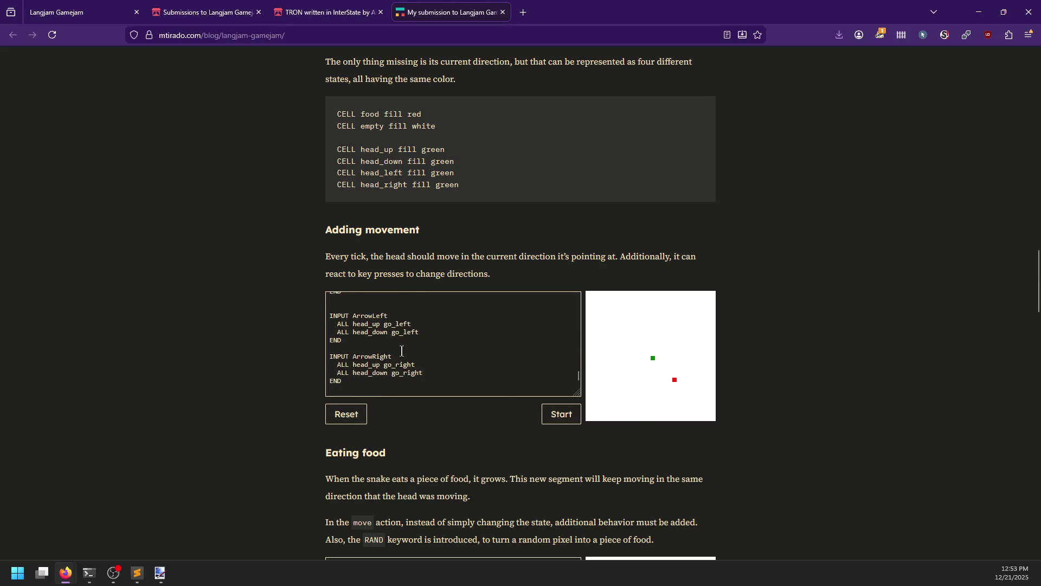
scroll(425, 364, up, 10)
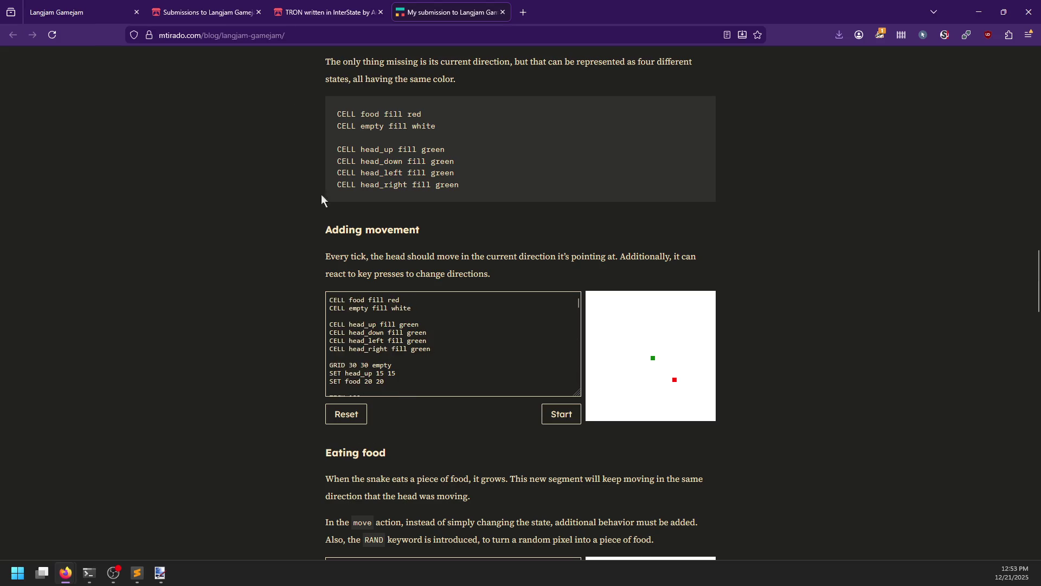
Back on the TRON itch.io page, shrink the code box and start the game.
key(ctrl+shift+Tab)
mouse_move(617, 375)
mouse_down()
mouse_move(486, 256)
mouse_move(415, 232)
mouse_up()
click(387, 243)
Replay TRON rounds on itch.io, clear the board, and move to the devlog tab.
key(Right)
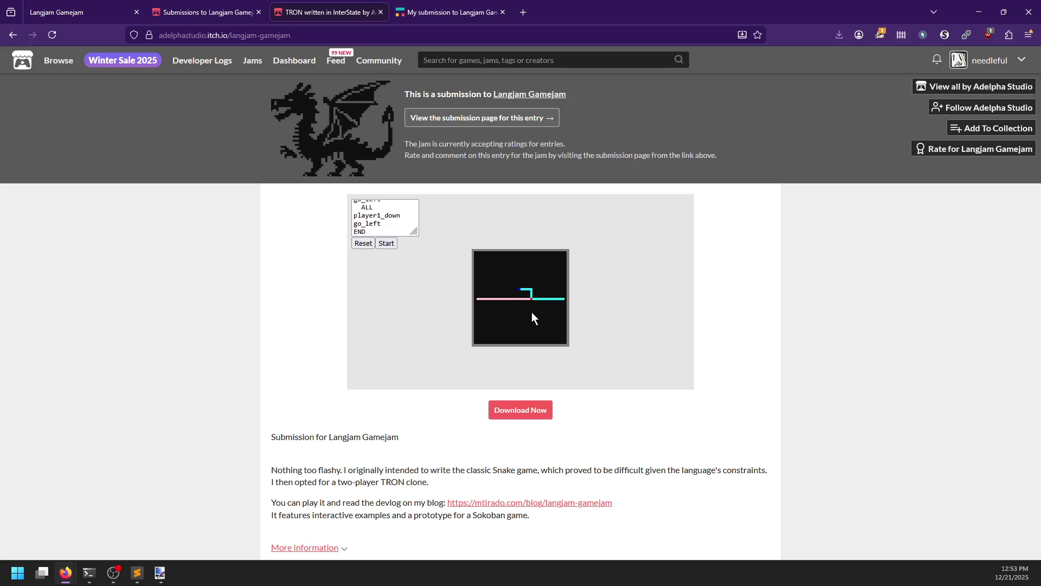
click(387, 246)
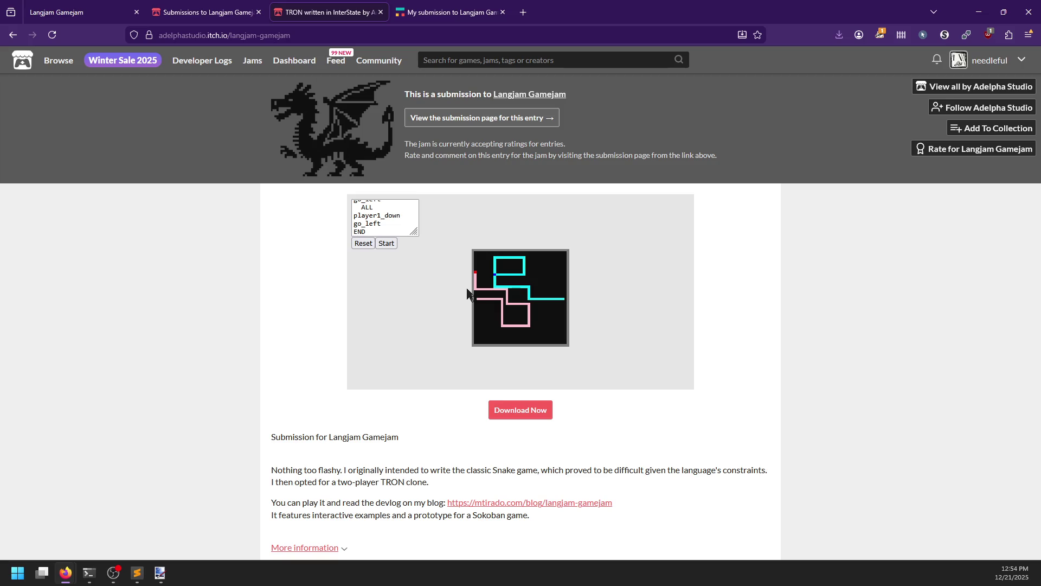
click(386, 245)
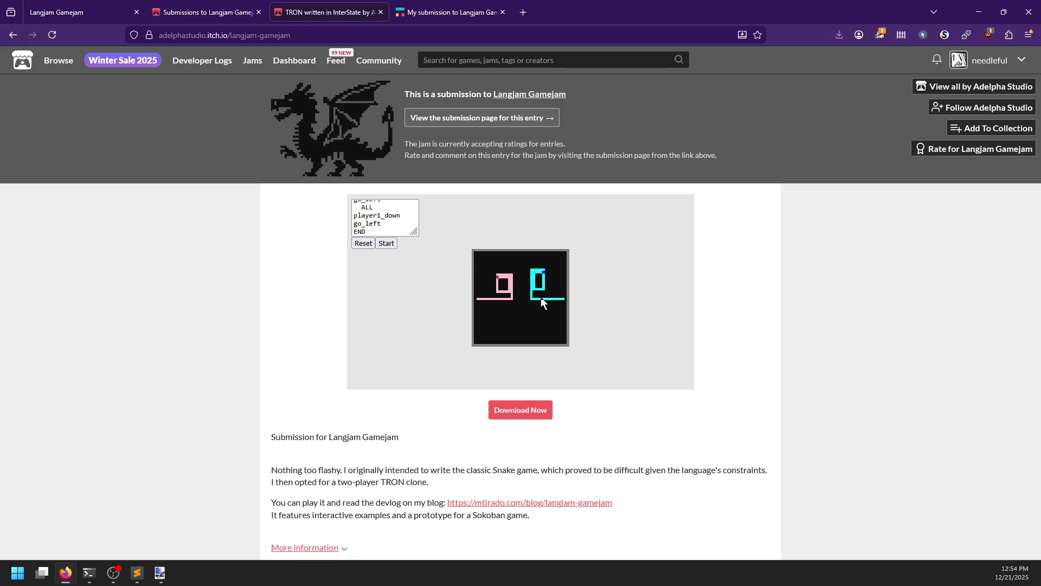
click(363, 243)
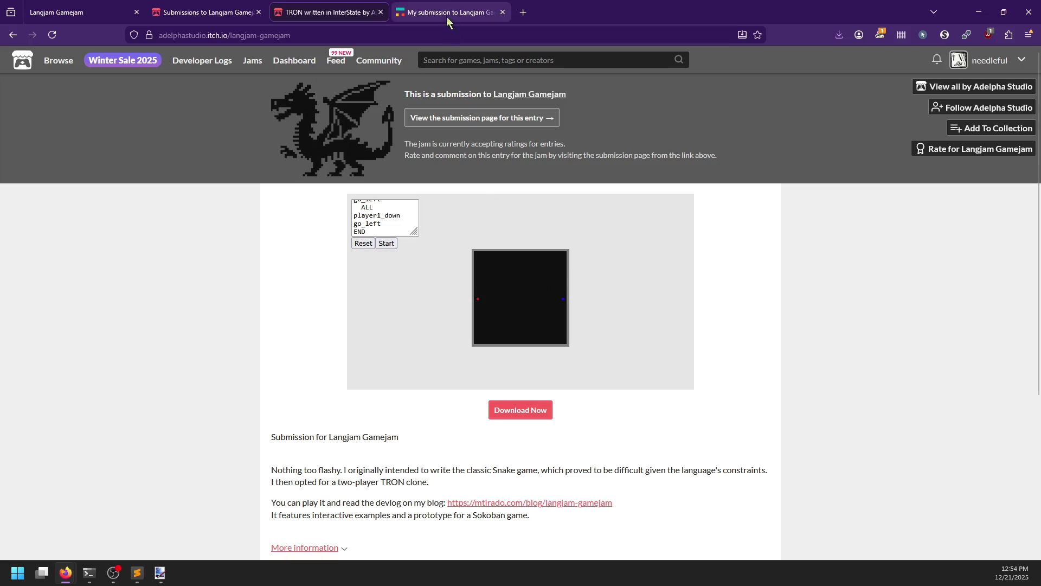
click(450, 12)
Run the movement demo, turning the snake right and down onto the food, then reset it.
scroll(460, 379, down, 5)
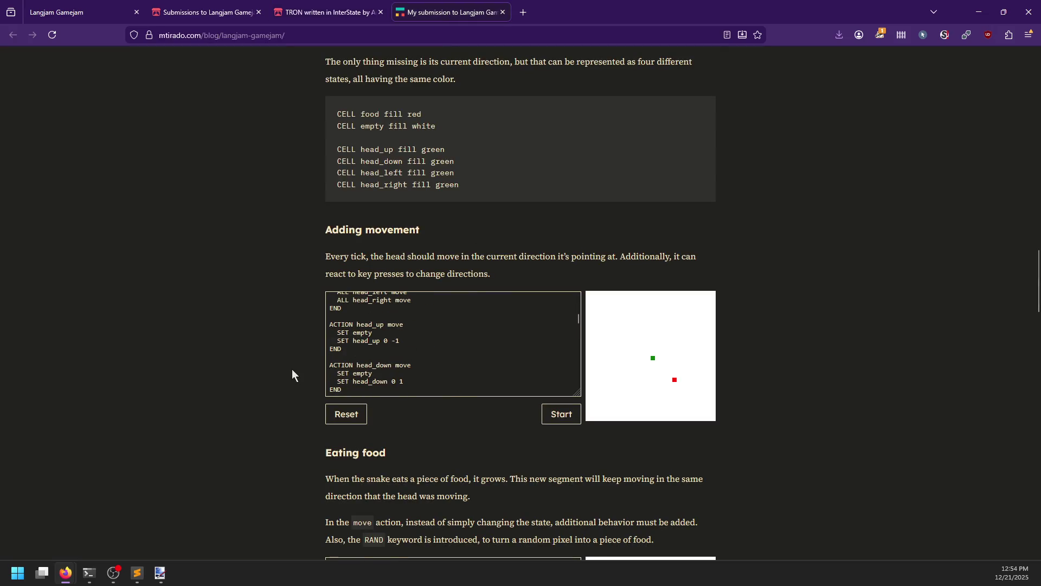
scroll(293, 369, down, 2)
click(562, 304)
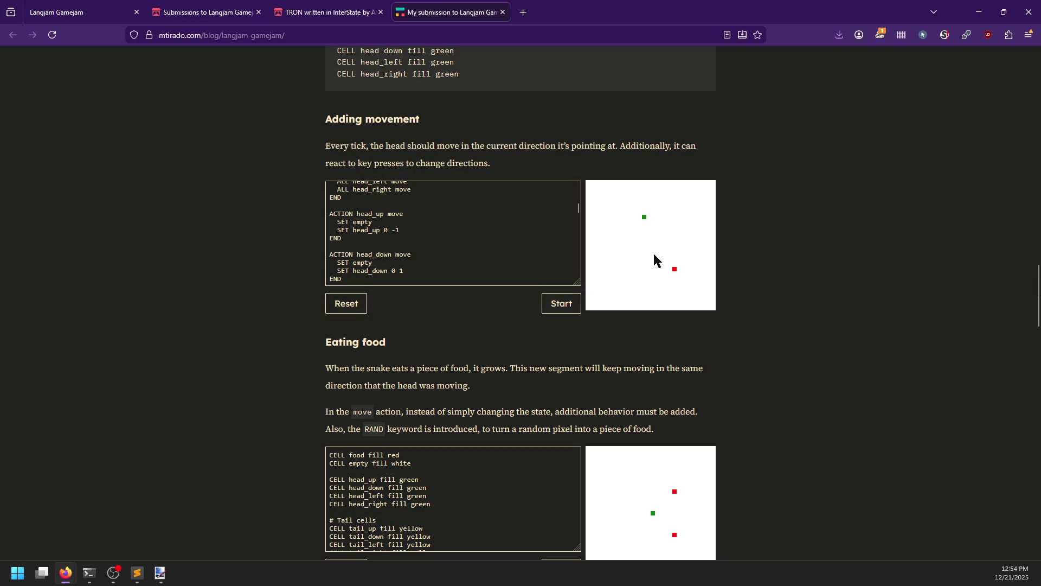
key(Right)
key(Down)
click(341, 306)
Start and restart the 'Eating food' demo, then reset it.
scroll(451, 353, down, 5)
click(558, 299)
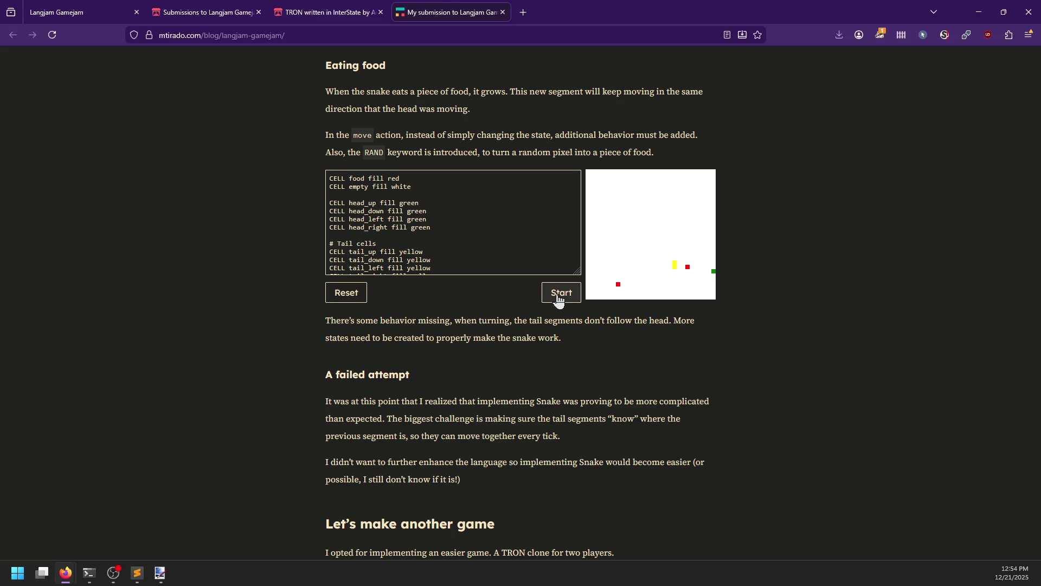
click(560, 297)
click(347, 293)
Scroll past 'A failed attempt' and 'Let's make another game' down to the Conclusion.
scroll(337, 340, down, 3)
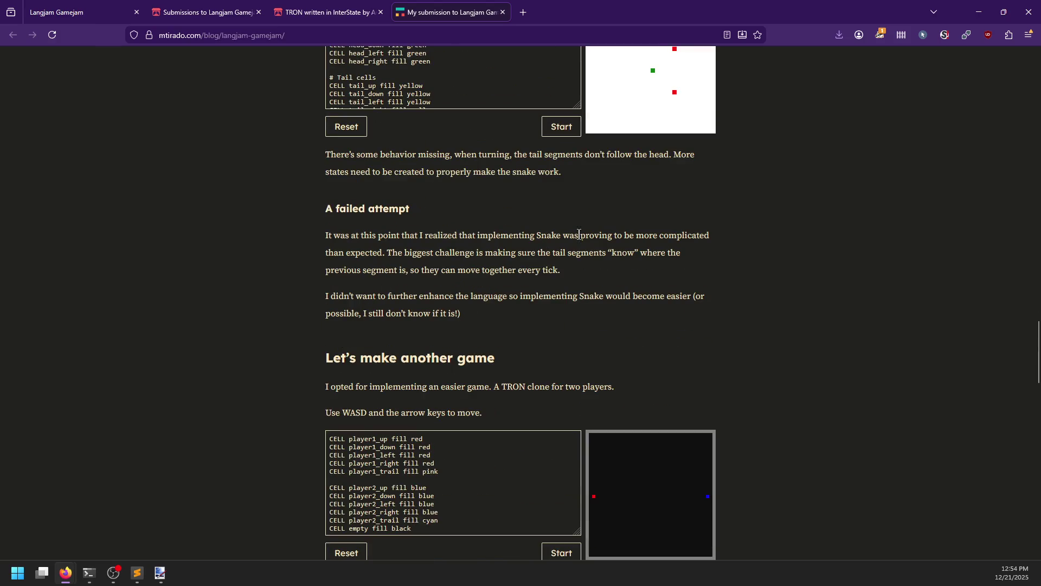
scroll(371, 265, down, 1)
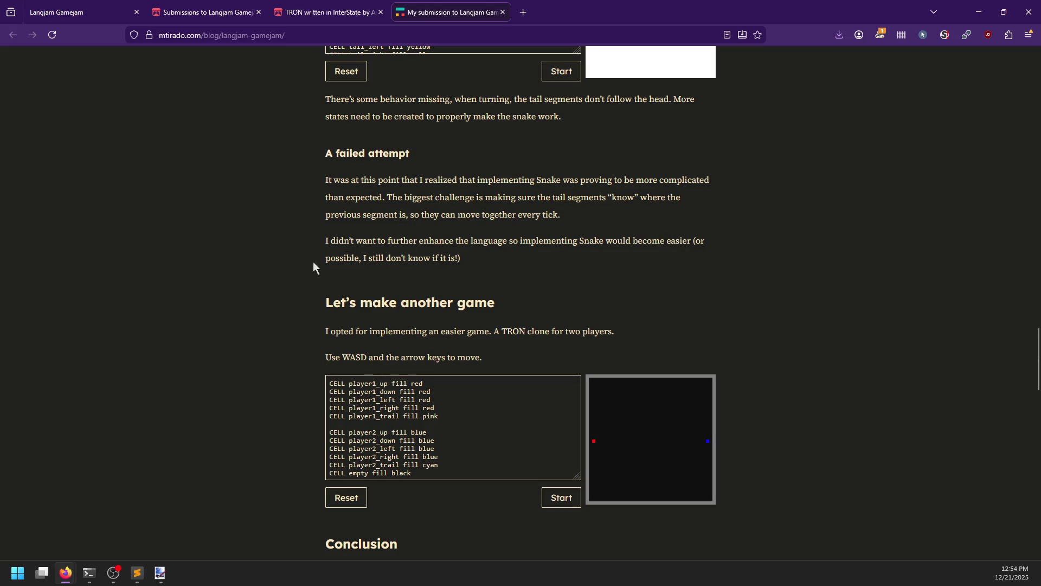
scroll(297, 266, down, 1)
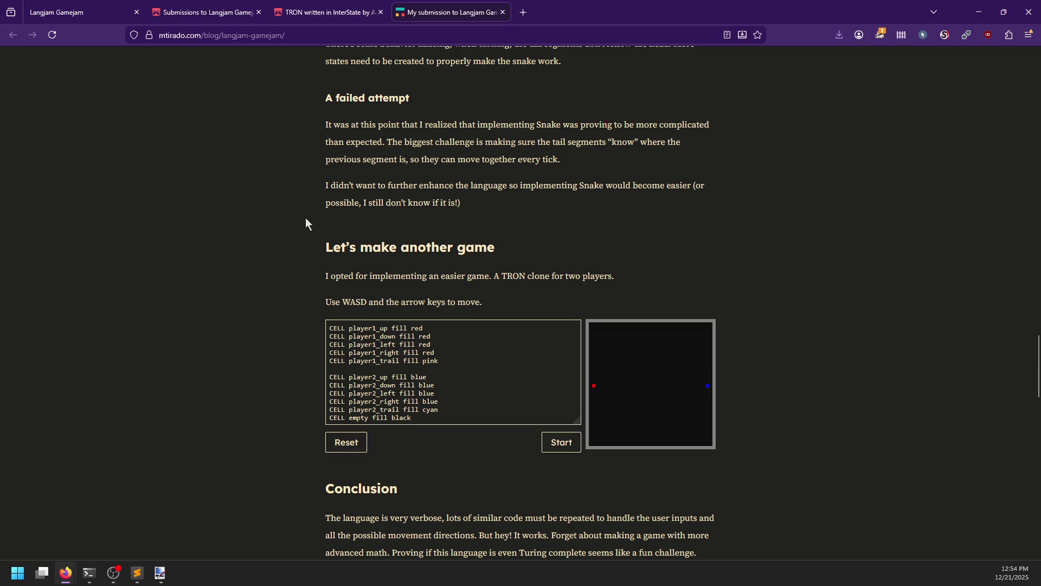
scroll(280, 223, down, 1)
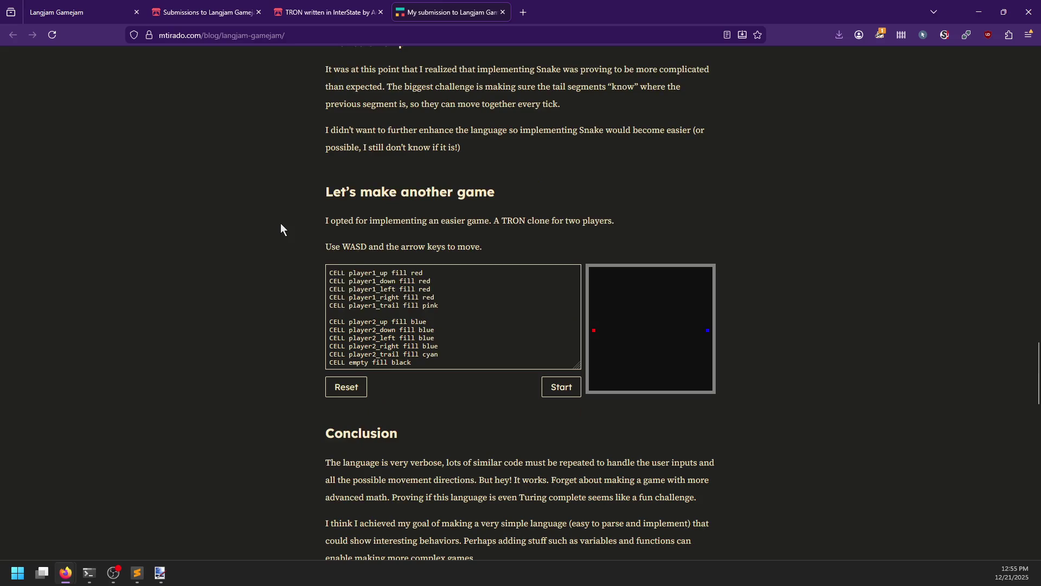
scroll(281, 223, down, 1)
scroll(538, 231, down, 5)
scroll(538, 231, down, 10)
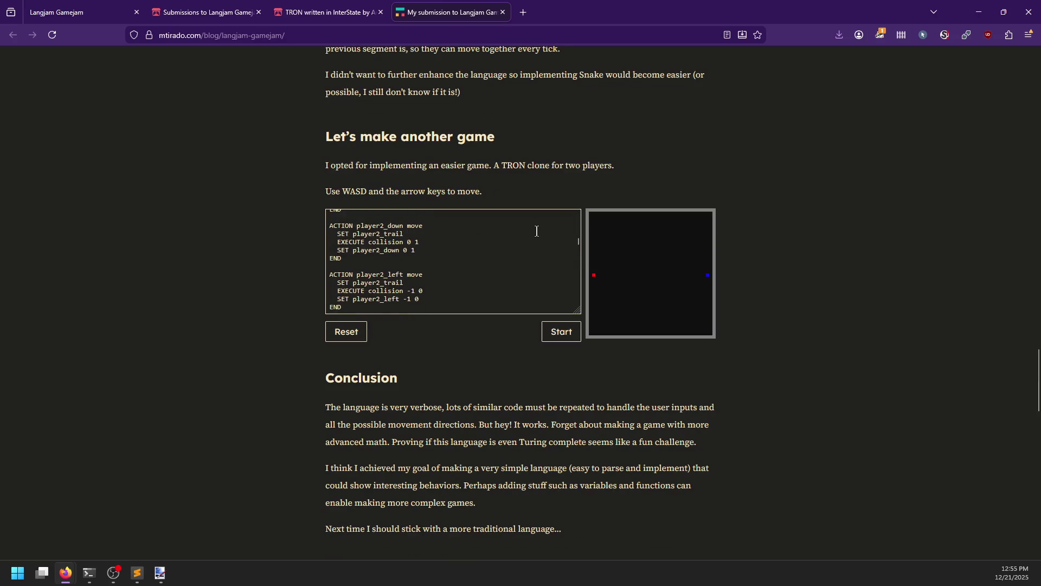
scroll(533, 230, down, 3)
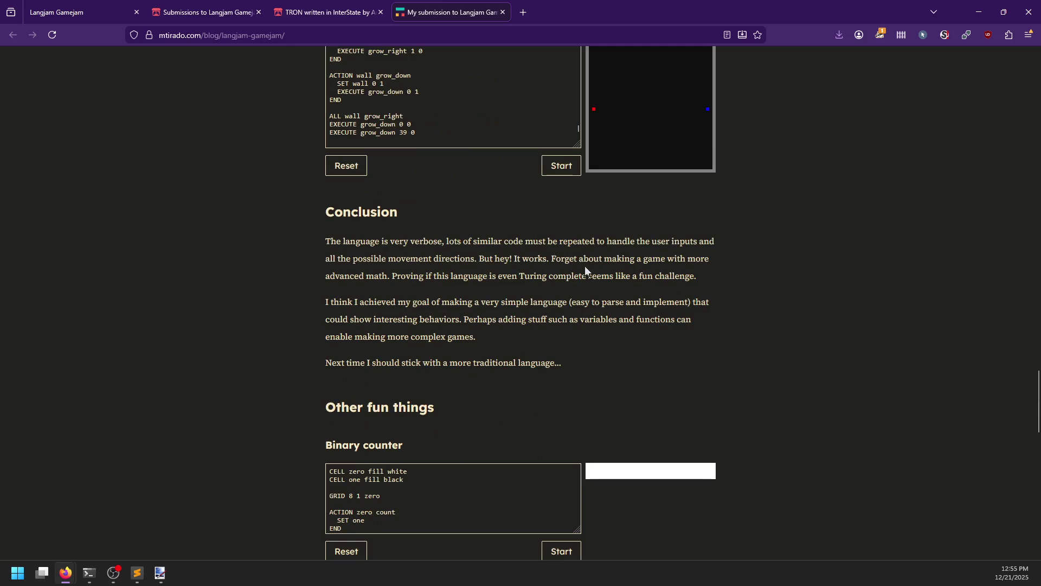
Scroll back to the TRON demo, play a short round steering red with W and A, then reset.
scroll(584, 265, up, 5)
scroll(579, 405, up, 15)
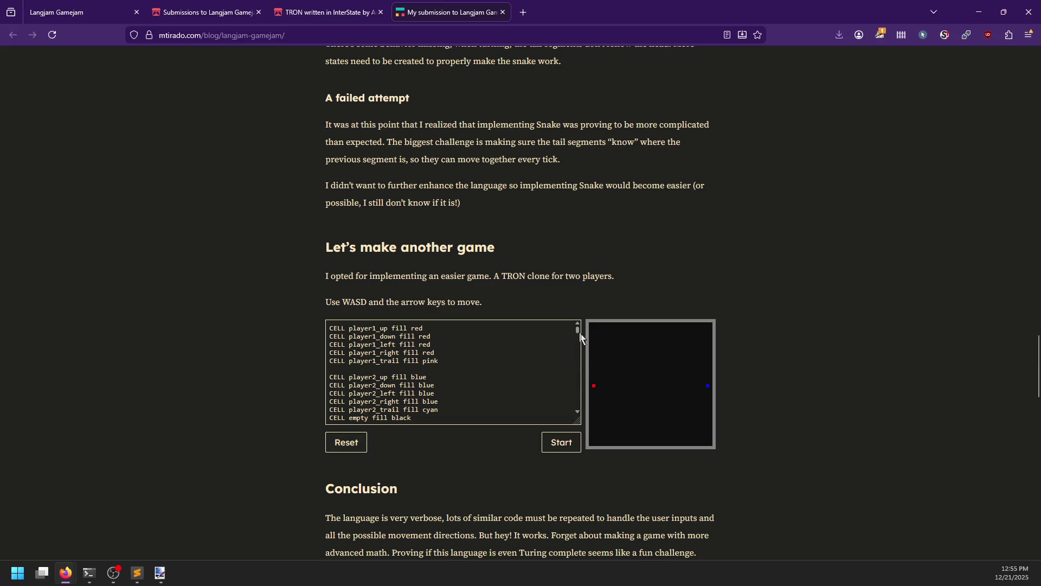
click(565, 447)
key(w)
key(a)
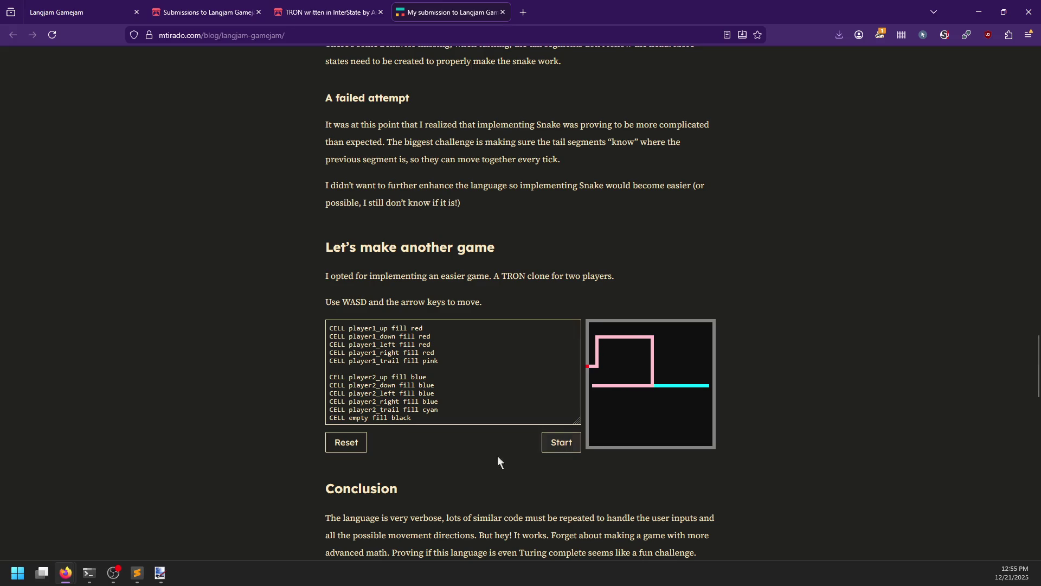
click(349, 452)
Play a new round, steering red with WASD and blue with the arrow keys.
click(556, 452)
key(w)
key(Up)
key(a)
key(Right)
key(s)
key(Down)
key(d)
key(Left)
key(w)
key(Up)
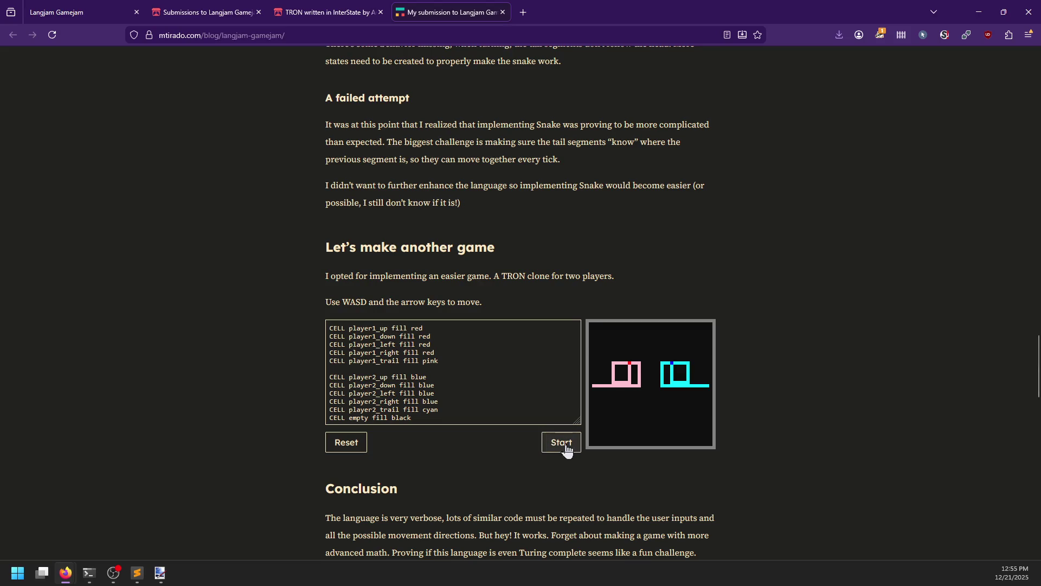
Play two more rounds, turning the trails down, sideways and back up.
click(558, 442)
key(Down)
key(Up)
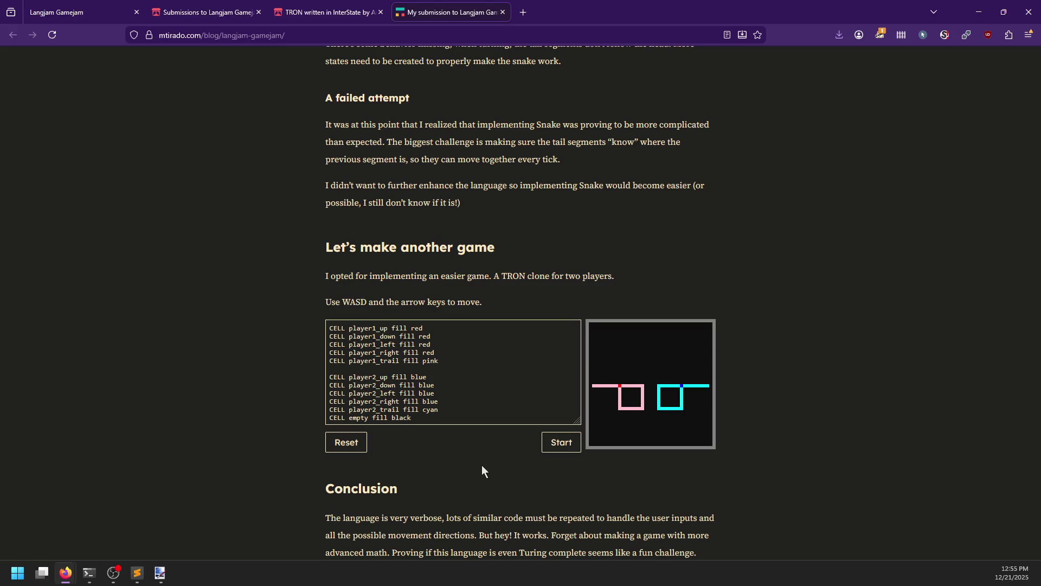
click(559, 442)
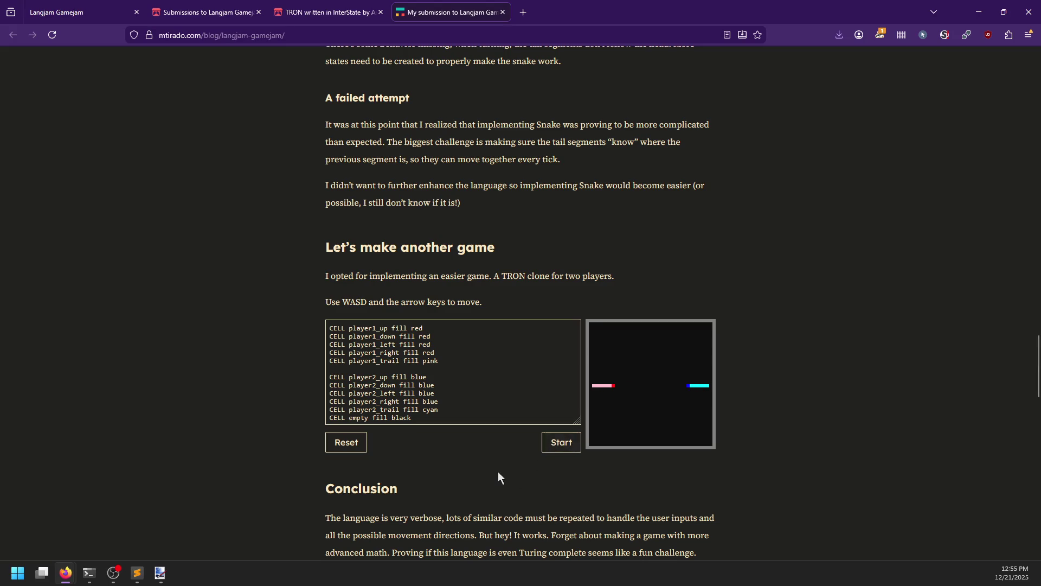
key(Down)
key(Left)
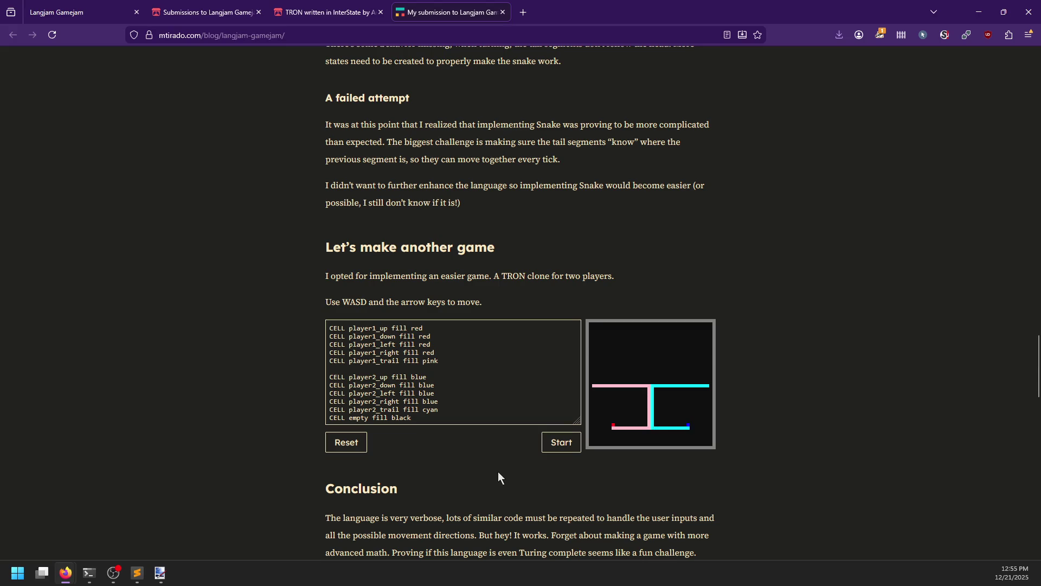
key(Up)
key(Left)
Play a final round steering both trails into the walls, then clear the board to its starting dots.
click(558, 442)
key(s)
key(Down)
key(a)
key(Right)
key(w)
key(Up)
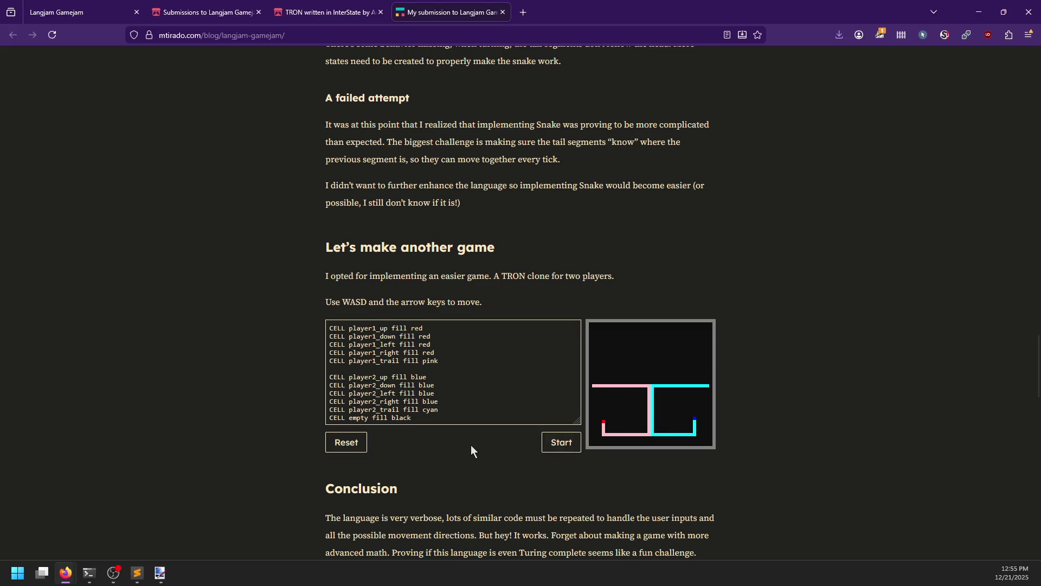
key(a)
key(Right)
click(345, 442)
scroll(248, 327, down, 5)
Browse the TRON demo's code from its CELL definitions.
scroll(259, 301, down, 2)
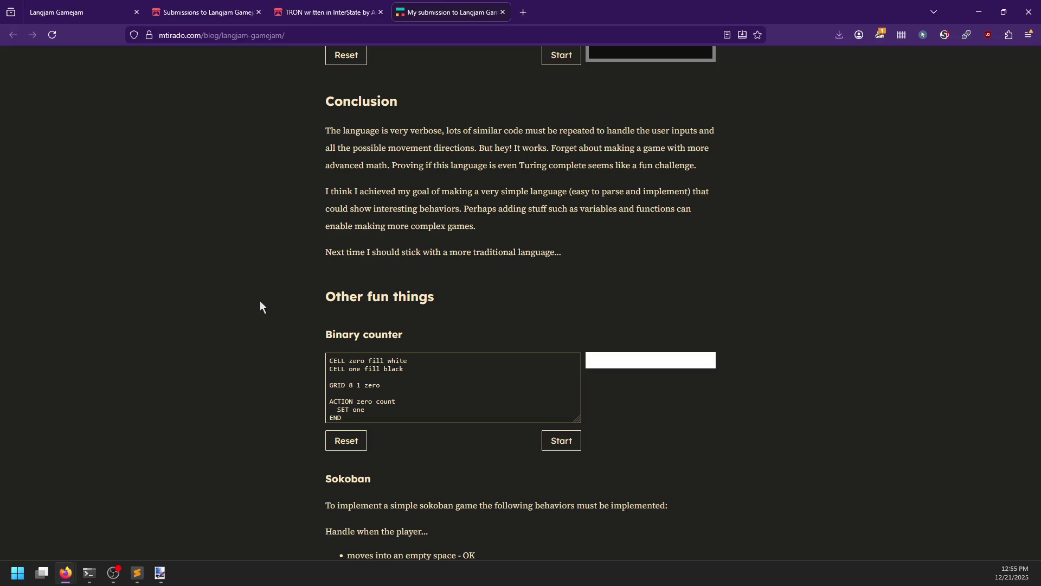
scroll(564, 211, up, 5)
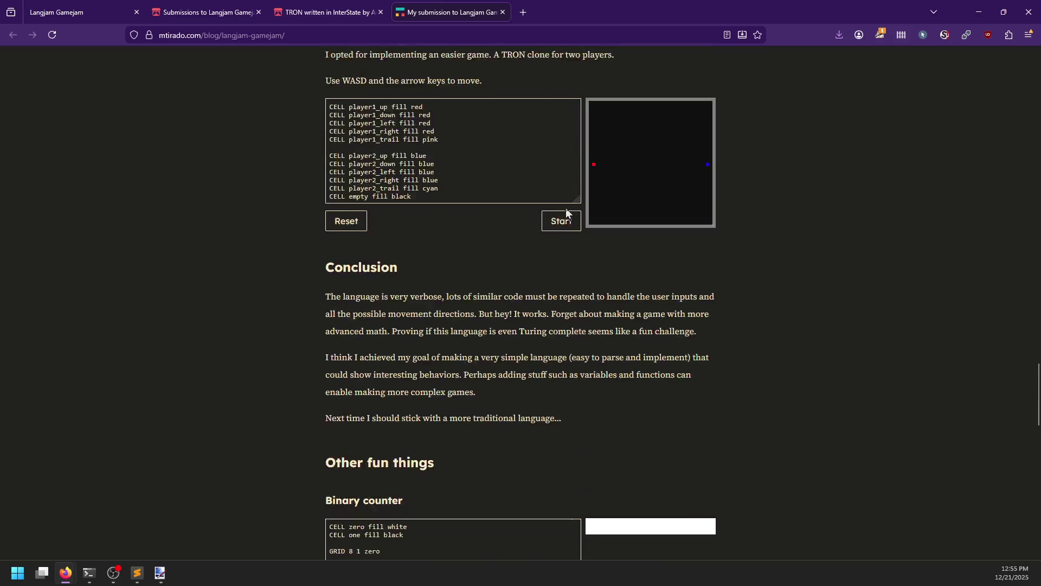
scroll(480, 253, up, 2)
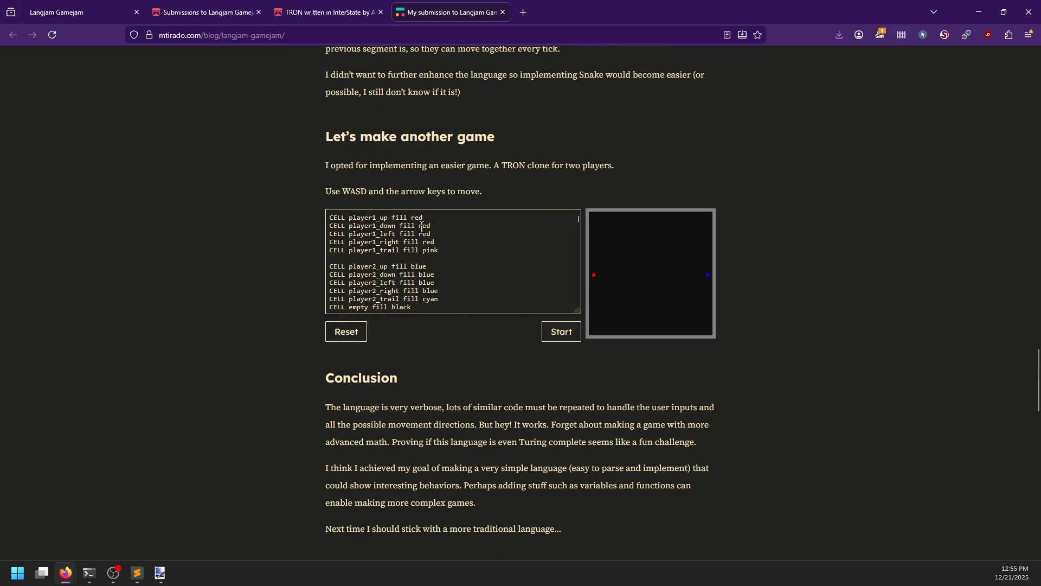
mouse_move(578, 219)
mouse_down()
mouse_move(579, 255)
mouse_move(576, 204)
mouse_up()
scroll(393, 251, down, 2)
scroll(393, 251, up, 2)
scroll(468, 200, up, 1)
Scroll through the rest of the TRON code down to Conclusion and 'Other fun things'.
scroll(465, 259, down, 1)
scroll(461, 257, down, 3)
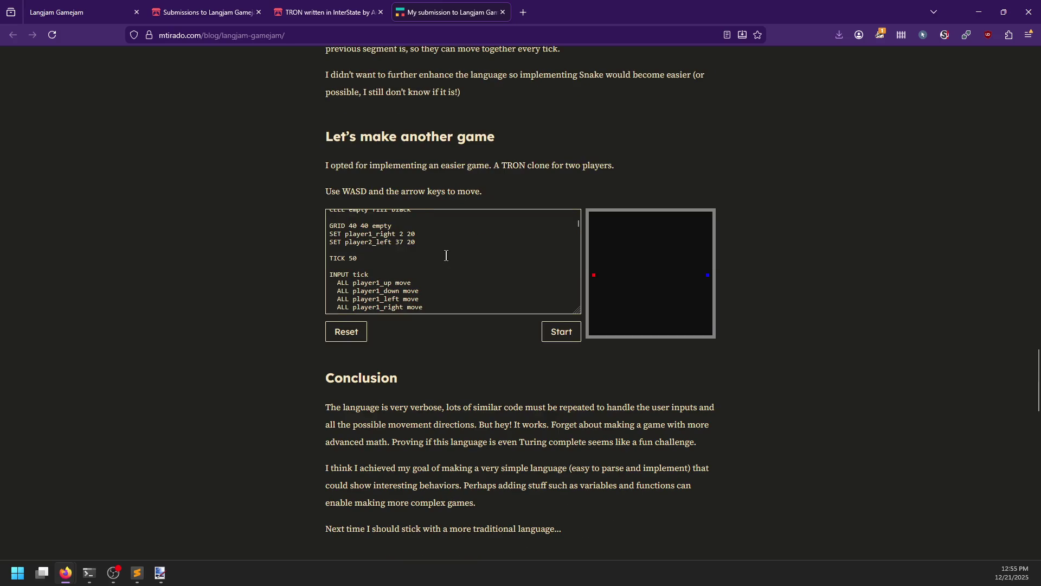
scroll(389, 249, down, 2)
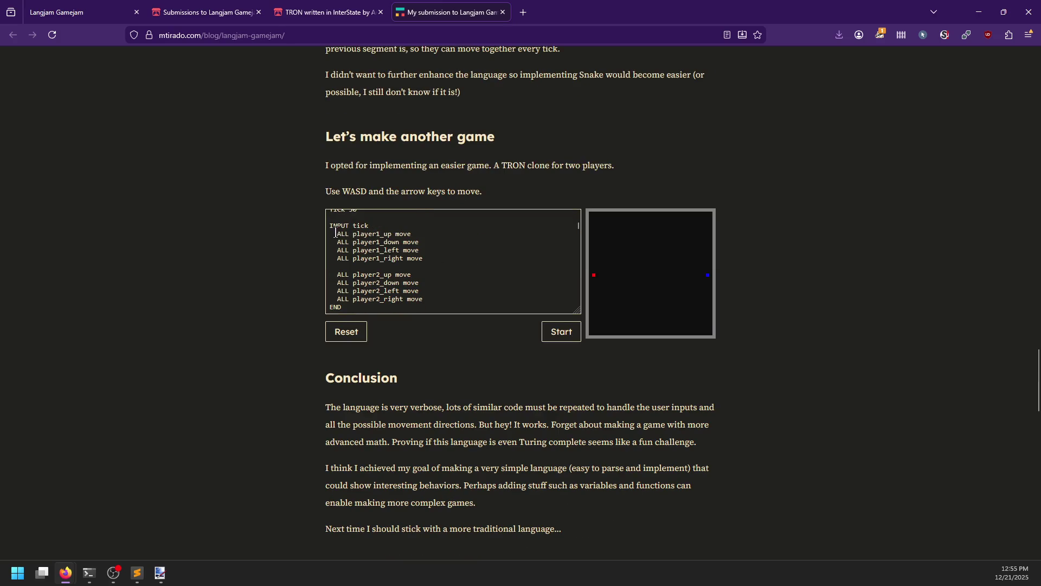
scroll(423, 260, down, 2)
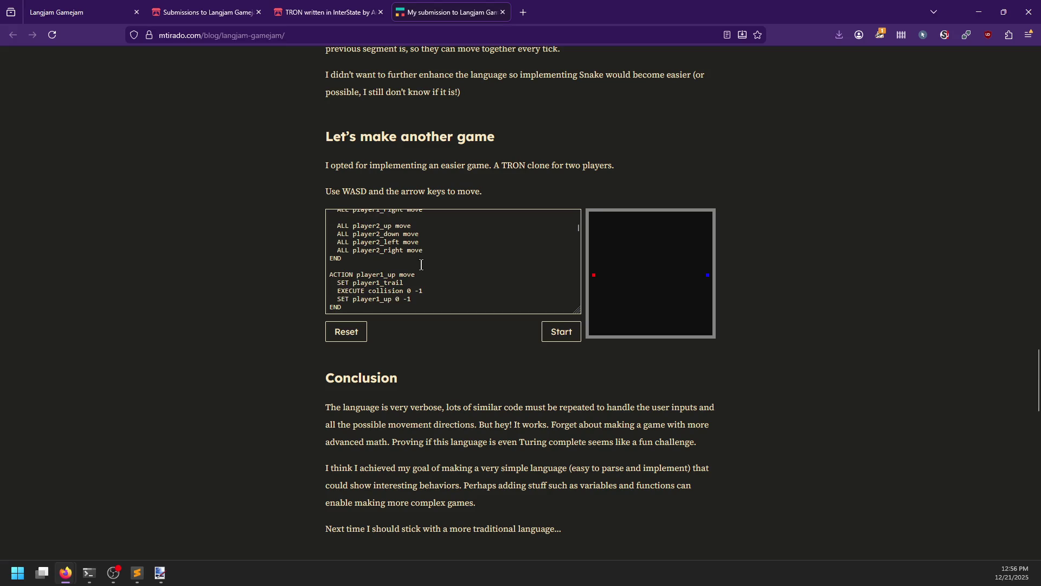
scroll(427, 260, down, 2)
scroll(428, 254, down, 8)
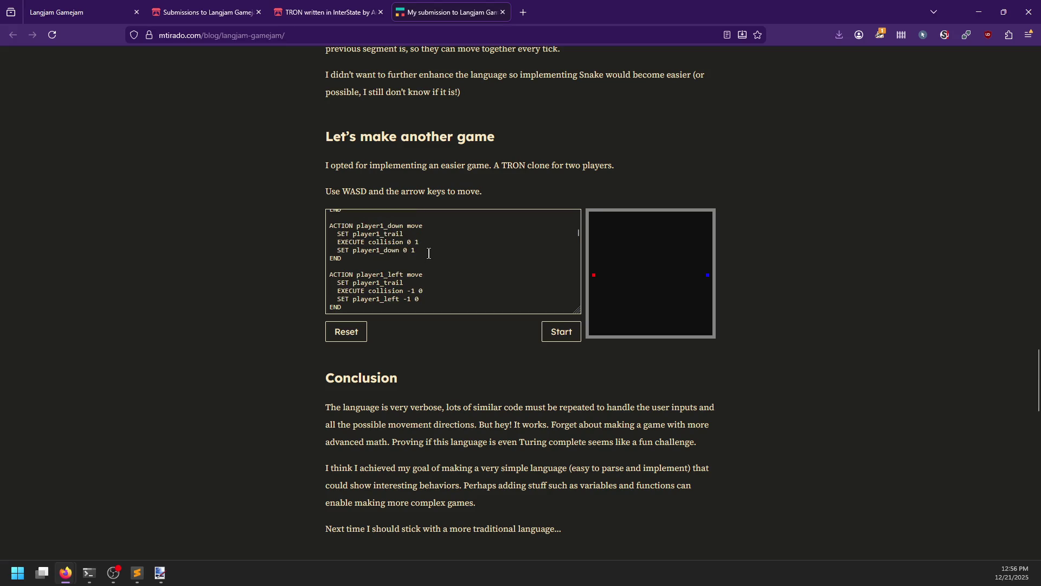
scroll(428, 252, down, 8)
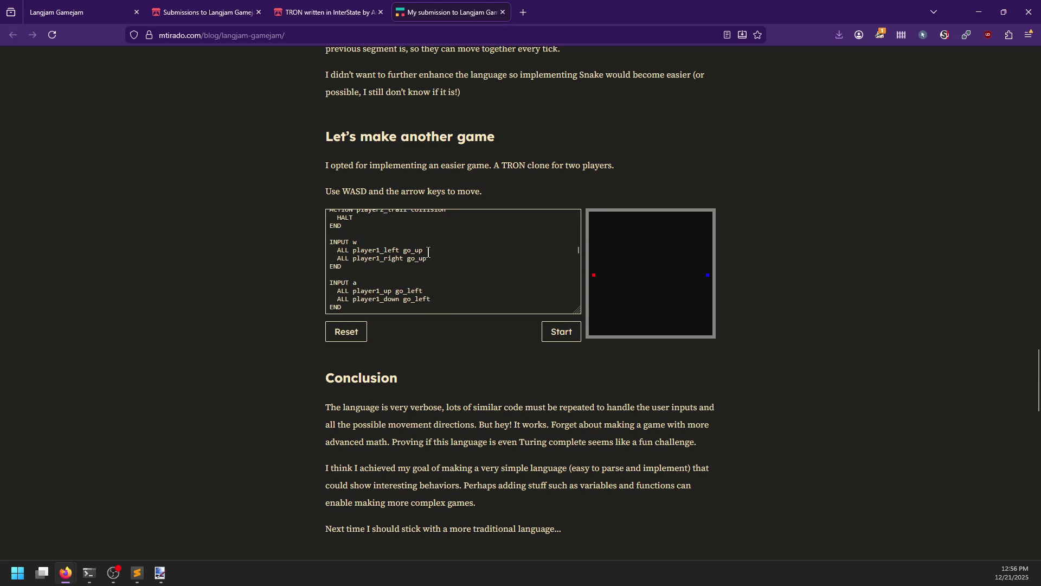
scroll(428, 252, down, 10)
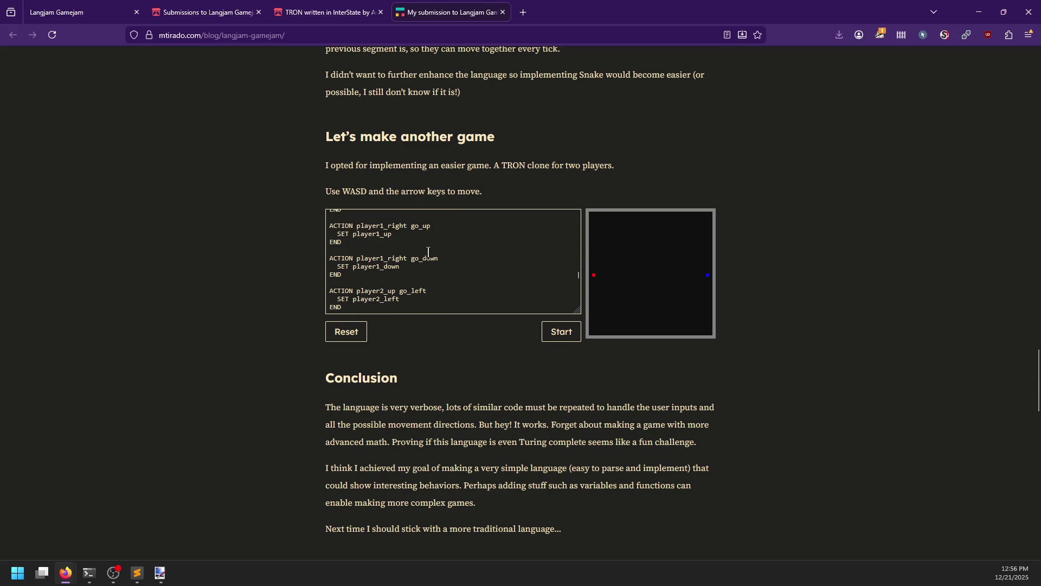
scroll(430, 254, up, 12)
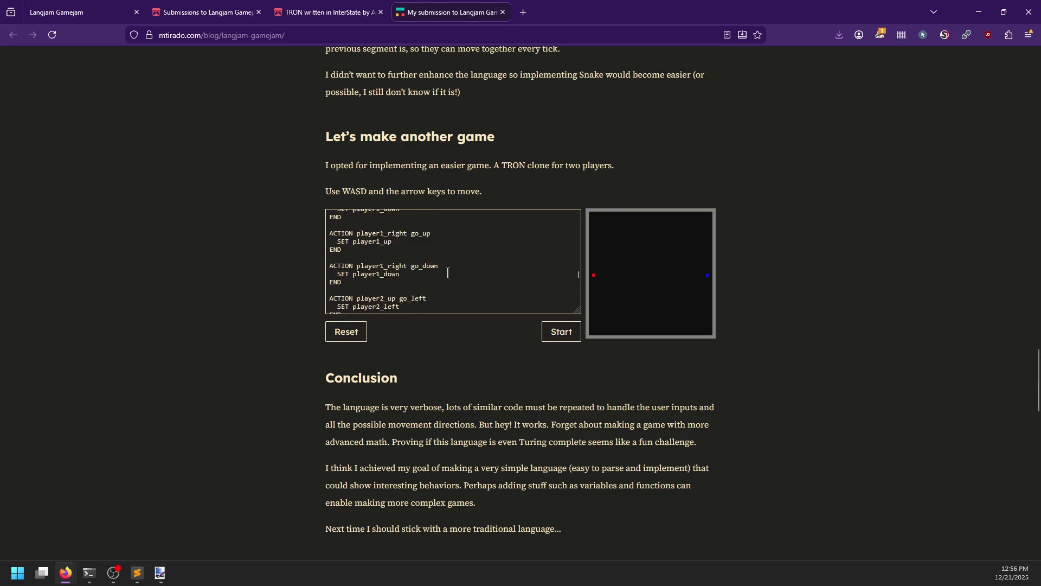
scroll(226, 320, down, 7)
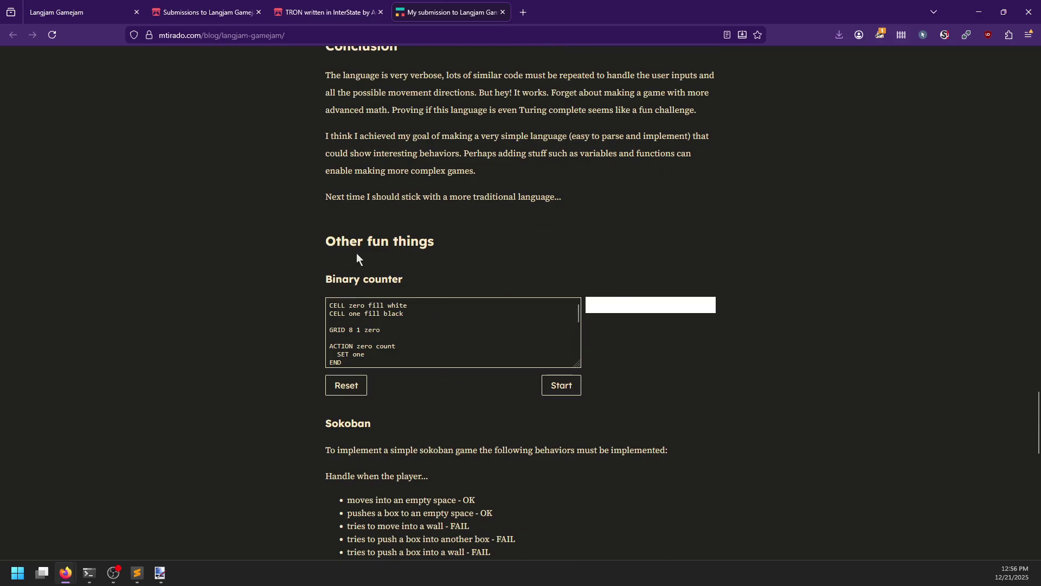
Run the binary counter demo, then reset it to all white.
click(567, 389)
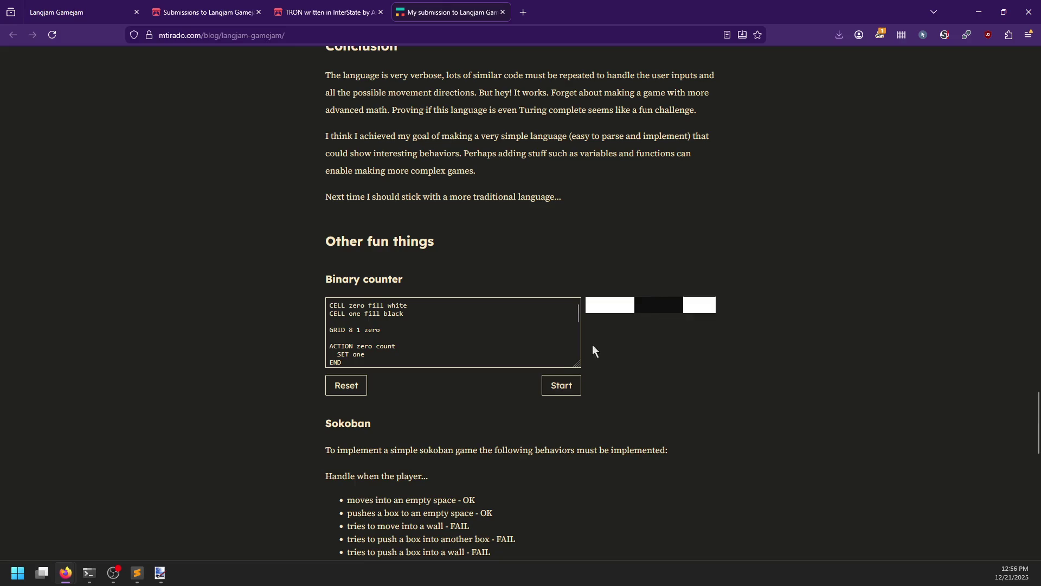
scroll(408, 345, down, 2)
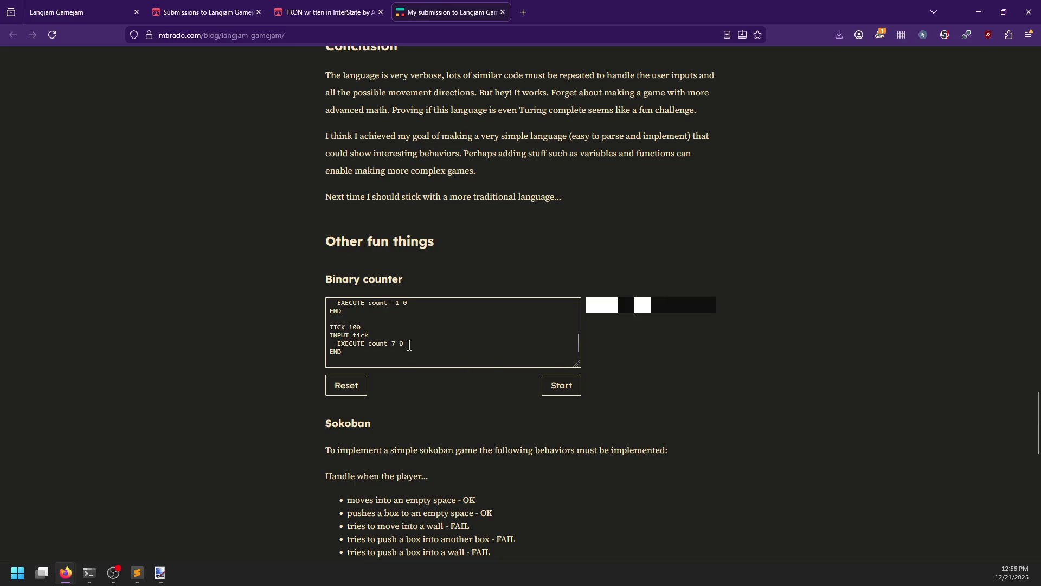
scroll(408, 346, up, 2)
click(329, 386)
Start the Sokoban demo and push the gray boxes around with the arrow keys.
scroll(321, 372, down, 4)
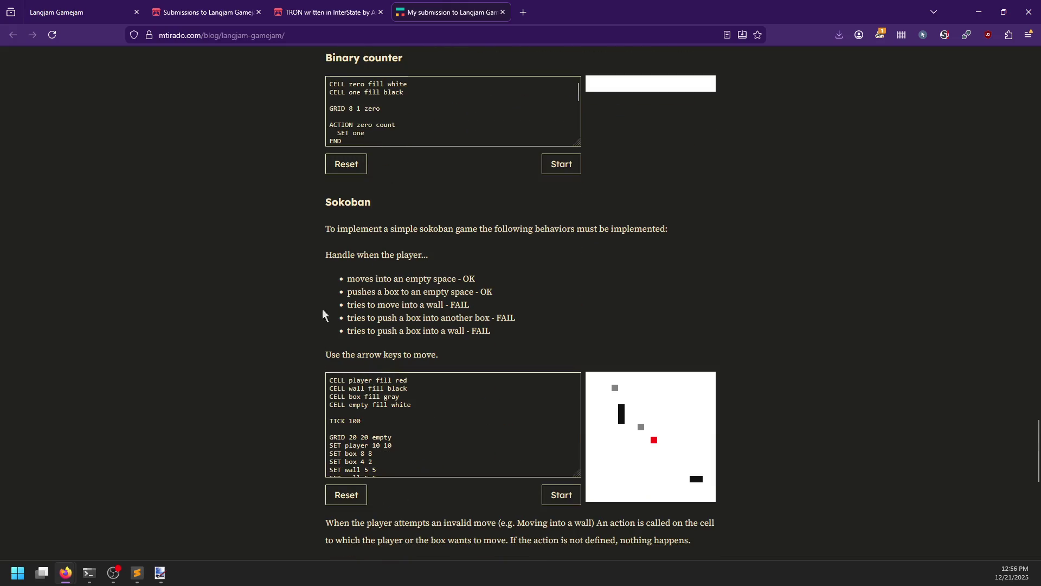
scroll(566, 233, down, 1)
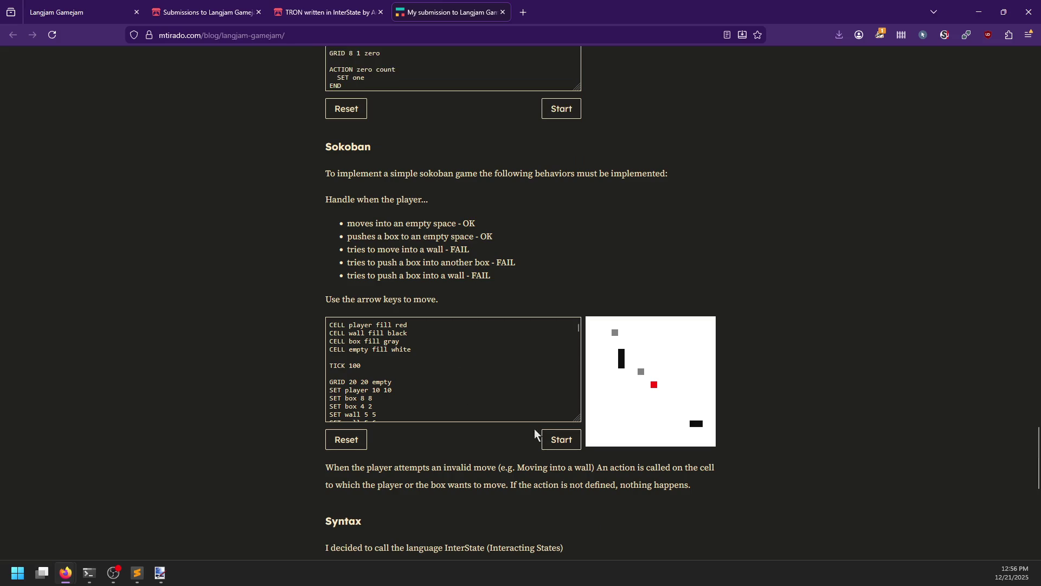
click(559, 434)
key(Left)
key(Left)
key(Down)
key(Up)
key(Up)
key(Up)
key(Up)
key(Up)
key(Up)
key(Right)
key(Up)
key(Left)
key(Left)
key(Left)
key(Down)
key(Left)
key(Up)
key(Up)
key(Left)
key(Up)
key(Up)
key(Right)
key(Right)
key(Down)
key(Left)
key(Down)
key(Right)
key(Right)
key(Right)
key(Up)
key(Up)
Widen the Sokoban code box and read back to its TICK 100, 20×20 grid setup.
scroll(537, 404, down, 15)
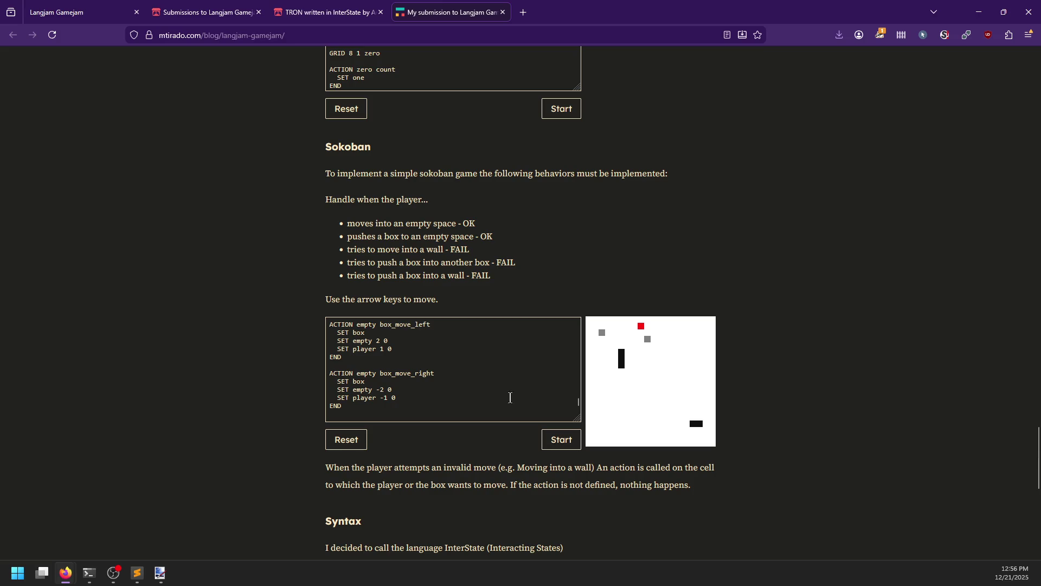
mouse_move(578, 419)
mouse_down()
mouse_move(576, 518)
mouse_move(588, 504)
mouse_move(524, 506)
mouse_move(567, 511)
mouse_move(570, 499)
mouse_up()
scroll(450, 380, up, 3)
scroll(443, 369, up, 2)
scroll(442, 357, down, 5)
scroll(442, 356, up, 5)
scroll(431, 374, down, 5)
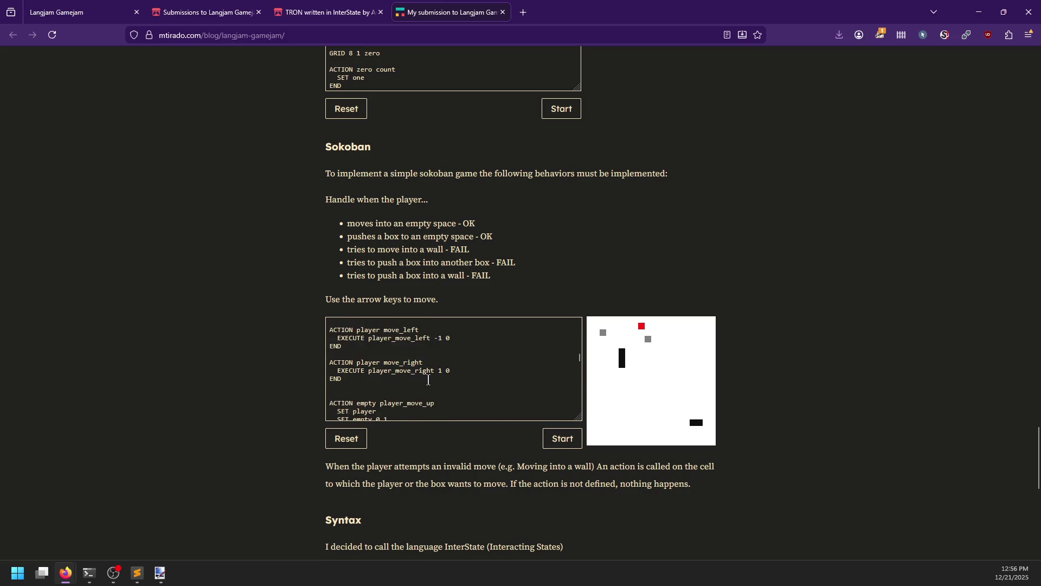
scroll(297, 389, down, 3)
scroll(309, 368, up, 2)
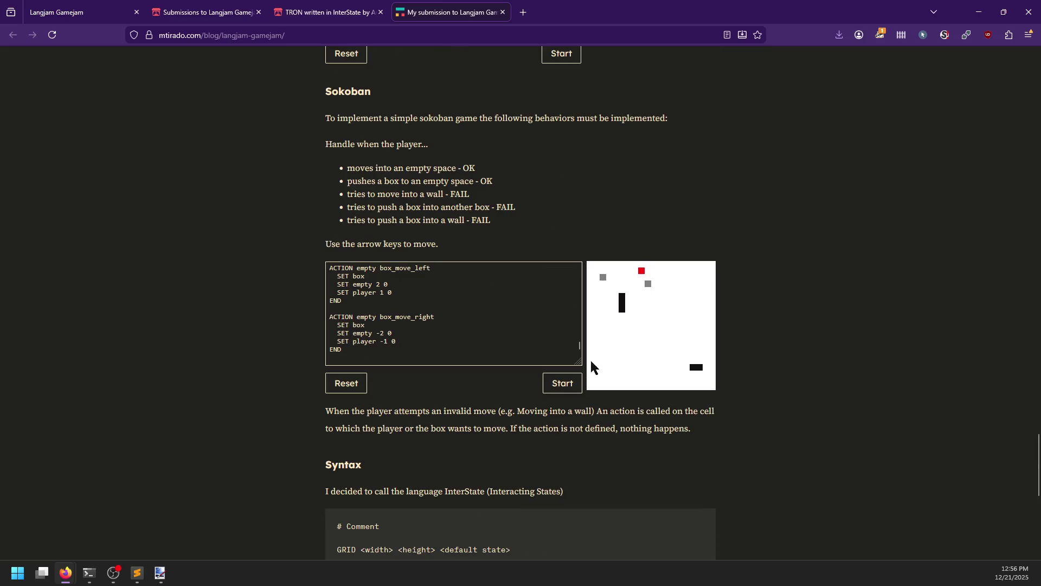
drag(580, 346, 579, 272)
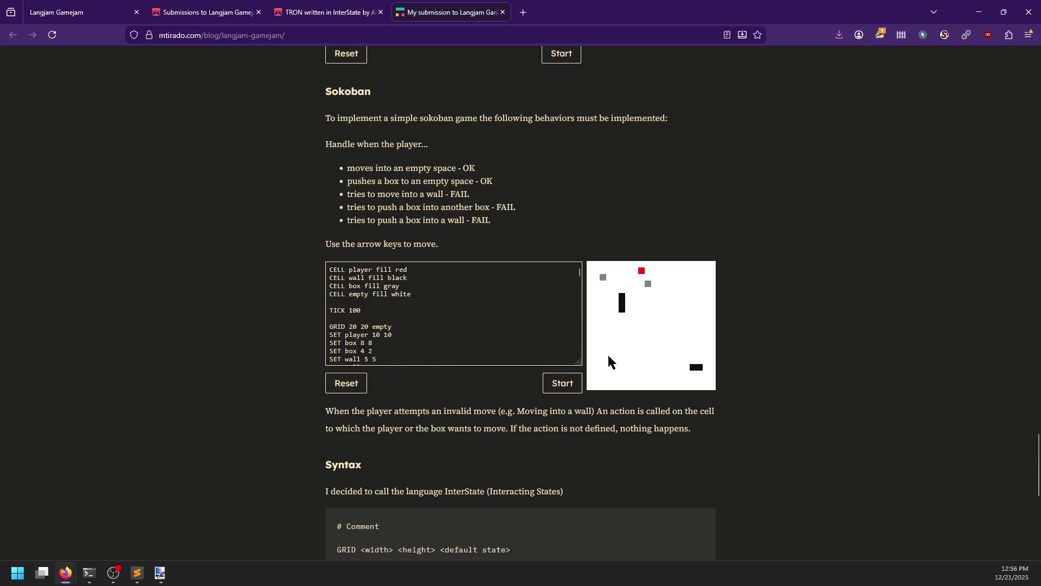
Restart the Sokoban demo and push the gray box right, down and left.
click(547, 381)
key(Down)
key(Down)
key(Down)
key(Up)
key(Right)
key(Right)
key(Right)
key(Up)
key(Right)
key(Down)
key(Down)
key(Down)
key(Right)
key(Down)
key(Left)
key(Left)
key(Left)
key(Up)
key(Left)
key(Down)
key(Down)
key(Down)
key(Down)
key(Right)
key(Right)
key(Right)
key(Right)
key(Right)
key(Right)
Keep circling and pushing the gray box, then scroll to the InterState Syntax section.
key(Down)
key(Right)
key(Up)
key(Up)
key(Up)
key(Right)
key(Up)
key(Left)
key(Left)
key(Left)
key(Up)
key(Left)
key(Down)
key(Down)
key(Down)
key(Down)
key(Right)
key(Down)
key(Down)
key(Left)
key(Left)
key(Up)
key(Up)
key(Right)
key(Right)
key(Right)
key(Down)
key(Right)
key(Up)
key(Up)
key(Up)
key(Up)
key(Right)
key(Up)
key(Up)
key(Left)
key(Left)
key(Left)
key(Down)
key(Right)
key(Right)
key(Down)
key(Right)
key(Up)
key(Up)
key(Right)
key(Right)
key(Up)
key(Left)
key(Left)
key(Left)
key(Left)
key(Left)
key(Left)
scroll(521, 336, down, 5)
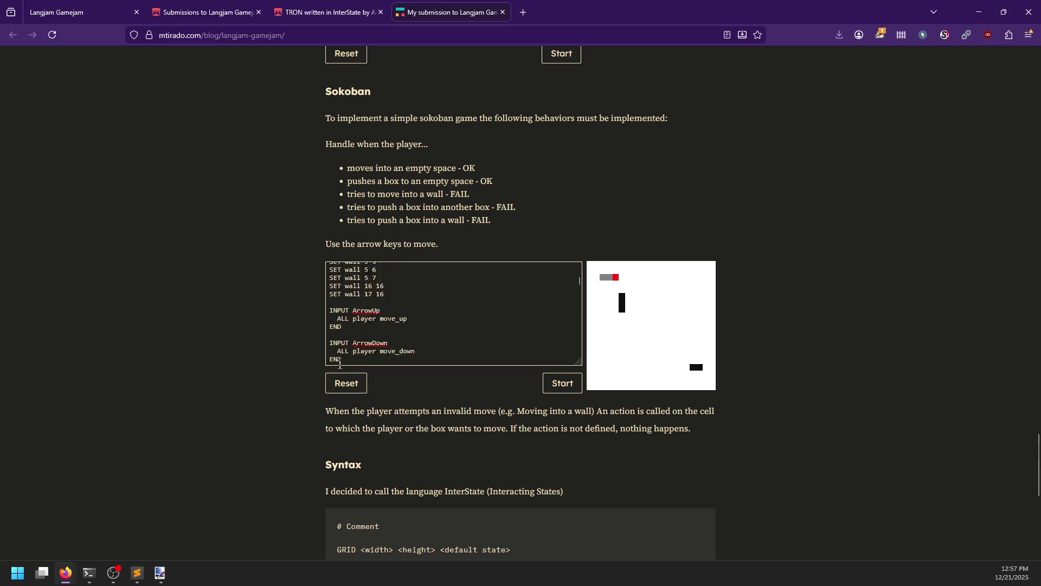
scroll(320, 460, down, 6)
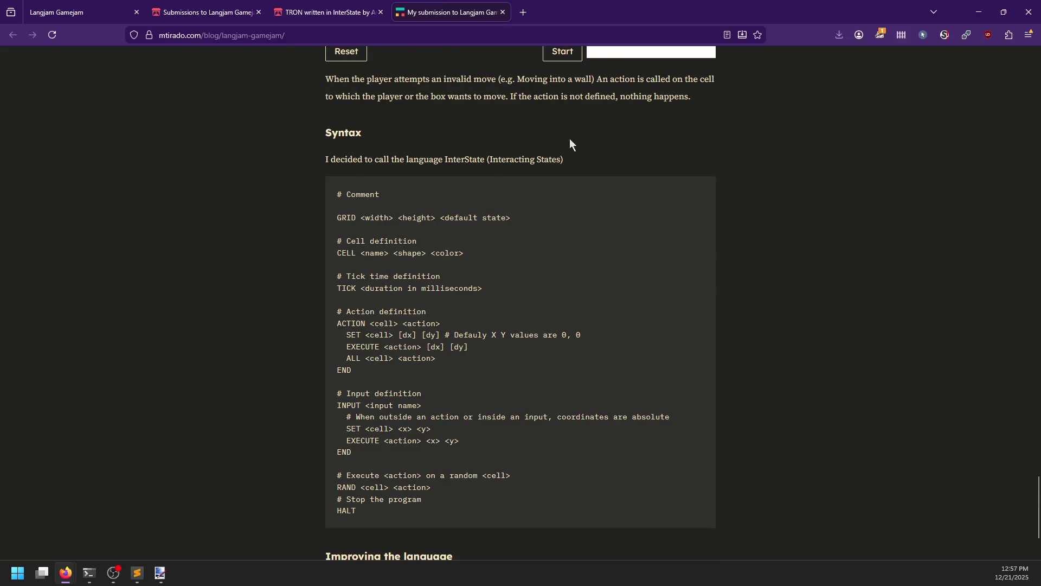
scroll(410, 251, down, 1)
drag(337, 161, 519, 170)
click(520, 170)
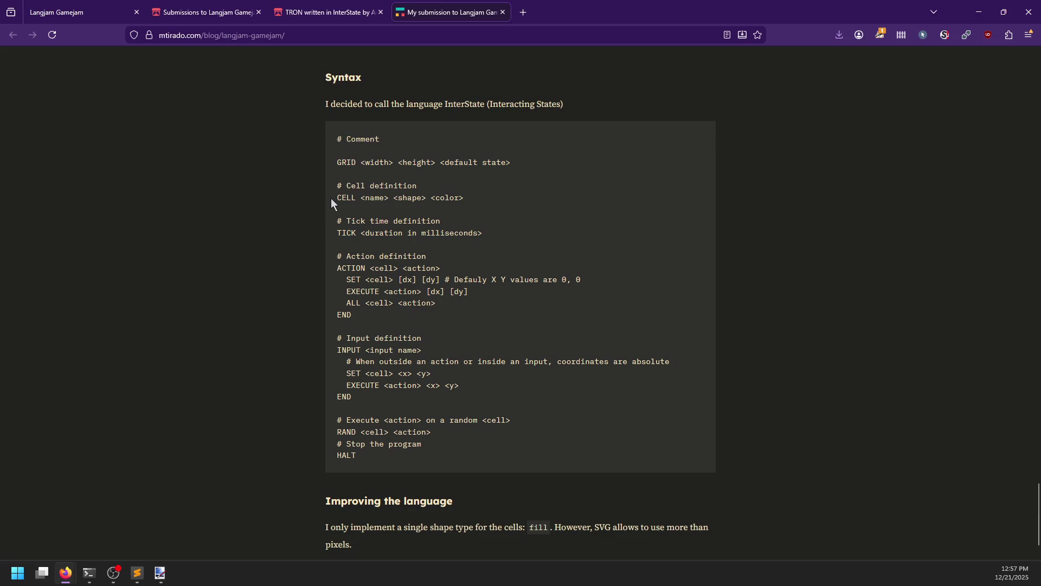
drag(347, 229, 421, 233)
click(480, 246)
scroll(399, 259, up, 2)
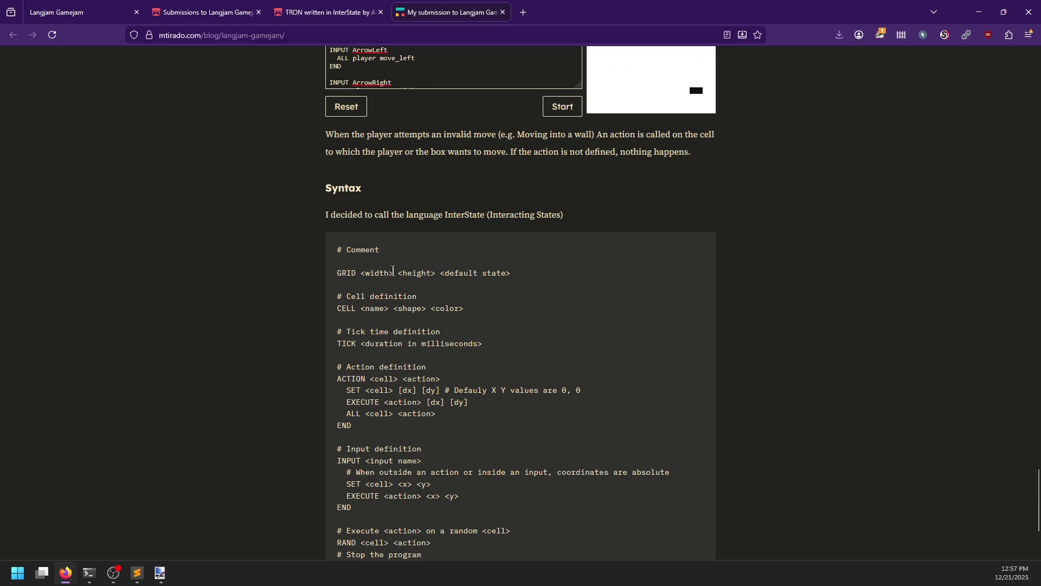
scroll(395, 274, down, 1)
scroll(351, 324, down, 2)
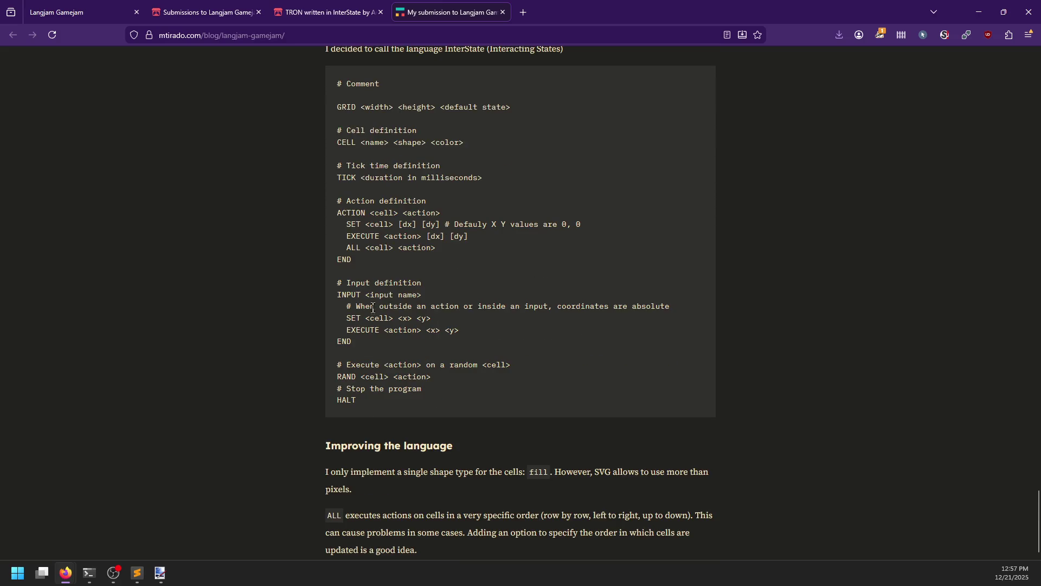
drag(343, 222, 440, 248)
click(418, 241)
drag(350, 248, 460, 249)
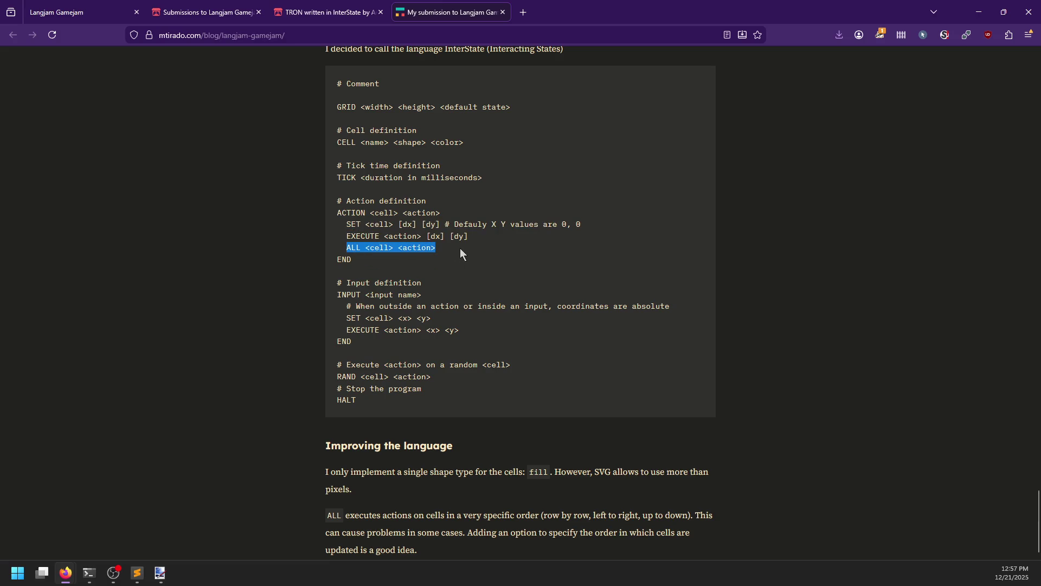
double_click(373, 248)
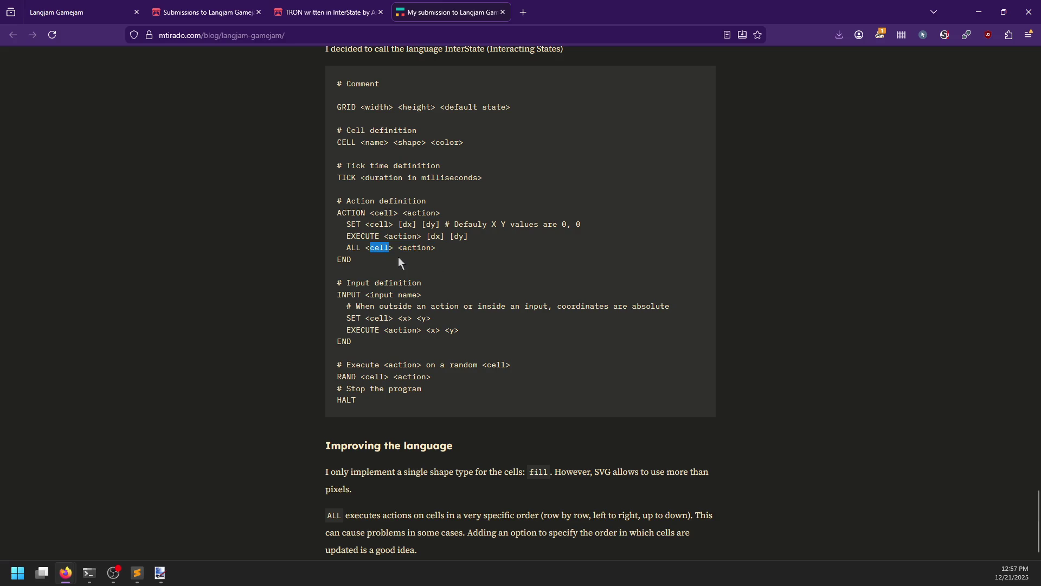
double_click(364, 249)
double_click(378, 248)
double_click(421, 247)
drag(365, 248, 391, 249)
scroll(372, 308, down, 1)
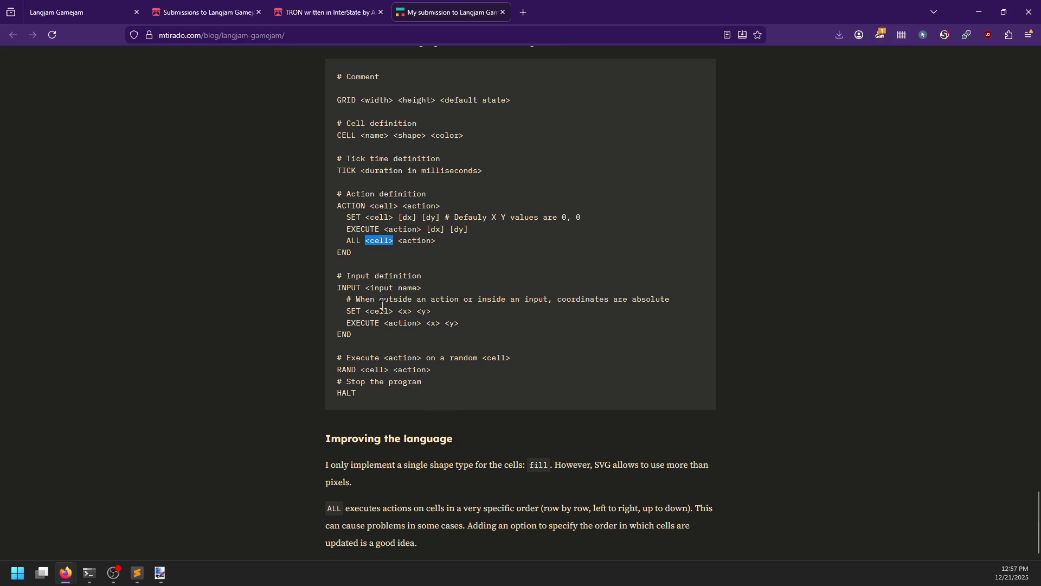
click(337, 288)
Study the Sokoban code, selecting the ArrowLeft and move_up identifiers.
scroll(519, 305, up, 6)
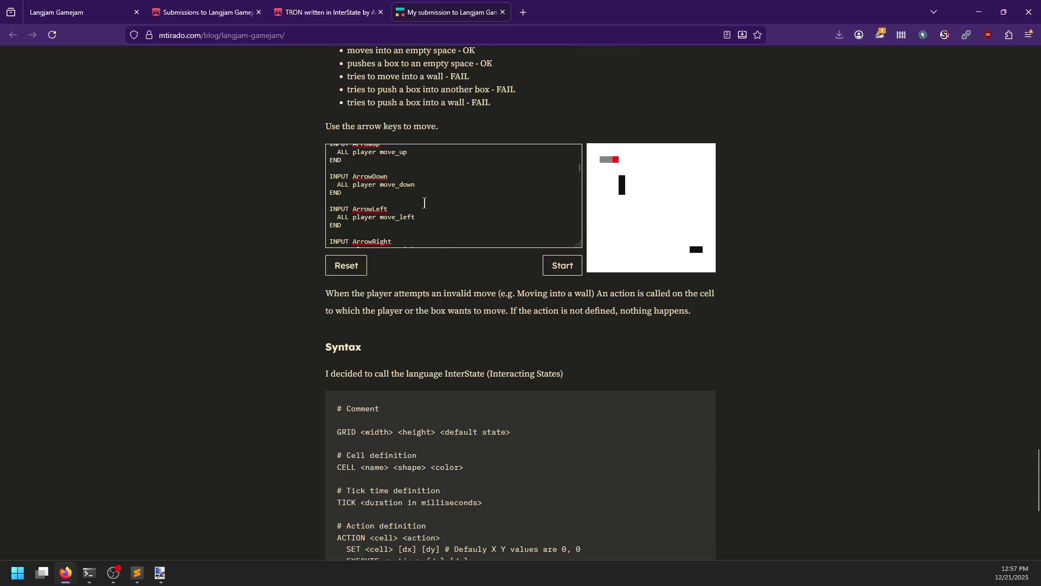
scroll(425, 203, down, 2)
double_click(358, 160)
scroll(369, 201, up, 4)
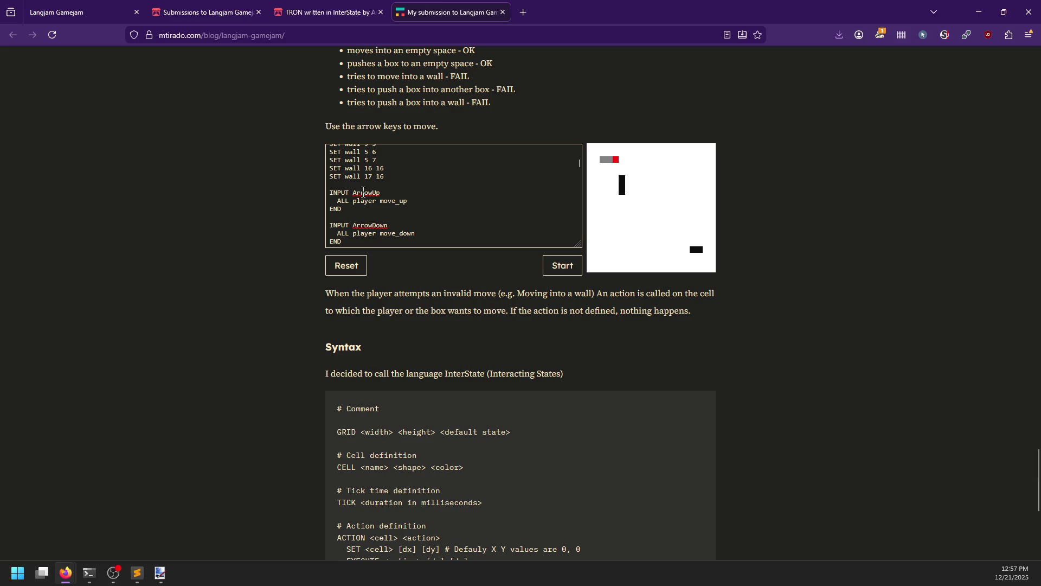
double_click(387, 201)
scroll(404, 205, down, 8)
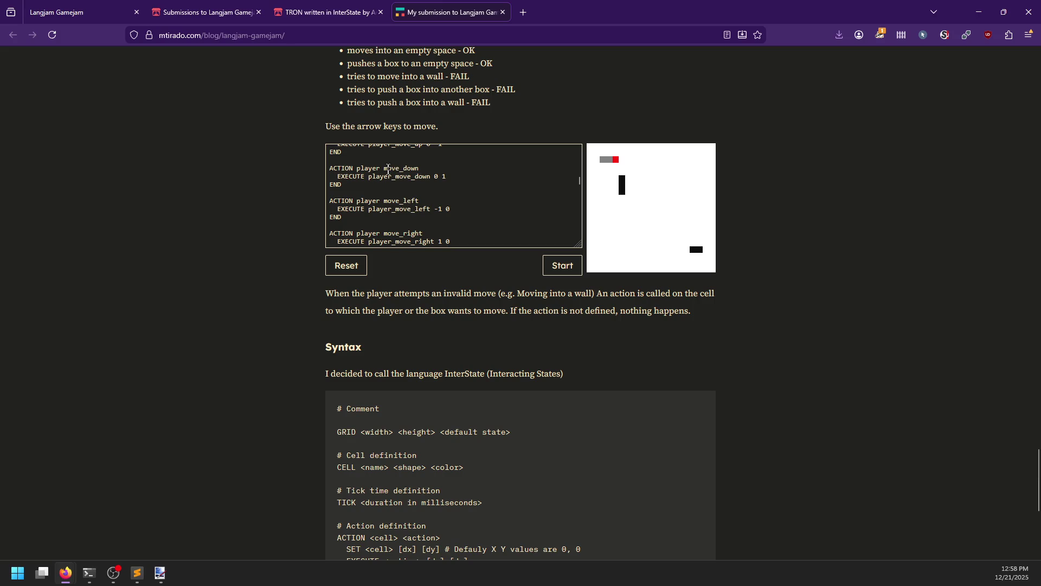
Move player_move_down to after the 0 on the EXECUTE line.
double_click(382, 176)
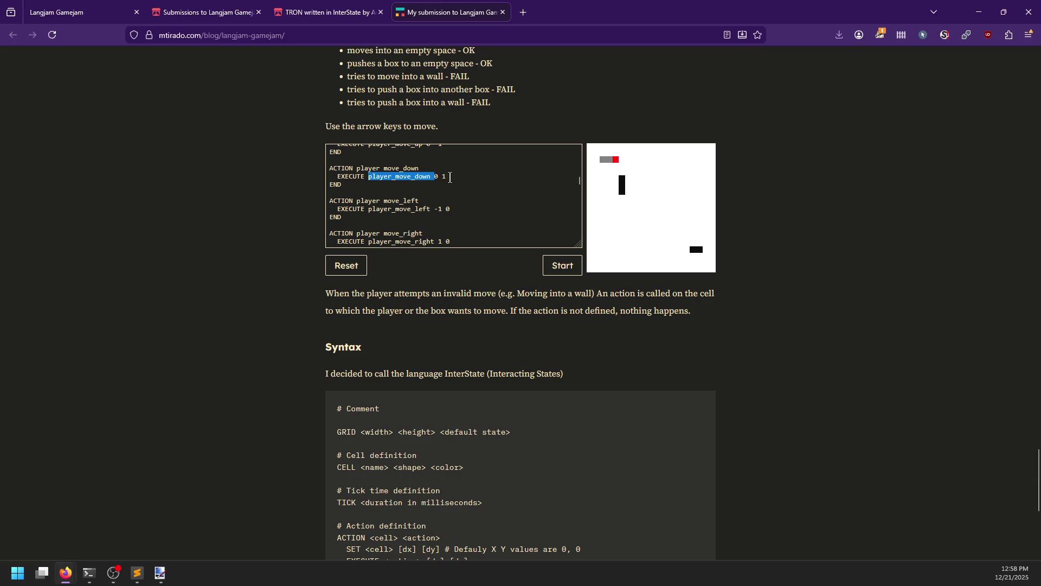
double_click(378, 168)
click(356, 175)
double_click(388, 177)
drag(431, 176, 440, 176)
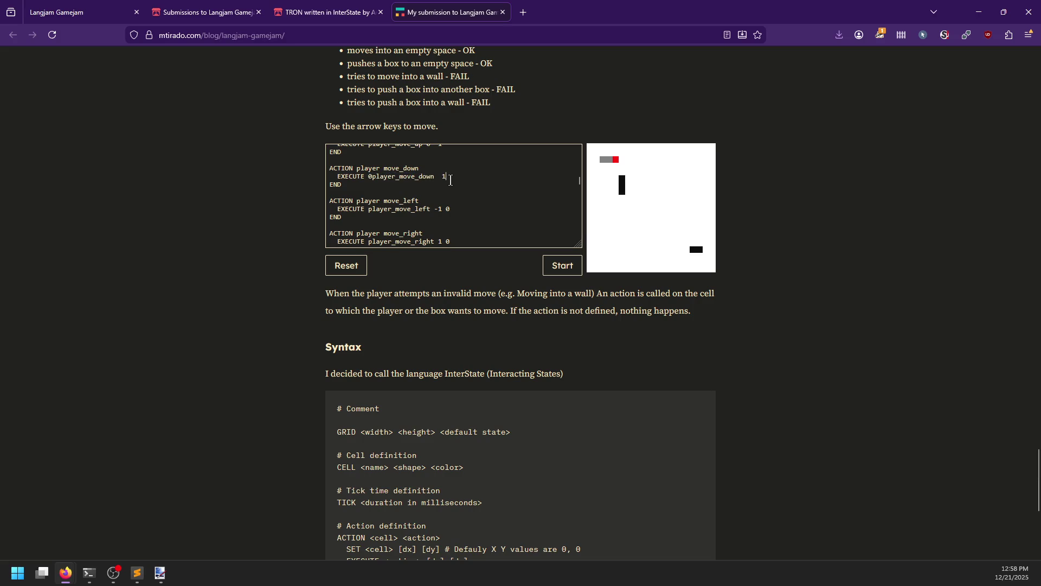
click(384, 168)
click(368, 177)
Scroll back down toward the Syntax reference.
scroll(437, 190, down, 5)
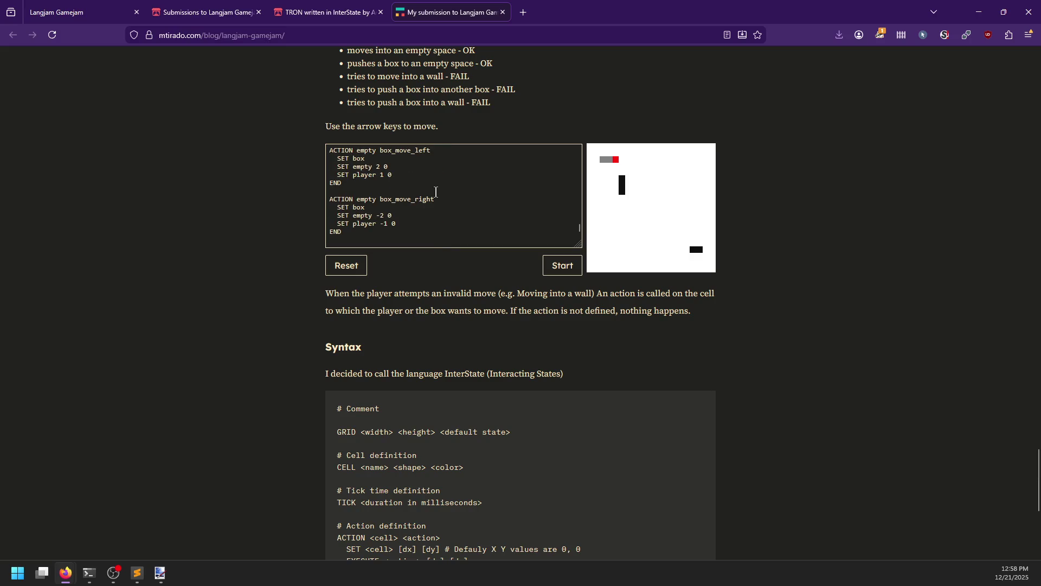
scroll(294, 239, down, 6)
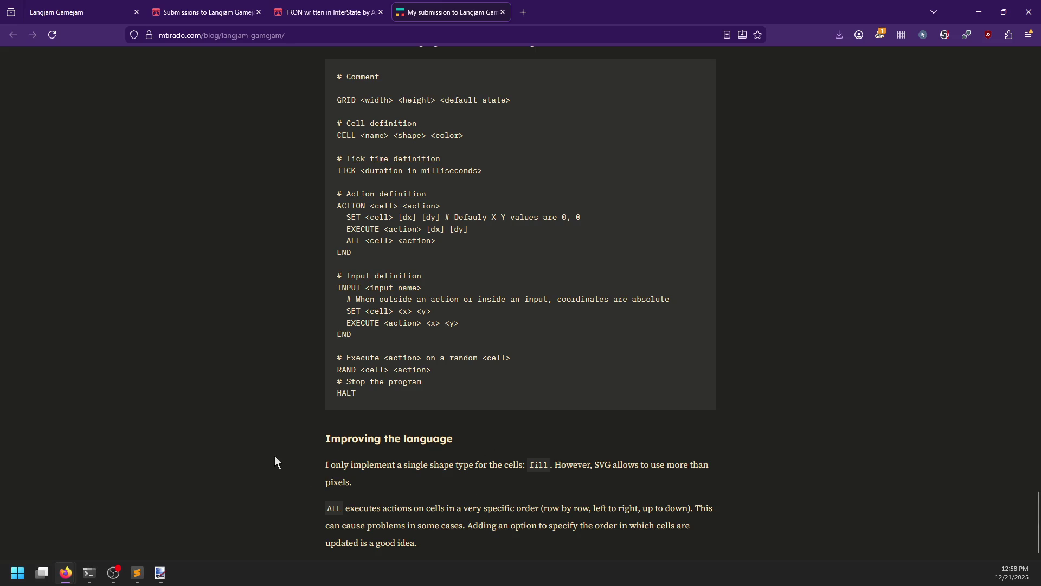
scroll(311, 470, up, 8)
Inspect the game grid's svg element in Developer Tools, then switch to reviews.md in Sublime Text.
right_click(630, 330)
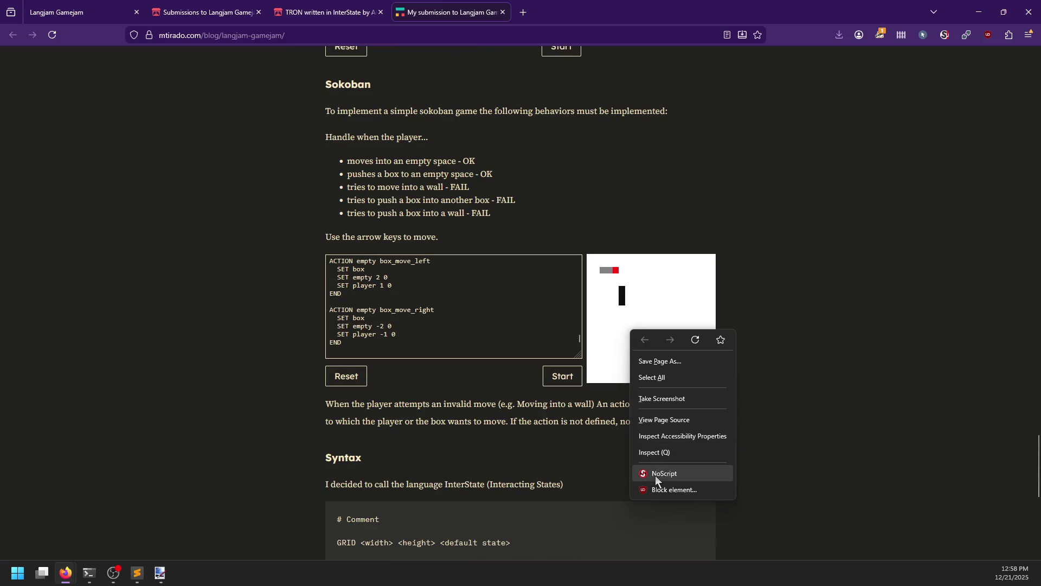
click(663, 455)
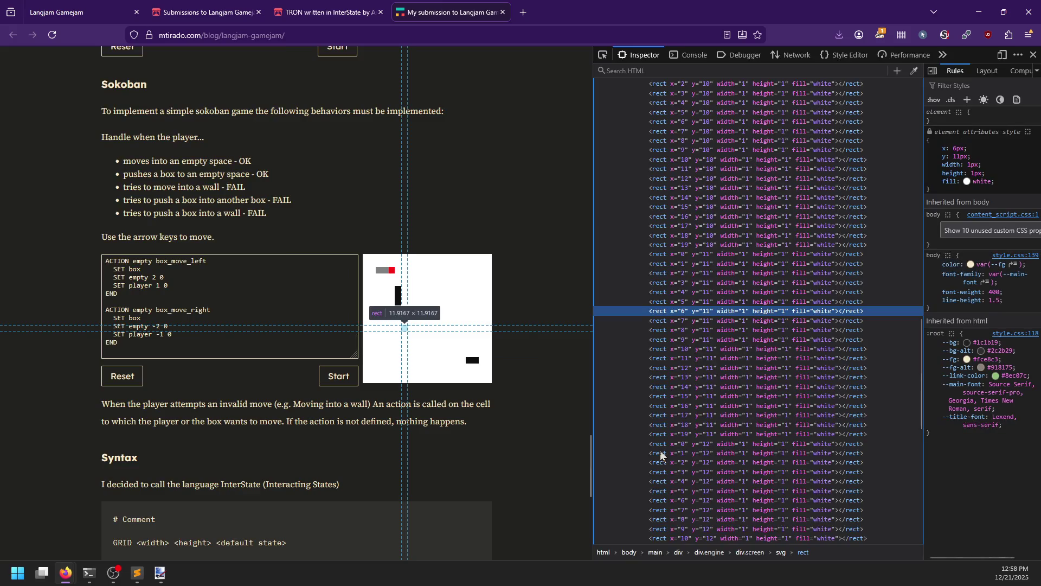
scroll(664, 434, up, 10)
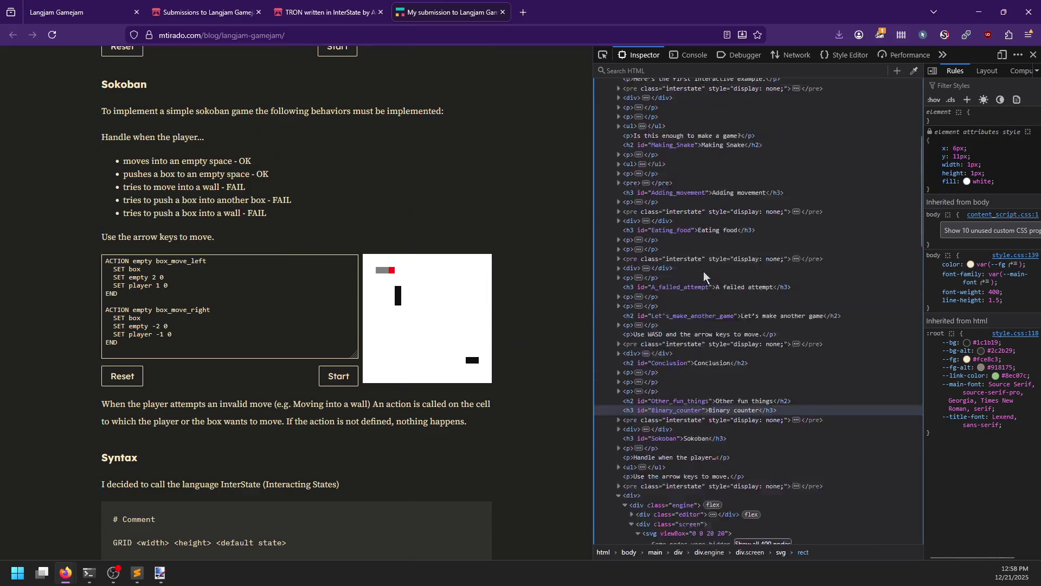
click(668, 345)
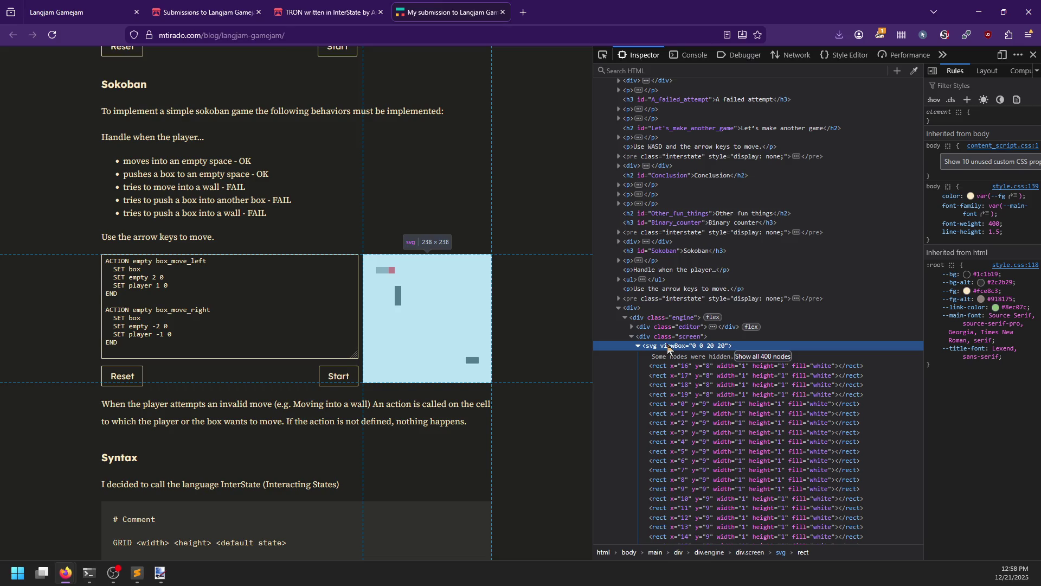
scroll(664, 355, down, 5)
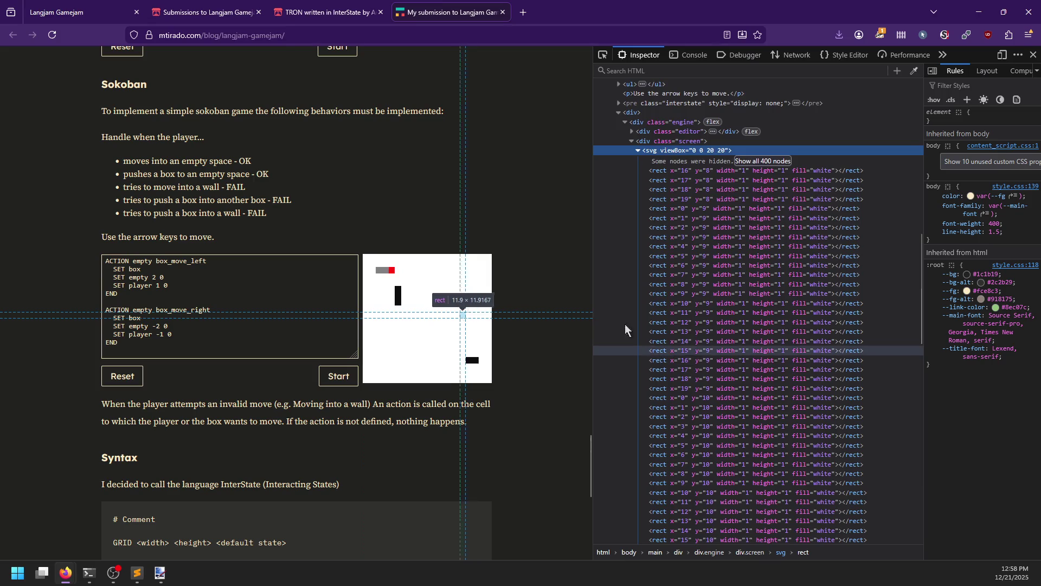
click(637, 151)
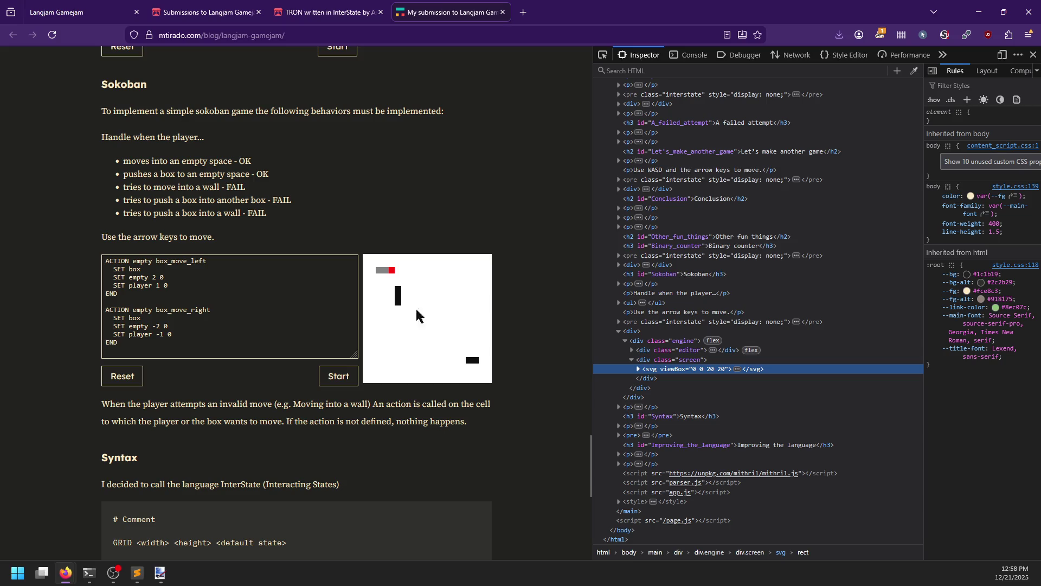
click(136, 572)
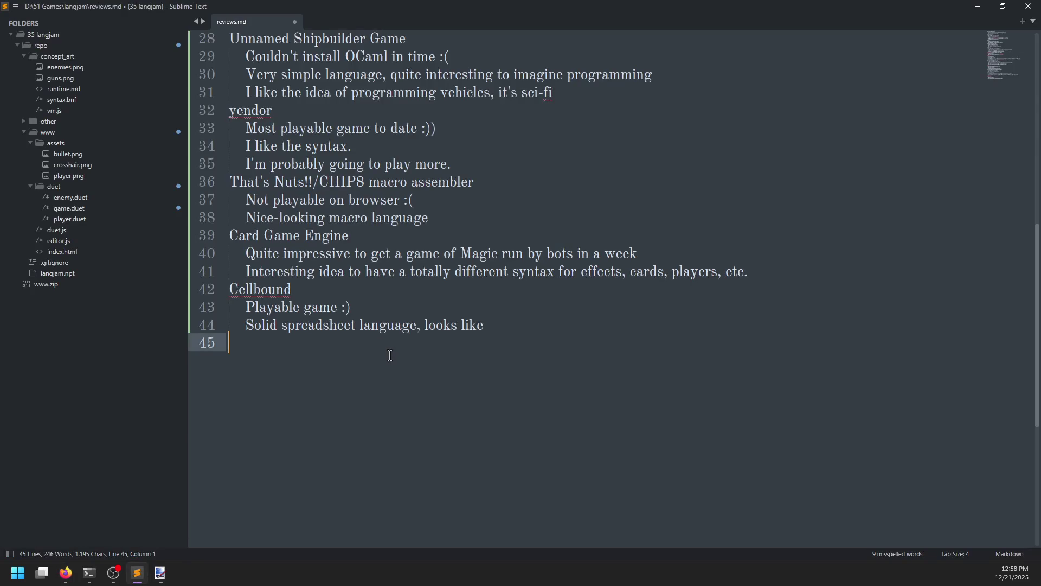
Add a 'TRON/InterState' entry with the indented note 'Player demos on the blog :)'.
key(alt+Tab)
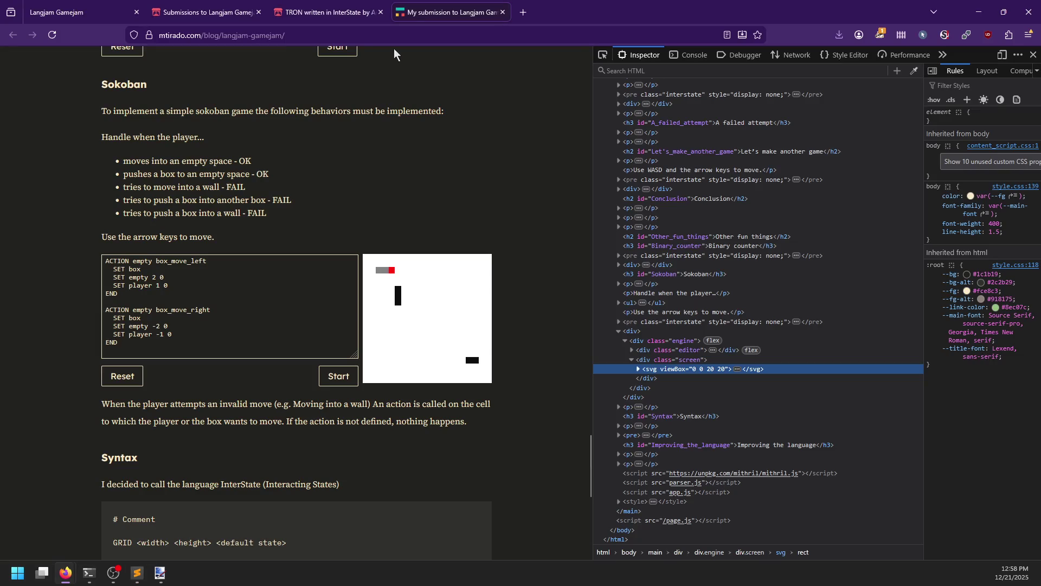
key(alt+Tab)
text(TRON/)
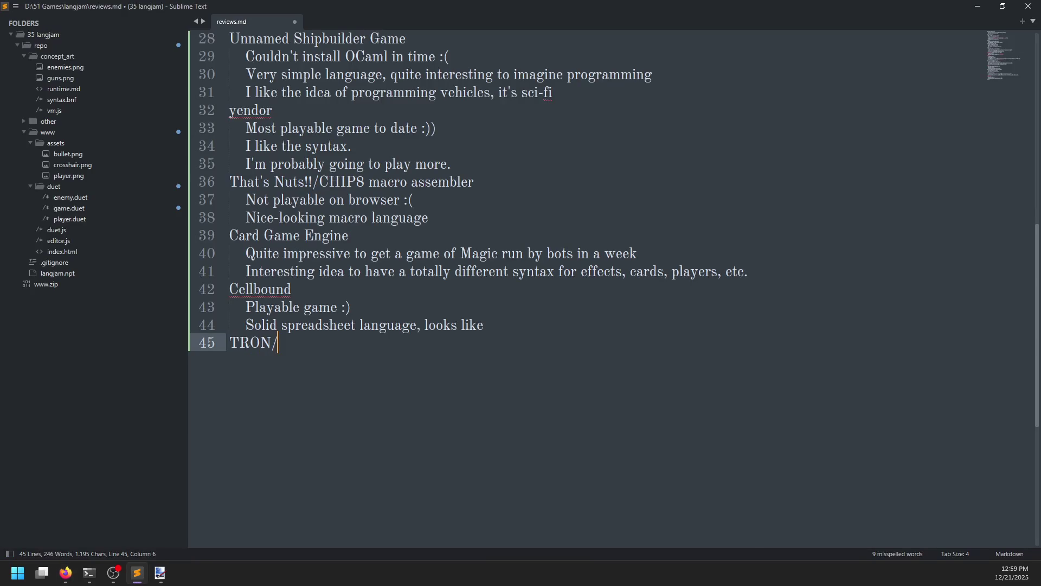
text(InterState)
key(Return)
key(Tab)
text(Pu)
key(BackSpace)
key(BackSpace)
text(Player demos on the blog )
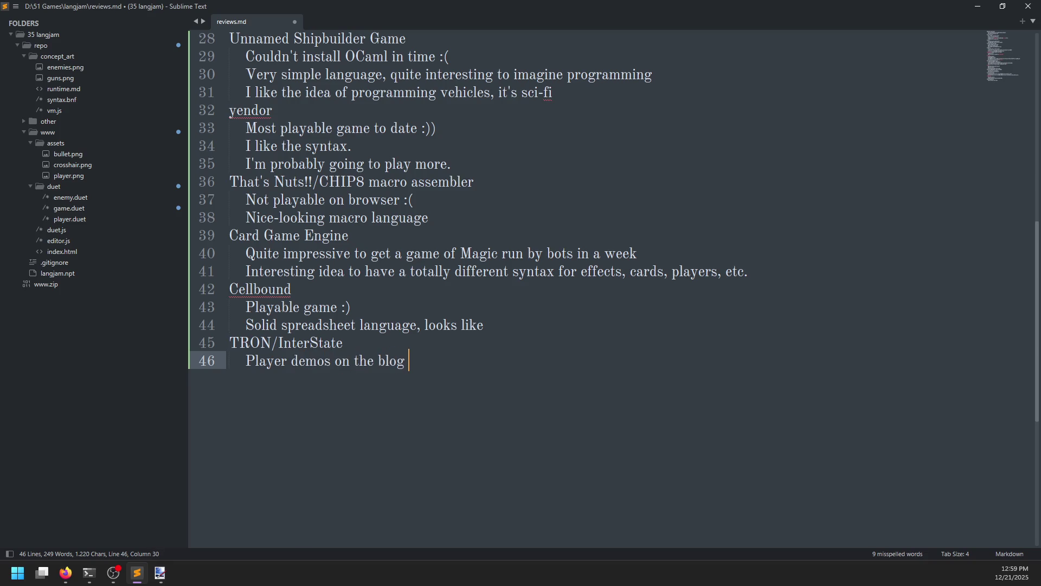
text(:))
key(Return)
Reword the note to 'Lots of demos on the blog :))', save, and return to the TRON page.
key(Up)
key(ctrl+Right)
key(BackSpace)
key(BackSpace)
key(BackSpace)
text(Lots of)
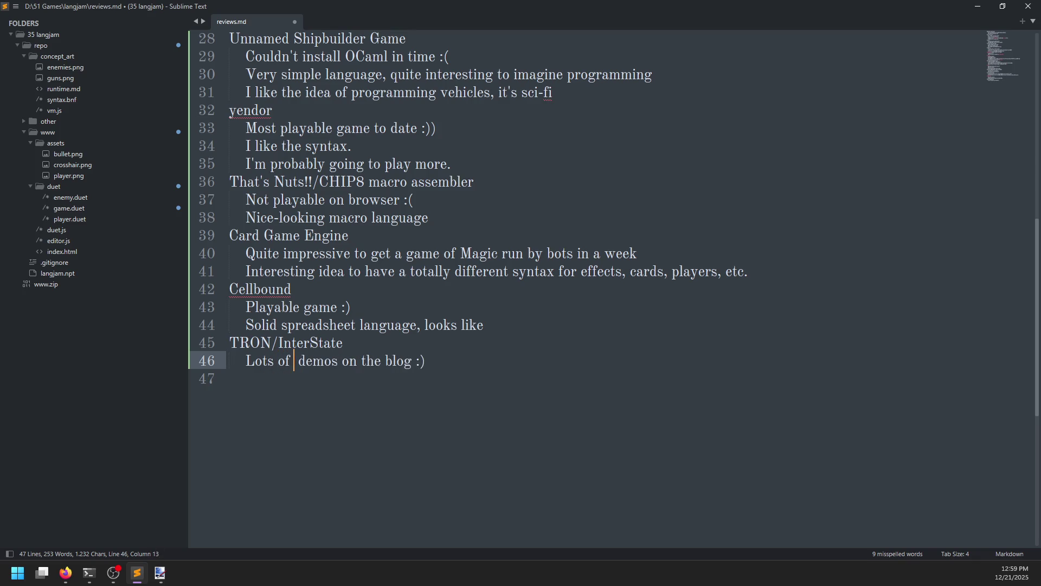
key(ctrl+Right)
key(ctrl+Right)
key(ctrl+Right)
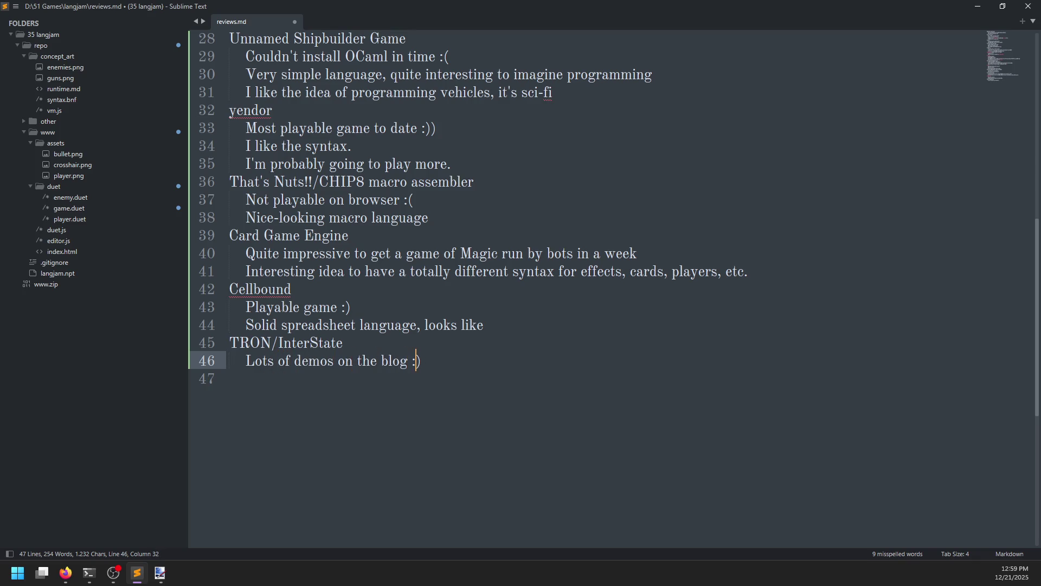
text())
key(Down)
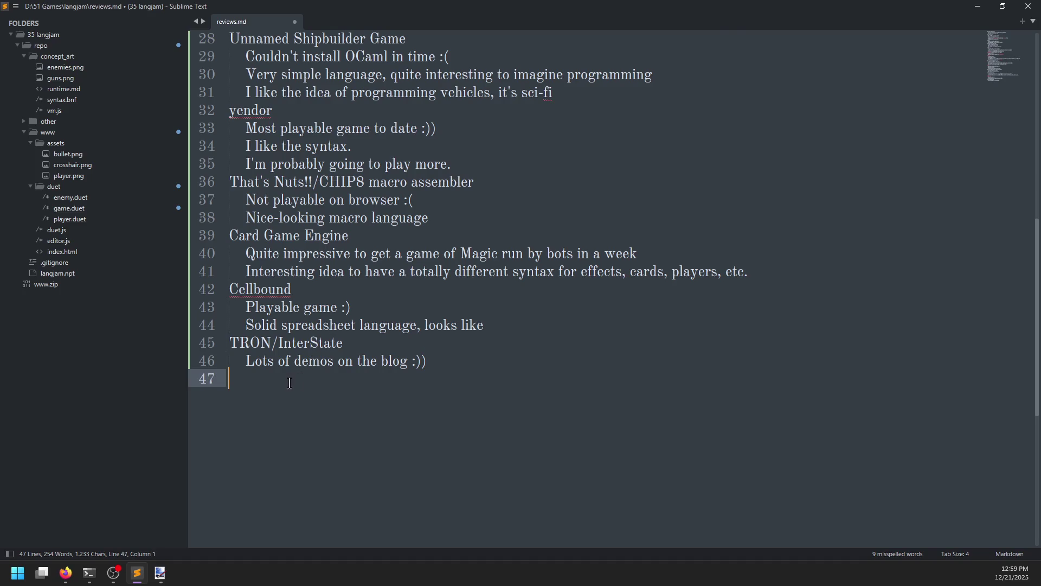
key(ctrl+s)
key(alt+Tab)
click(301, 13)
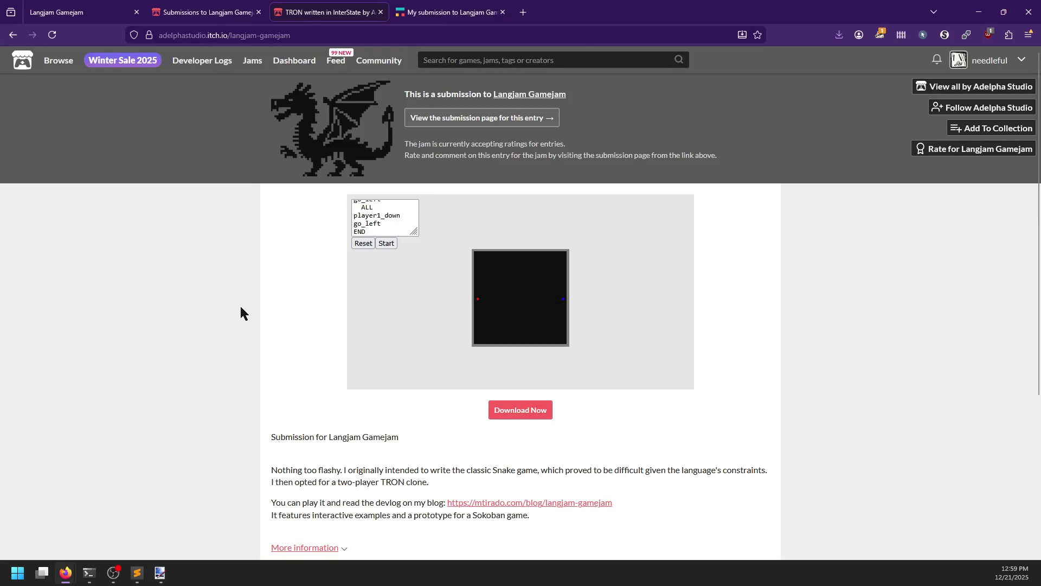
Glance over the TRON page and blog devlog, close Developer Tools, and return to reviews.md.
scroll(260, 300, down, 3)
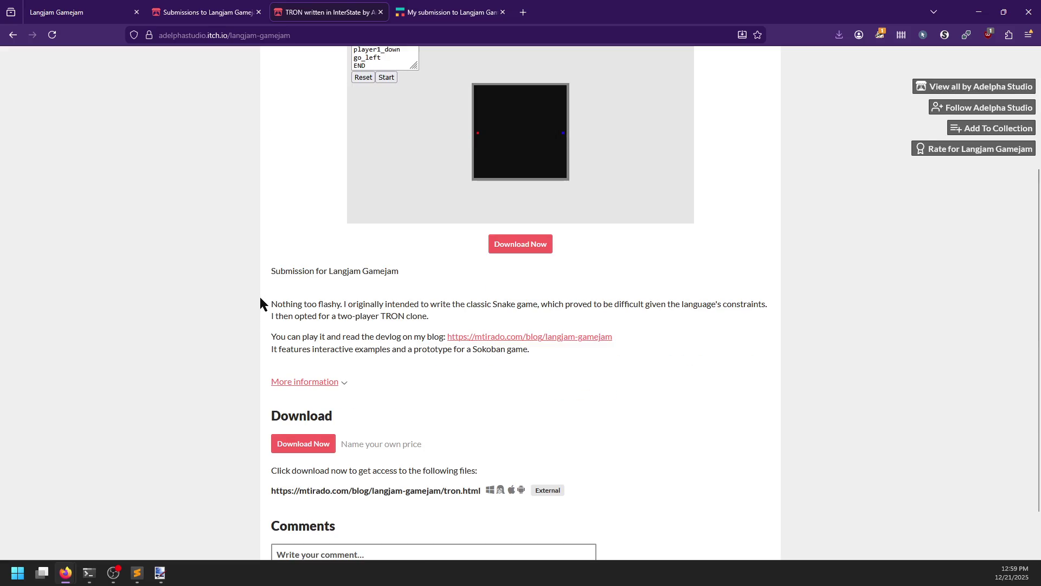
key(alt+Tab)
key(alt+Tab)
key(ctrl+Tab)
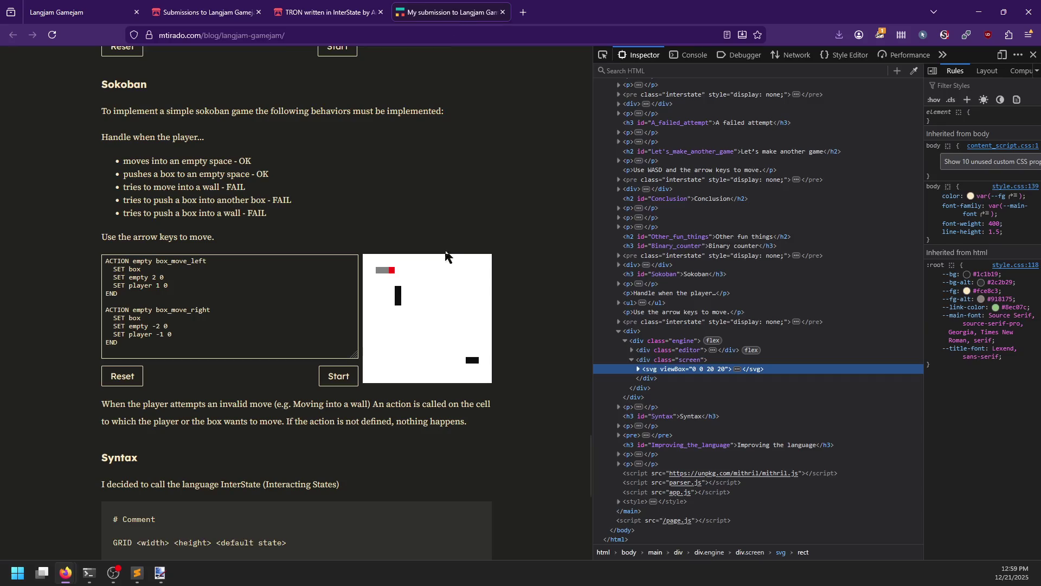
scroll(450, 293, up, 15)
scroll(448, 298, down, 8)
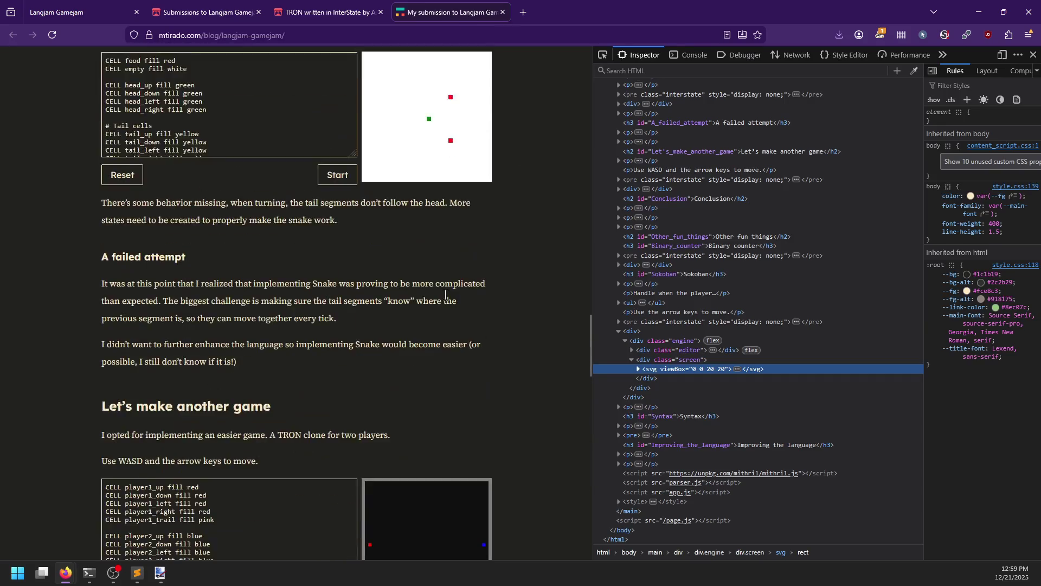
scroll(446, 300, down, 6)
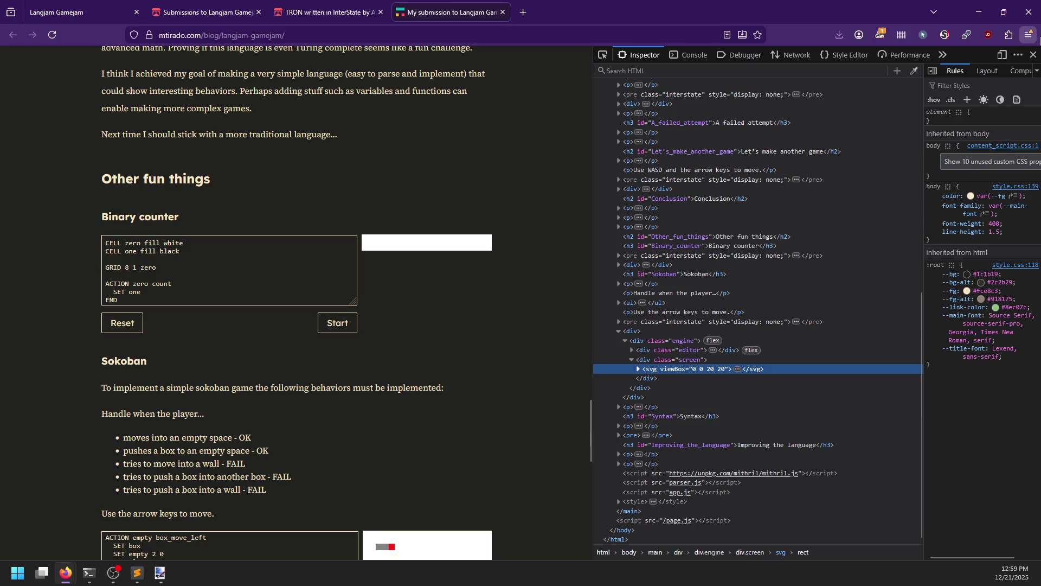
click(1034, 53)
scroll(611, 265, up, 15)
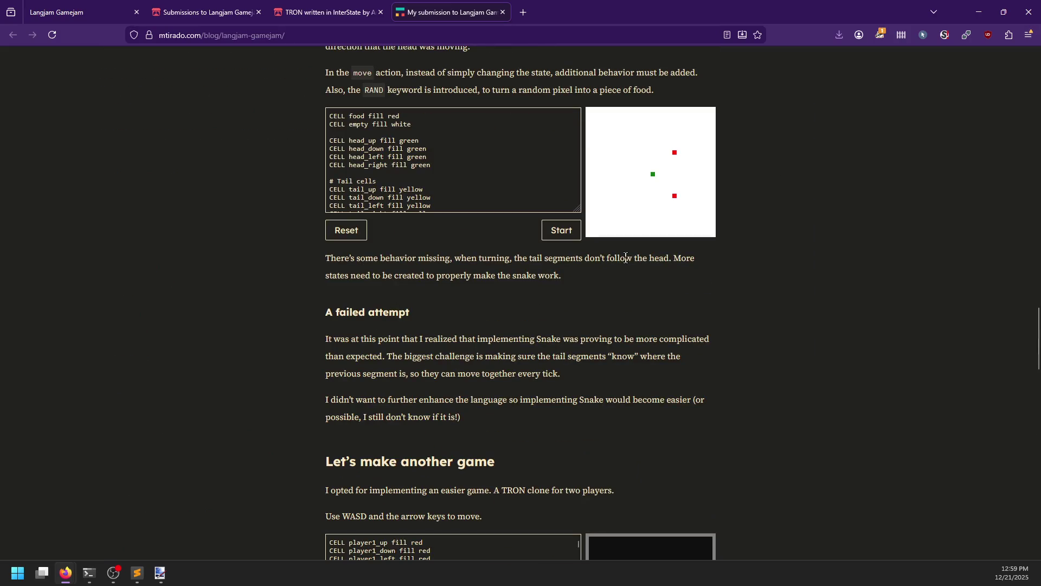
scroll(610, 265, up, 7)
key(alt+Tab)
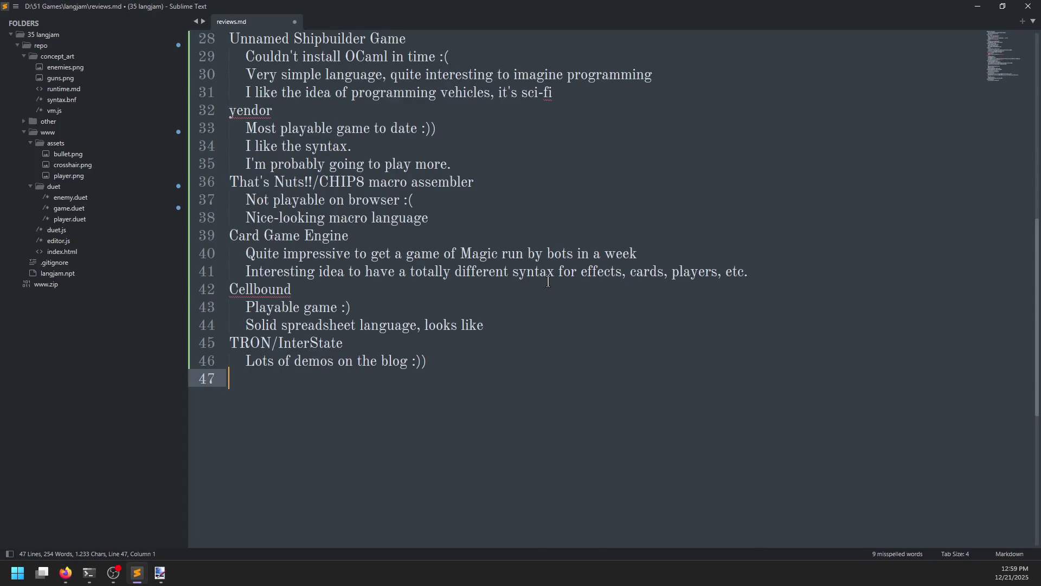
Note 'Neat language. Reminds me of Todepond. A macro system/direction generics would be good'.
key(Tab)
text(Neat language. Reminds me of Todepo)
key(BackSpace)
key(BackSpace)
text(pond)
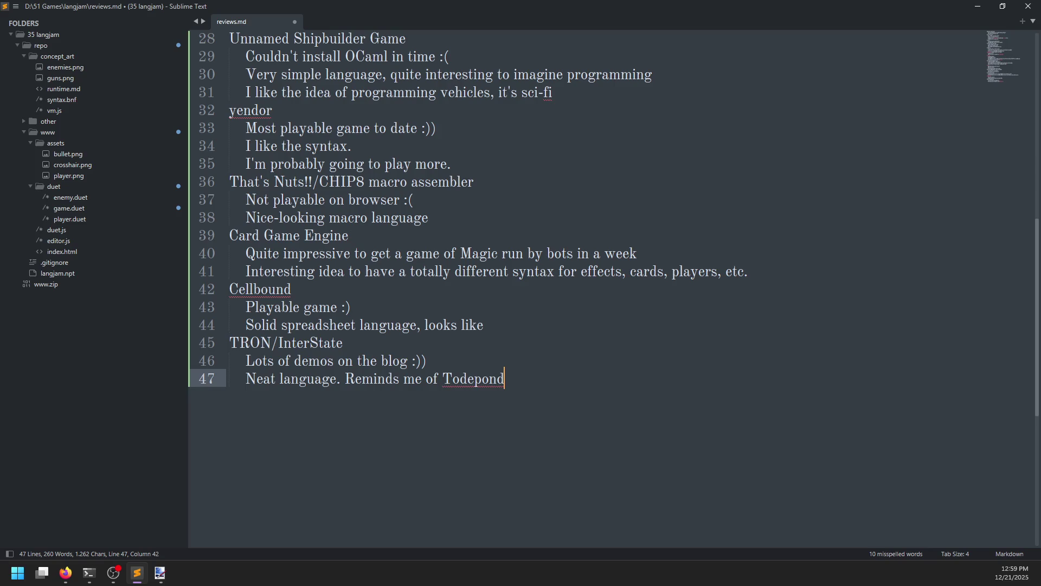
key(Return)
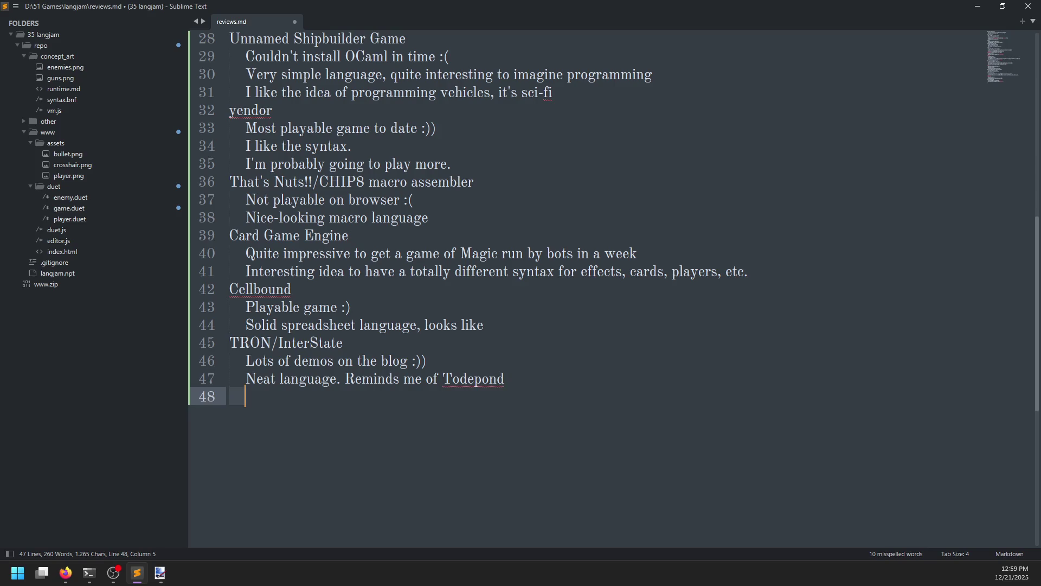
key(BackSpace)
key(BackSpace)
text(. )
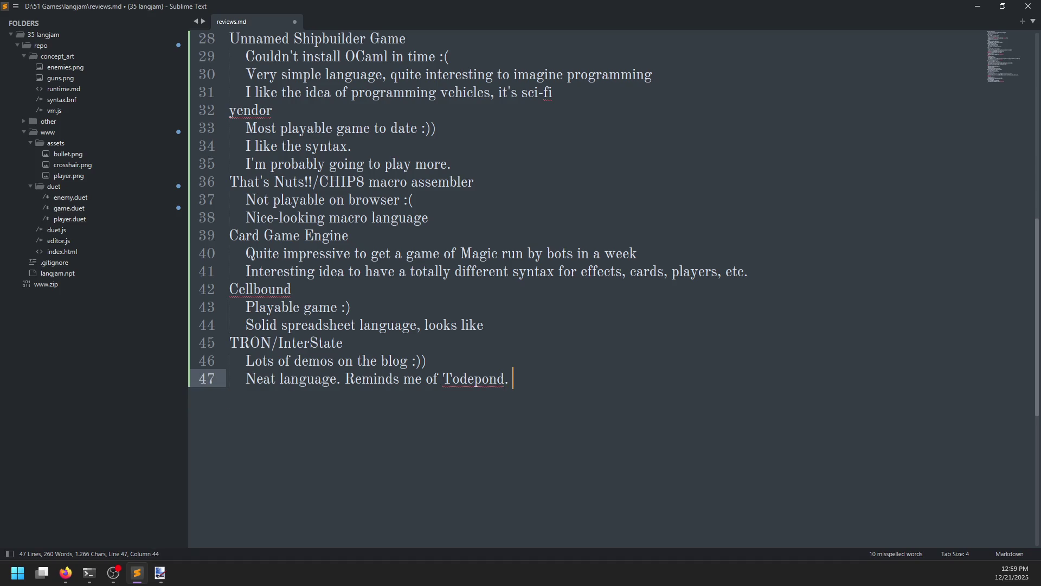
text(A macro )
text(system/di)
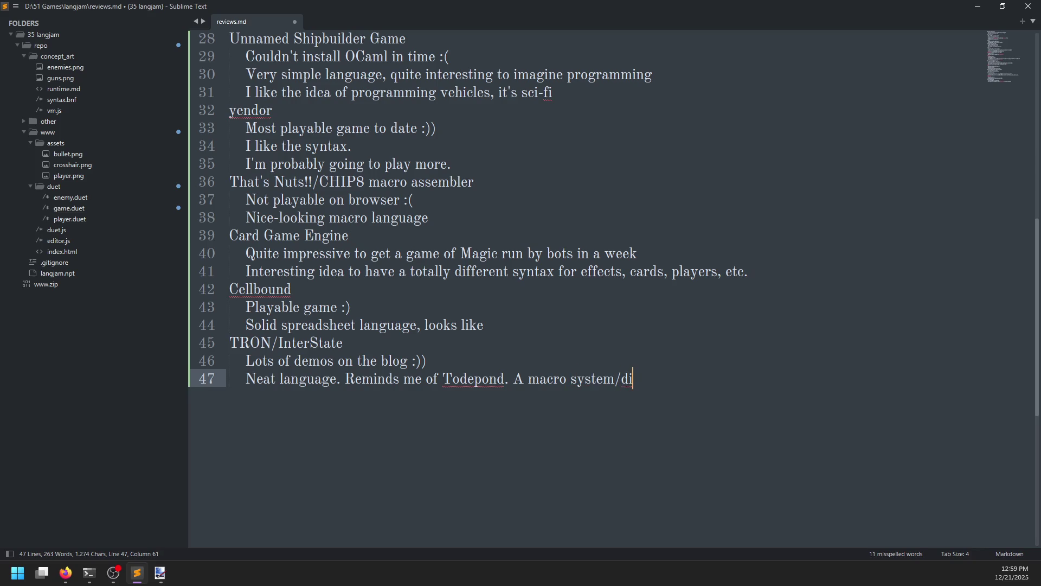
text(rectio)
text(n )
text(generi)
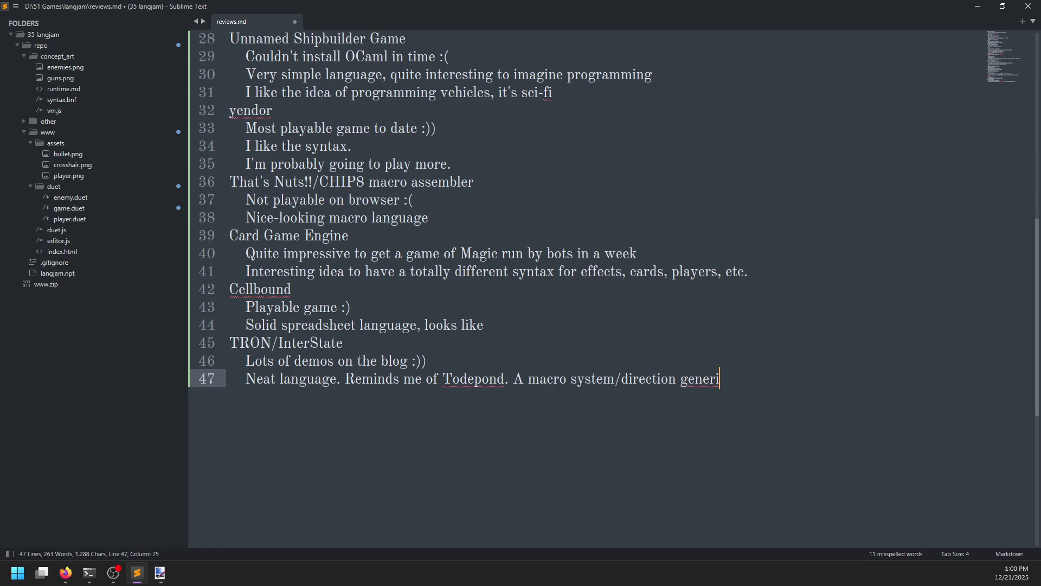
text(cs would be go)
text(od)
key(Return)
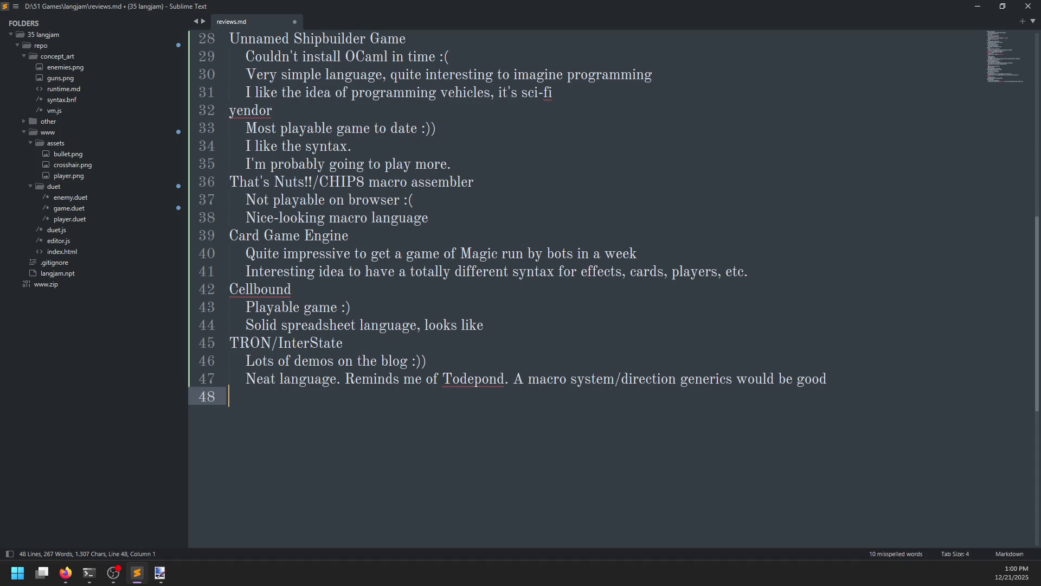
key(alt+Tab)
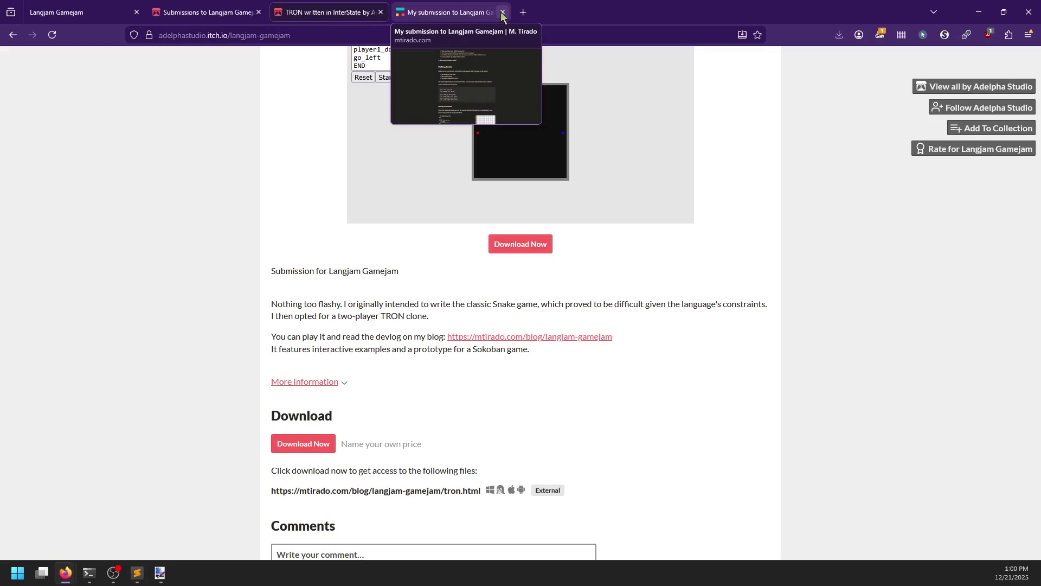
Close the blog and TRON tabs and open Call of the Void's jam rating page in a new tab.
click(503, 12)
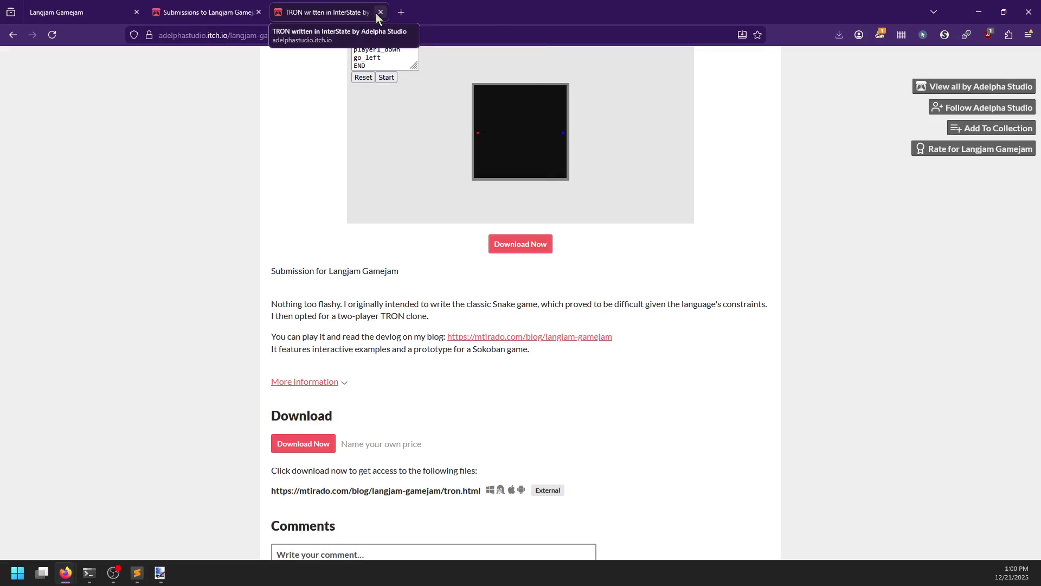
click(380, 12)
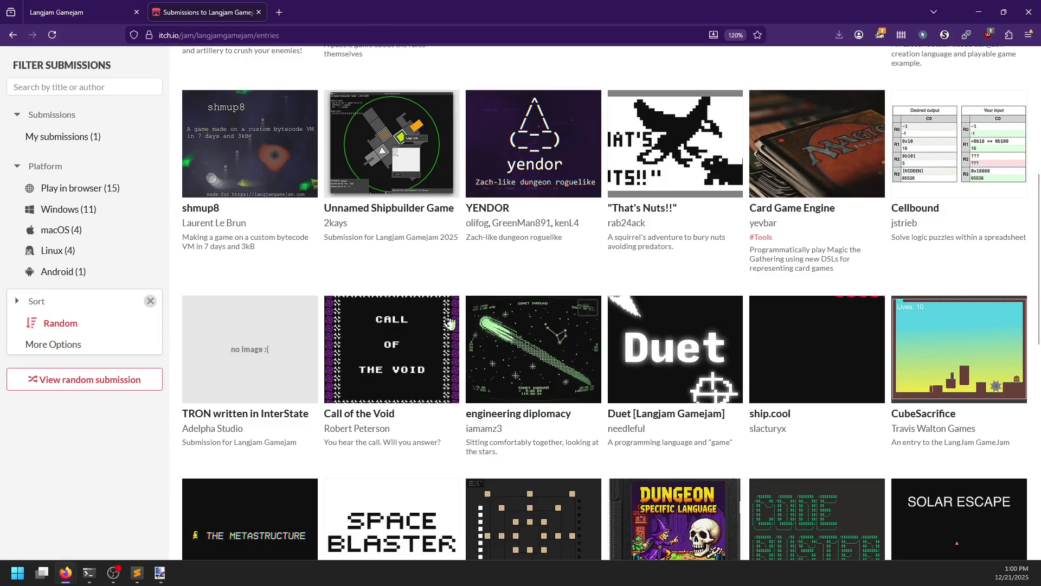
scroll(165, 443, down, 10)
scroll(168, 447, up, 10)
scroll(168, 447, up, 7)
scroll(421, 366, down, 8)
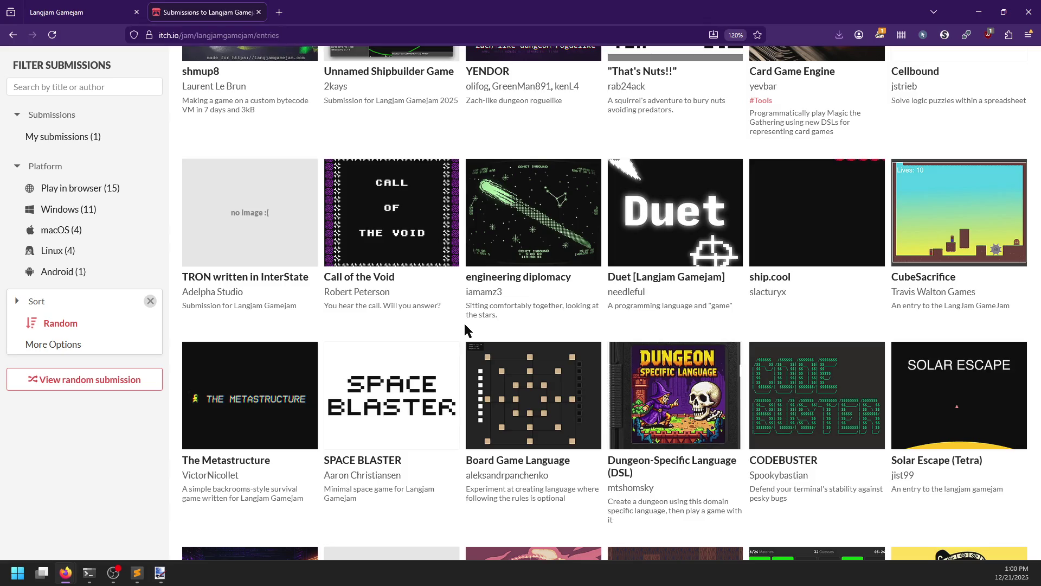
middle_click(400, 233)
click(323, 12)
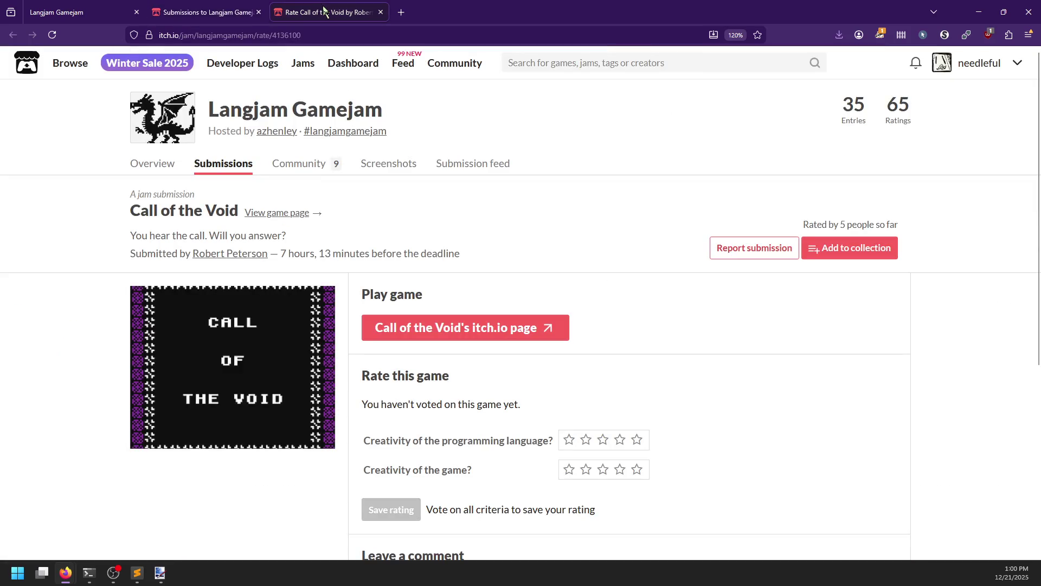
Open Call of the Void's game page and start the game past its title screen.
click(467, 327)
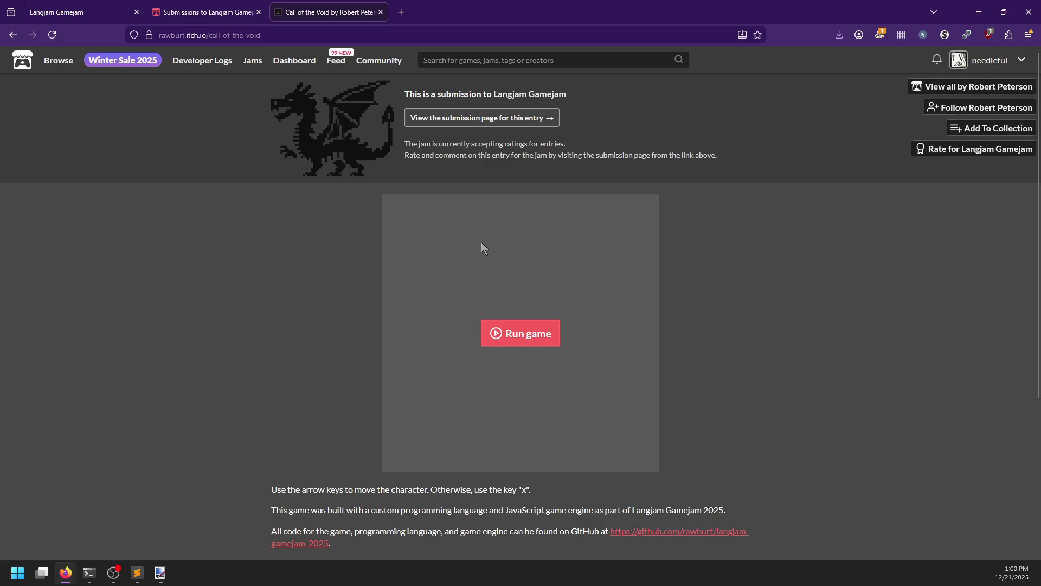
scroll(480, 241, down, 1)
click(515, 278)
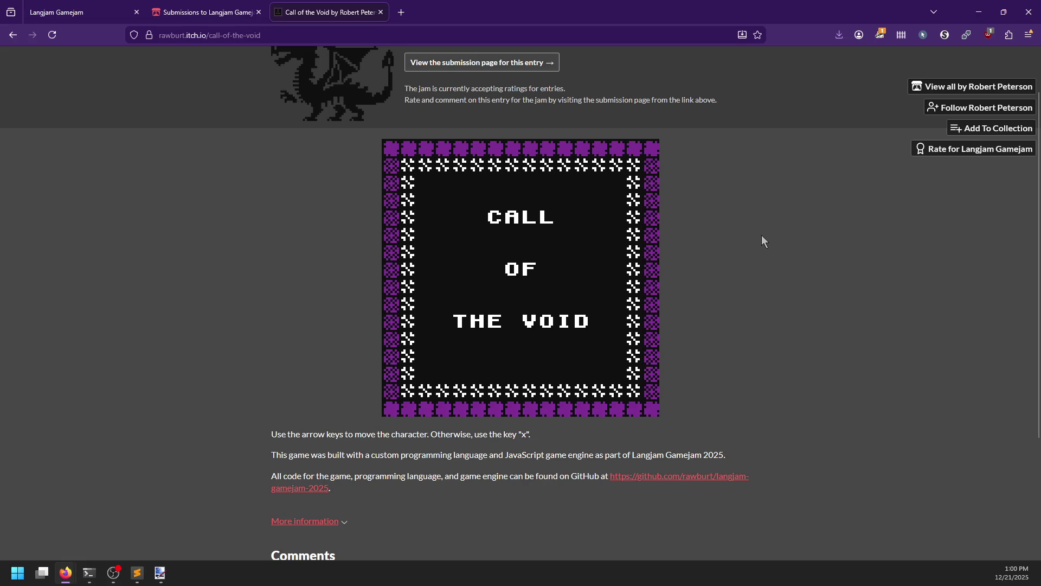
key(x)
Walk the character around the map toward the Void Shrine.
key(Up)
key(Up)
key(Right)
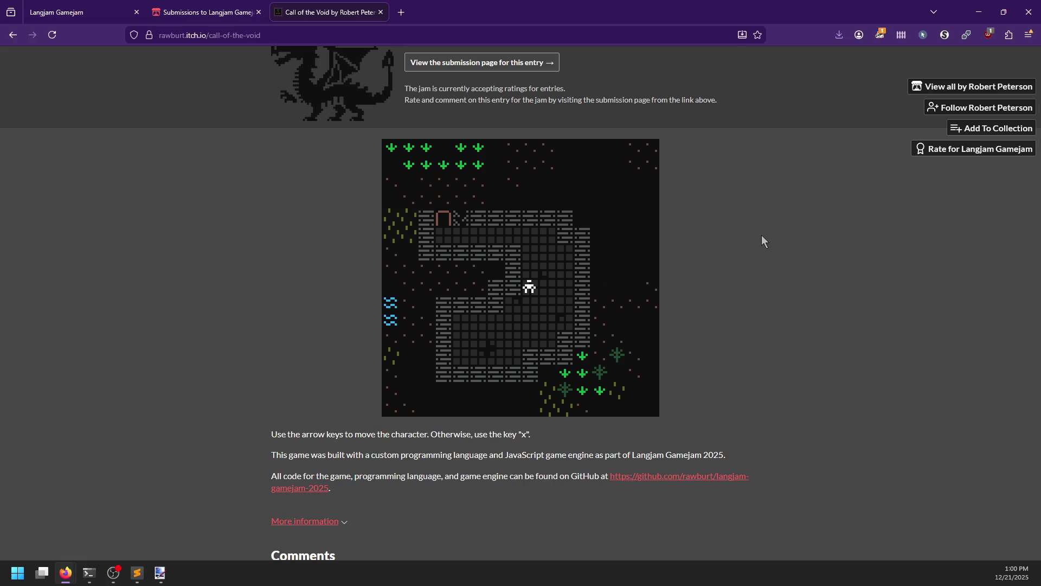
key(Up)
key(Up)
key(Up)
key(Left)
key(Left)
key(Left)
key(Left)
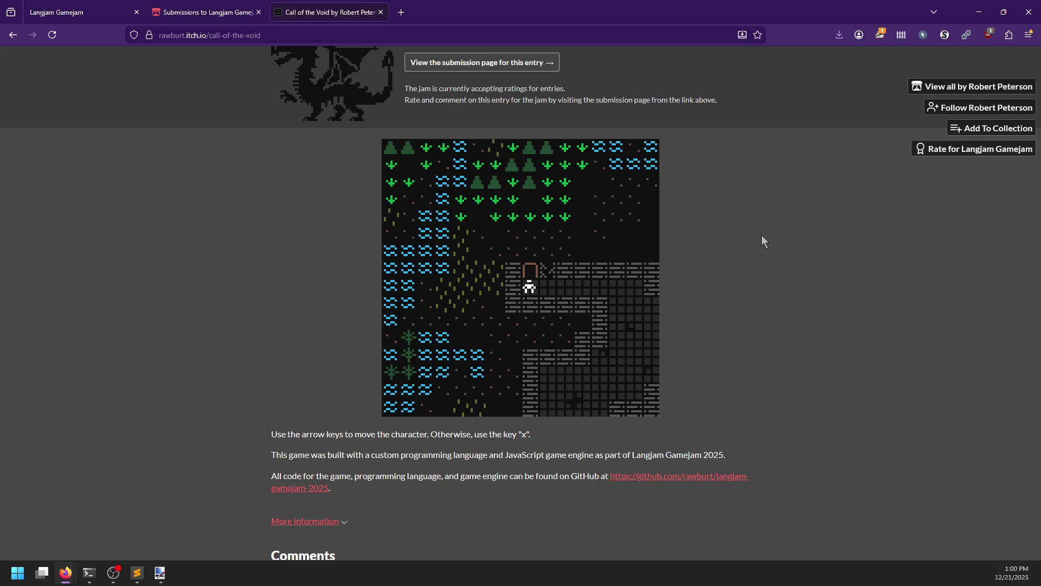
key(Right)
key(Up)
key(Up)
key(Up)
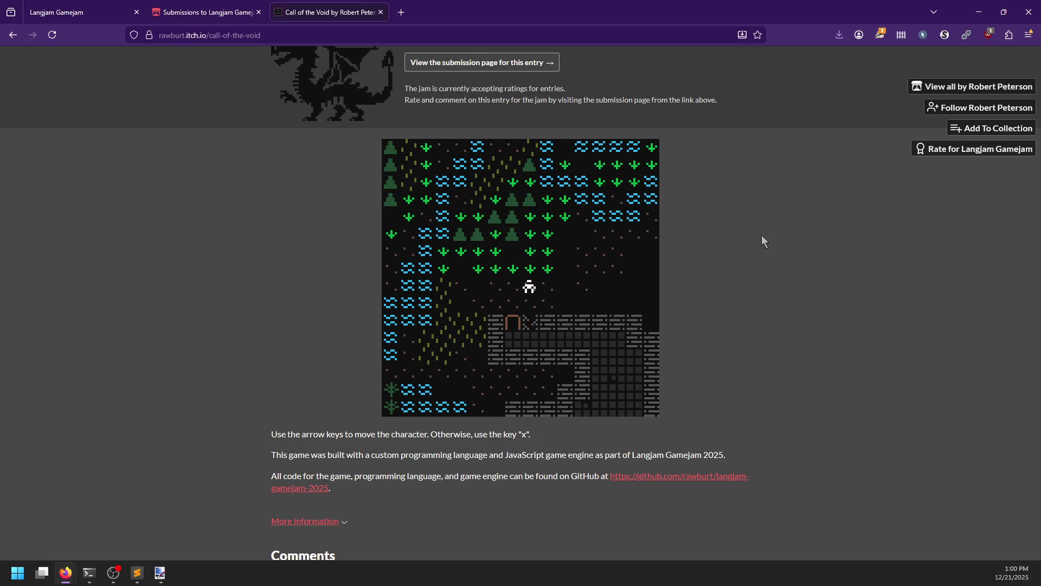
key(Right)
key(Right)
key(Right)
key(Down)
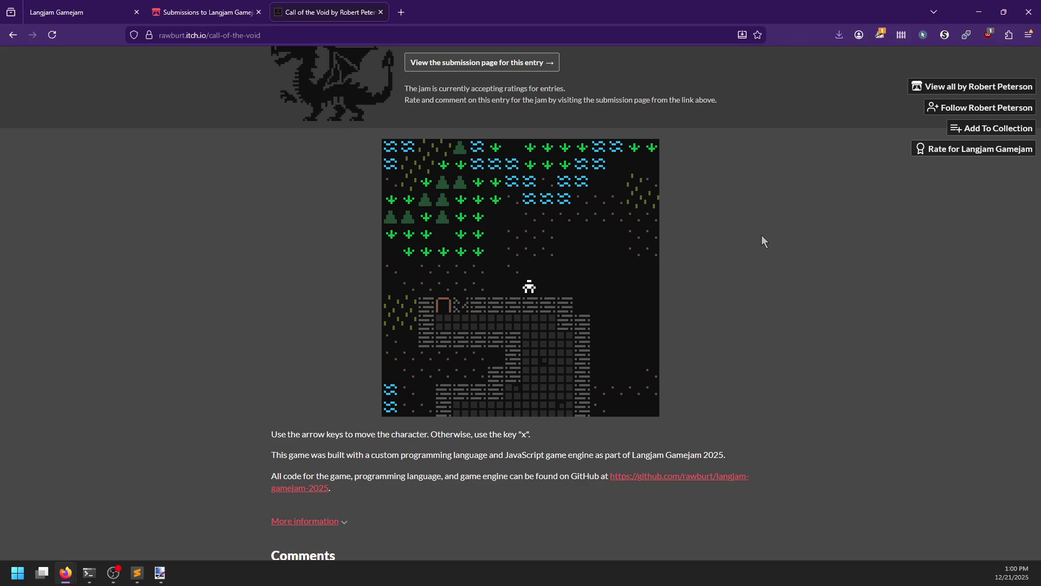
key(Right)
key(Right)
key(Right)
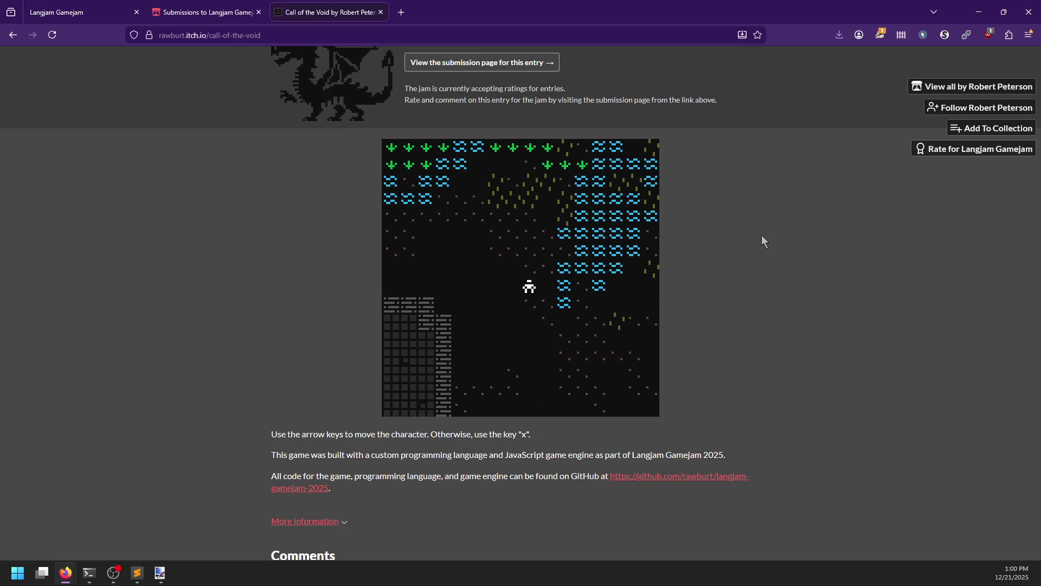
key(Down)
key(Down)
key(Down)
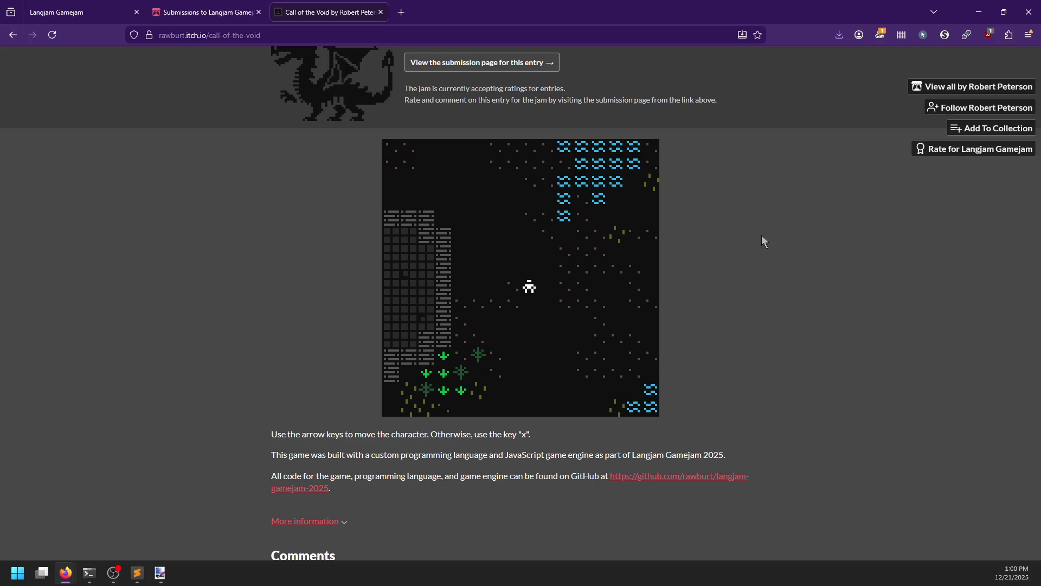
key(Down)
key(Down)
key(Down)
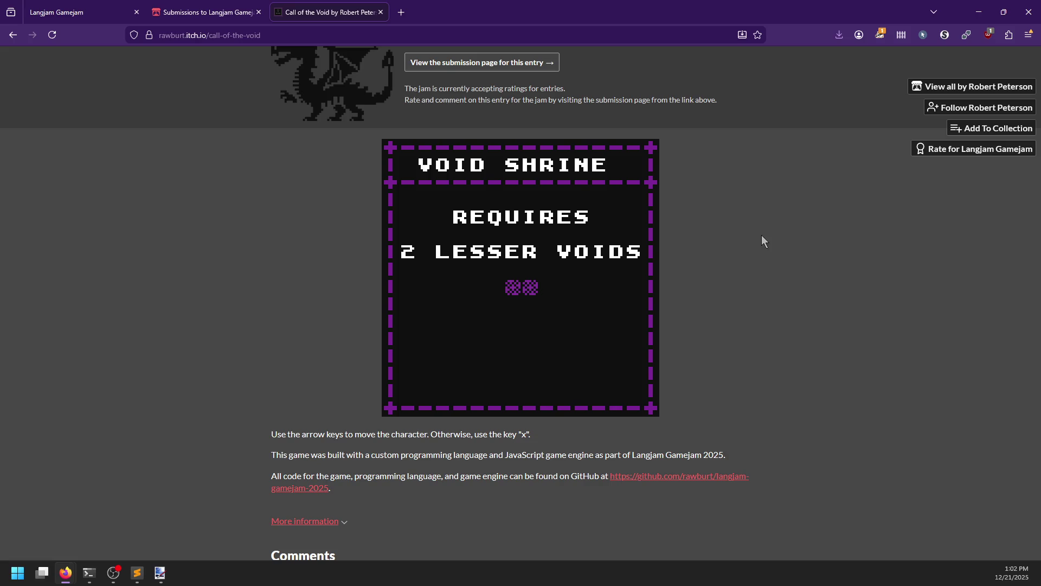
Dismiss the shrine message, walk onward, and follow the github.com/rawburt/langjam-gamejam-2025 link.
key(Down)
key(Down)
key(Down)
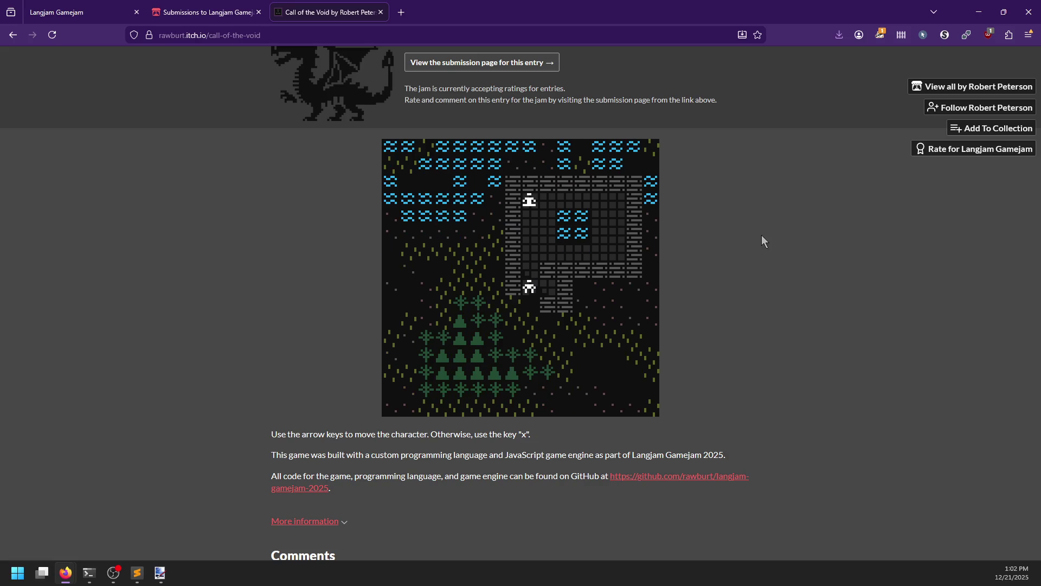
key(Right)
key(Right)
key(Right)
key(Right)
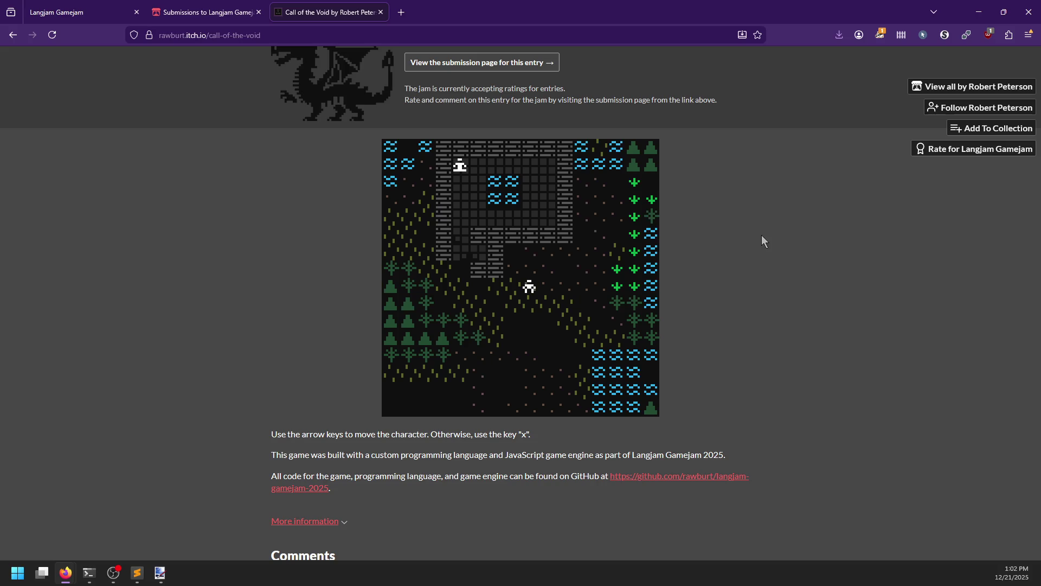
key(Down)
key(Down)
key(Down)
key(Left)
key(Left)
key(Left)
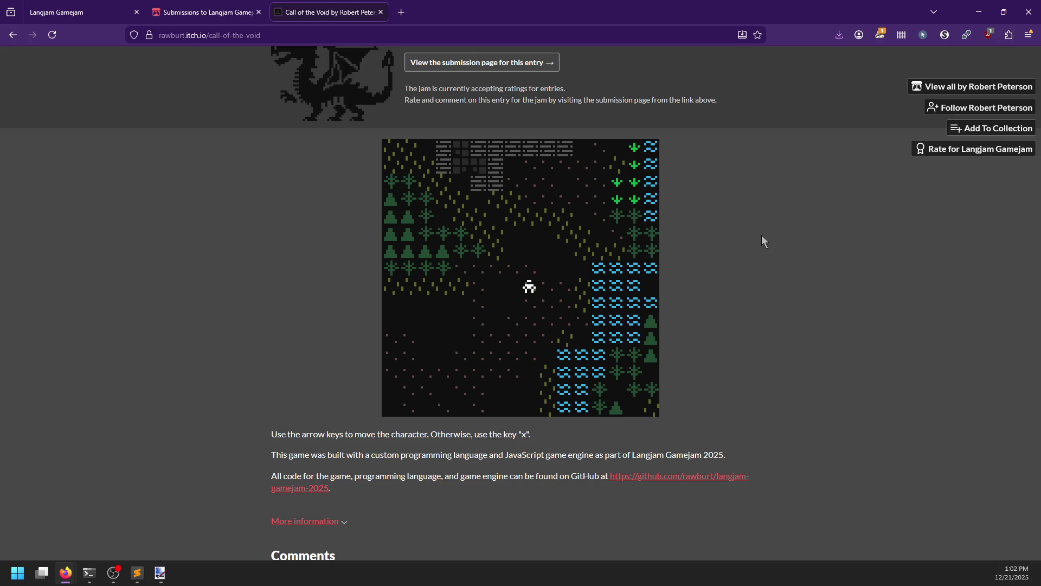
key(Down)
key(Down)
key(Down)
key(Down)
key(Down)
key(Down)
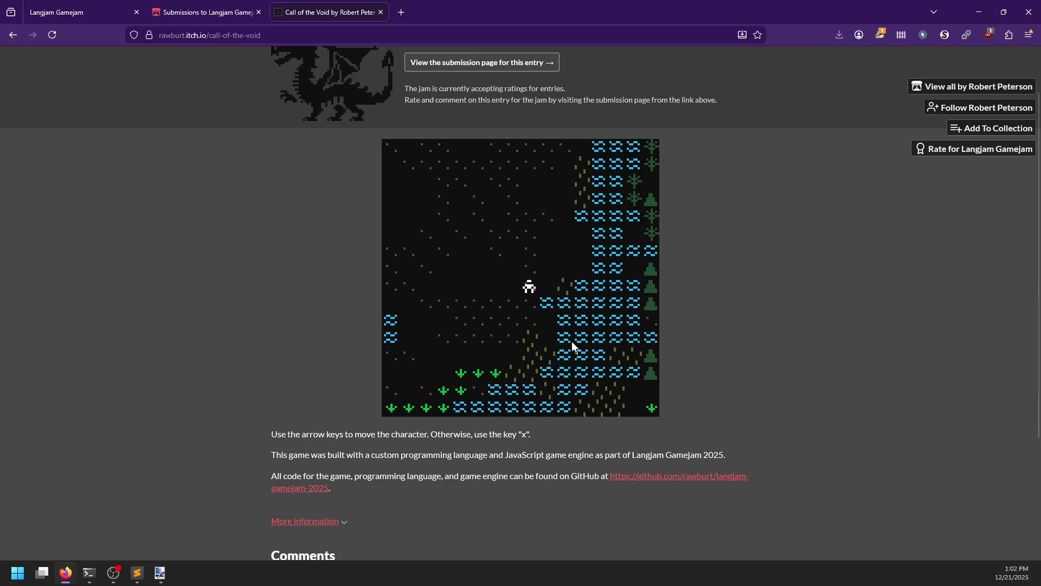
click(663, 482)
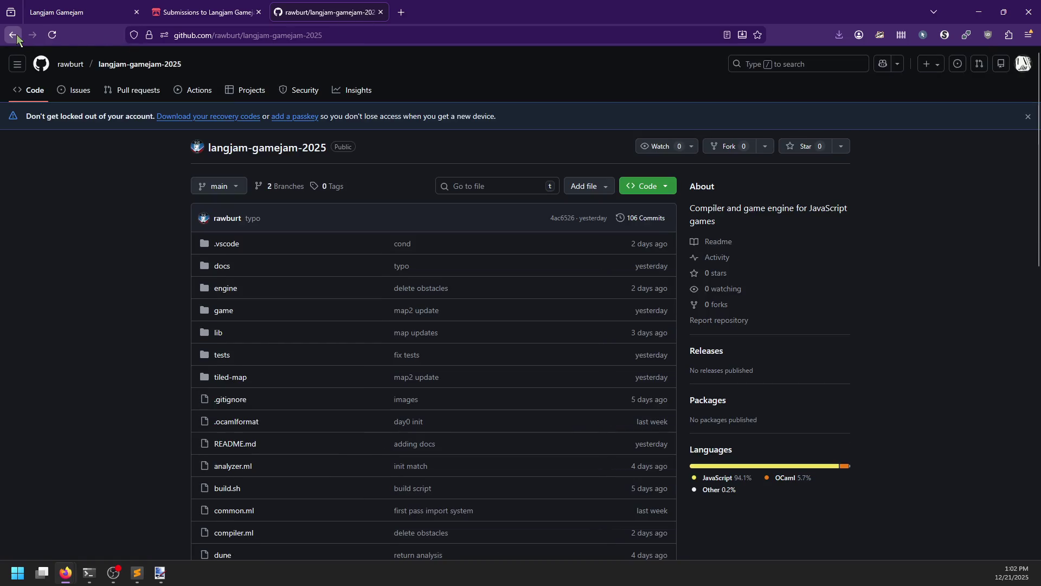
Reopen the game page in a new tab and dock the repository tab beside the jam tabs.
middle_click(16, 34)
drag(401, 12, 319, 11)
click(434, 13)
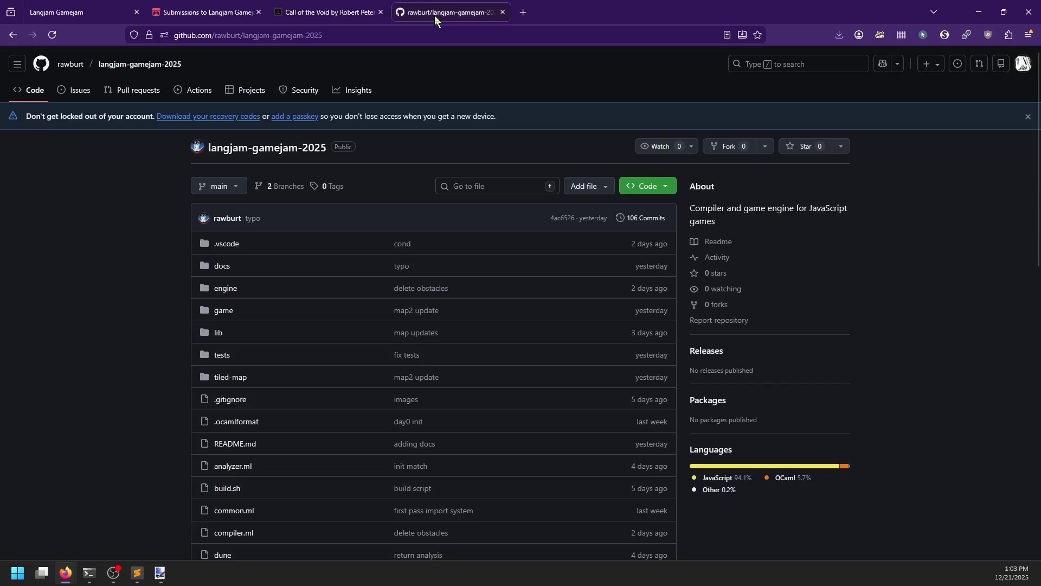
drag(412, 17, 404, 102)
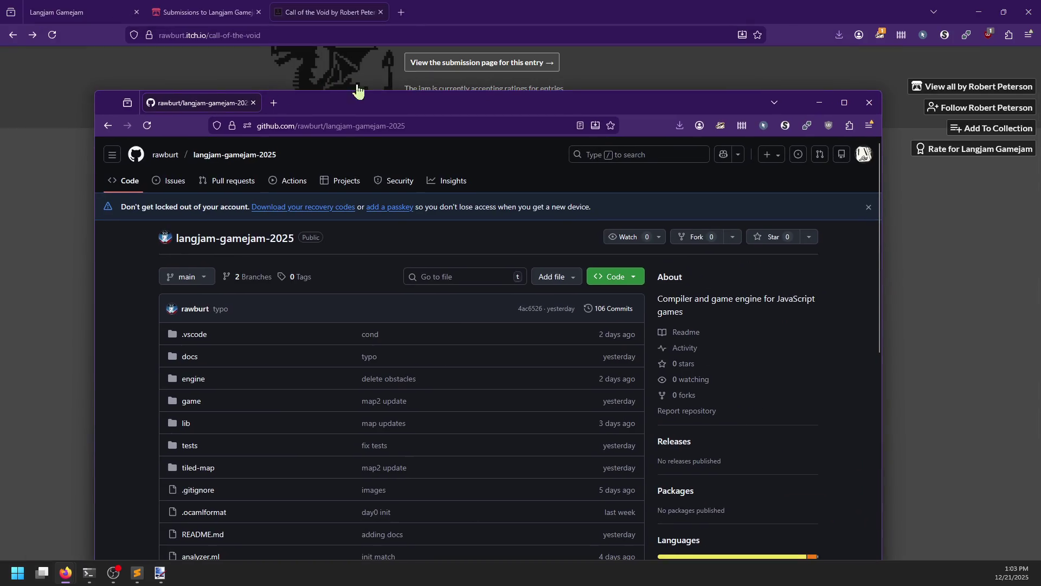
mouse_move(291, 106)
mouse_down()
mouse_move(447, 20)
mouse_move(415, 62)
mouse_move(405, 59)
mouse_move(440, 14)
mouse_up()
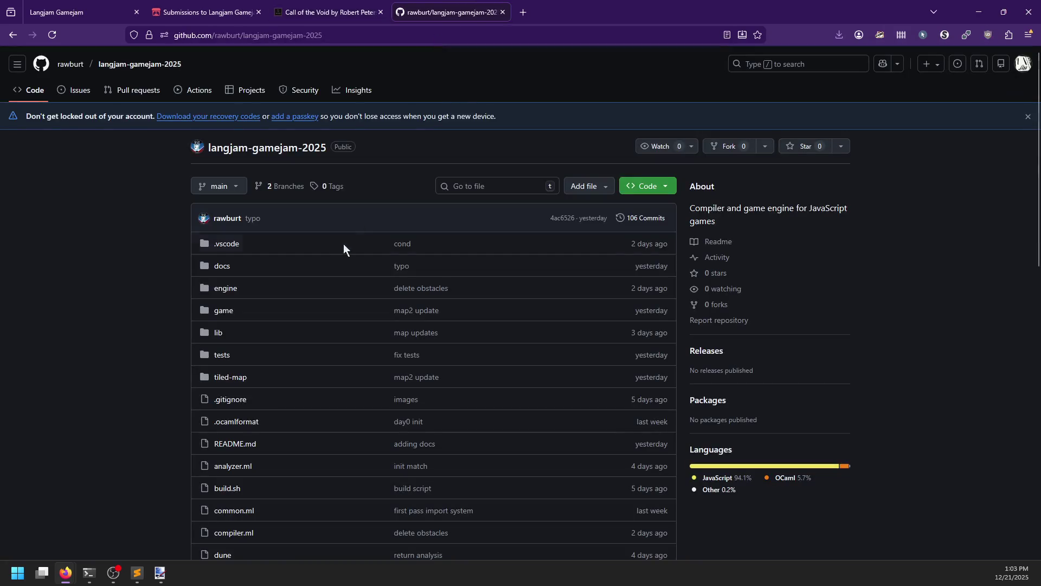
Scroll to the end of the README and open docs/LANGUAGE.md.
scroll(165, 289, down, 8)
scroll(165, 293, down, 3)
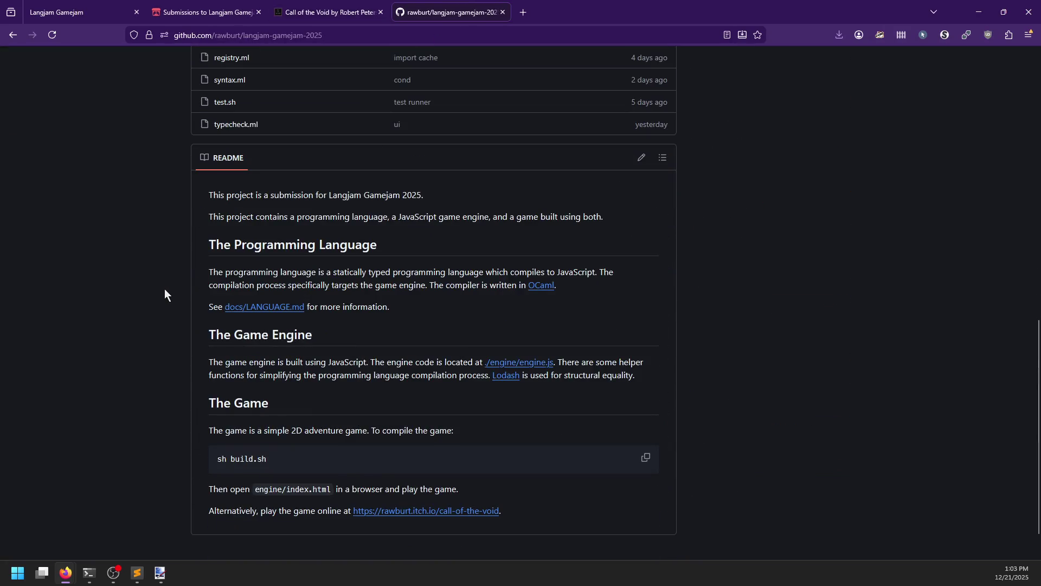
click(291, 307)
Read down LANGUAGE.md's opening sections, briefly selecting text in the Cond example.
scroll(195, 302, down, 1)
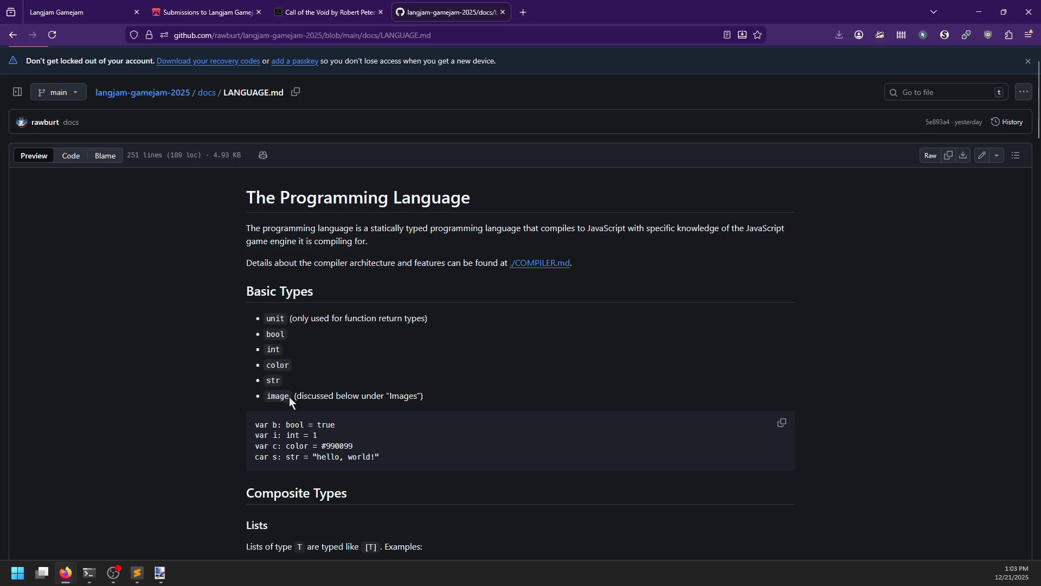
scroll(198, 341, down, 2)
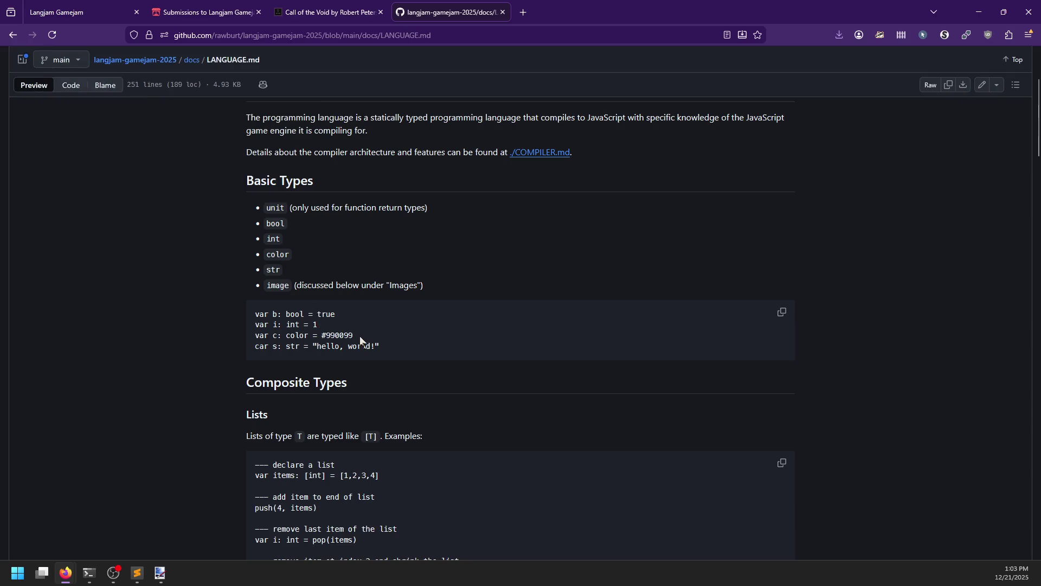
scroll(229, 323, down, 3)
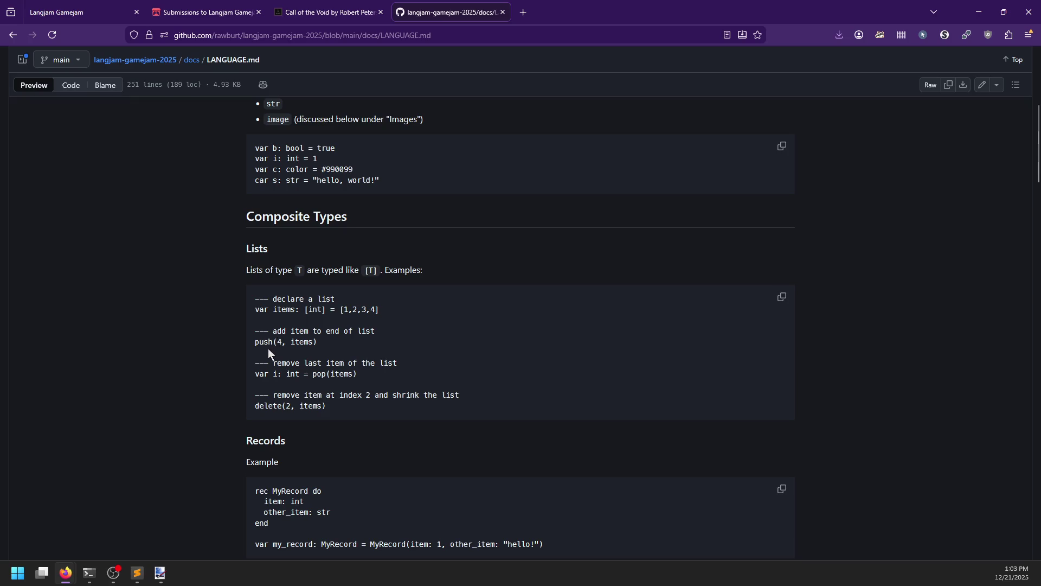
scroll(266, 351, down, 1)
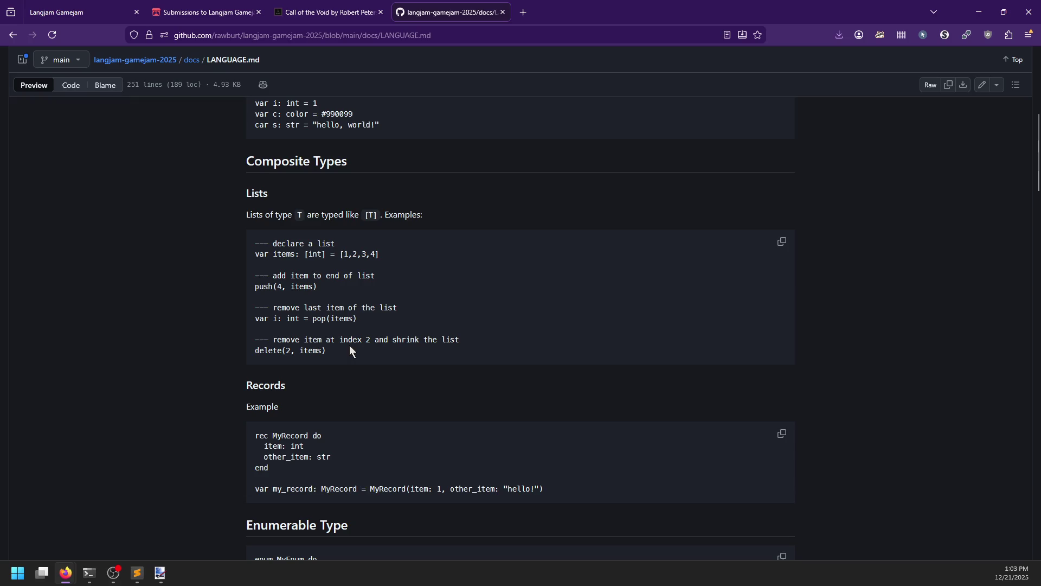
scroll(350, 347, down, 2)
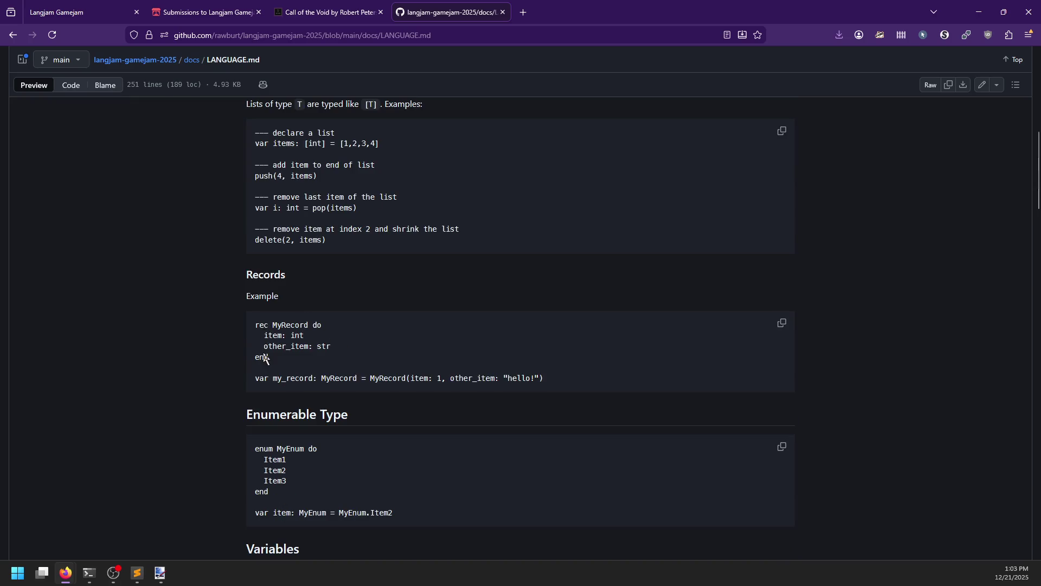
scroll(266, 355, down, 3)
scroll(291, 330, down, 3)
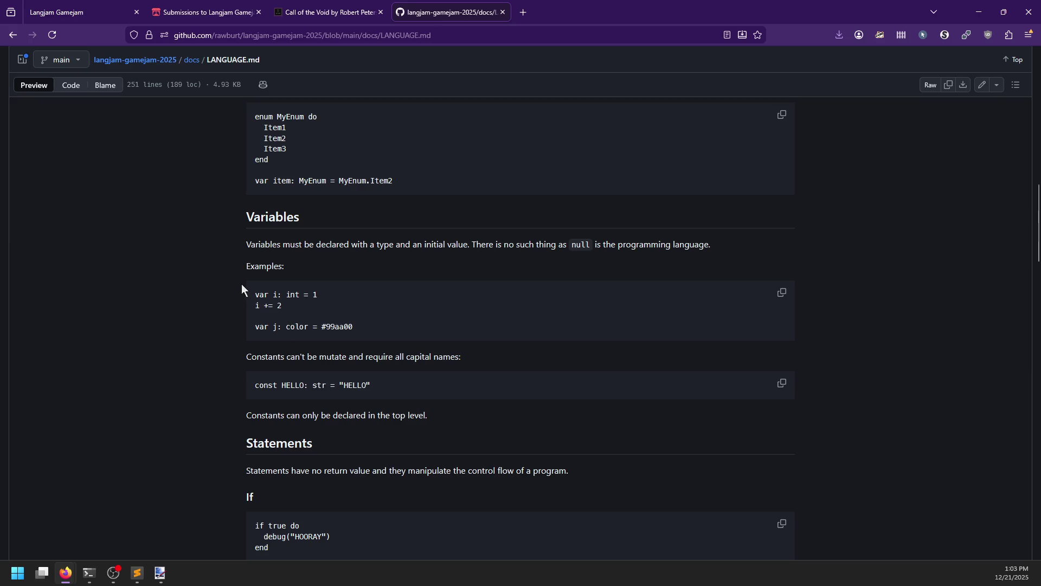
scroll(360, 313, down, 1)
scroll(361, 311, down, 1)
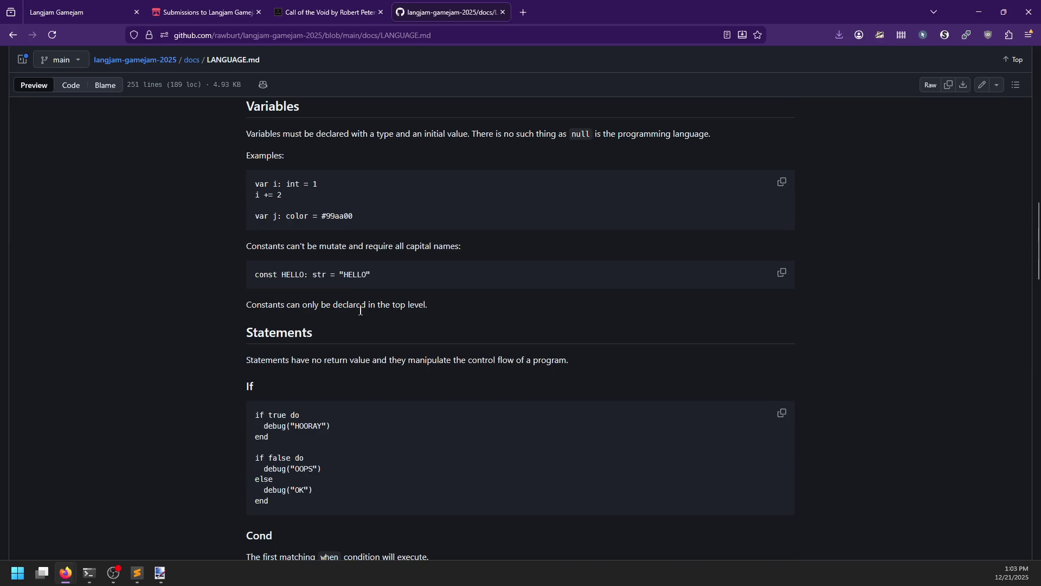
scroll(361, 311, down, 1)
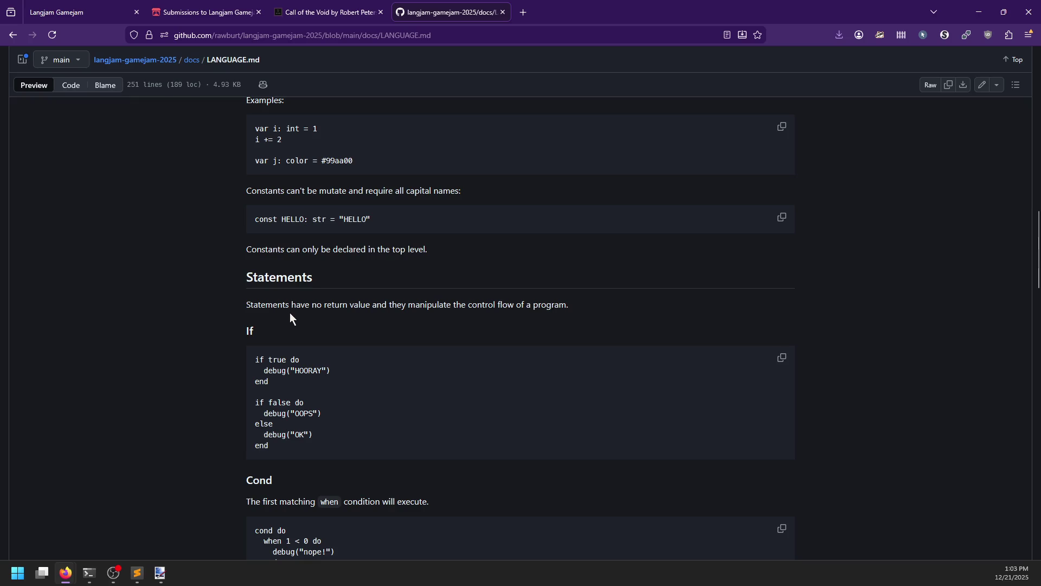
scroll(290, 315, down, 3)
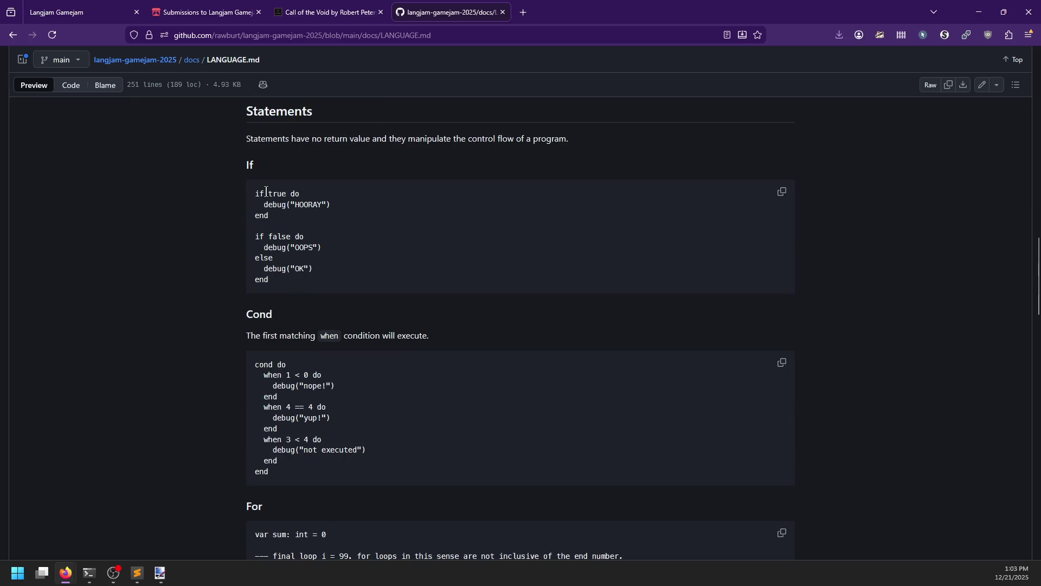
scroll(280, 284, down, 3)
drag(270, 198, 295, 307)
click(295, 308)
Read on through Functions, Images and Libraries, highlighting the comment about functions without returns.
scroll(321, 299, up, 3)
scroll(284, 386, down, 1)
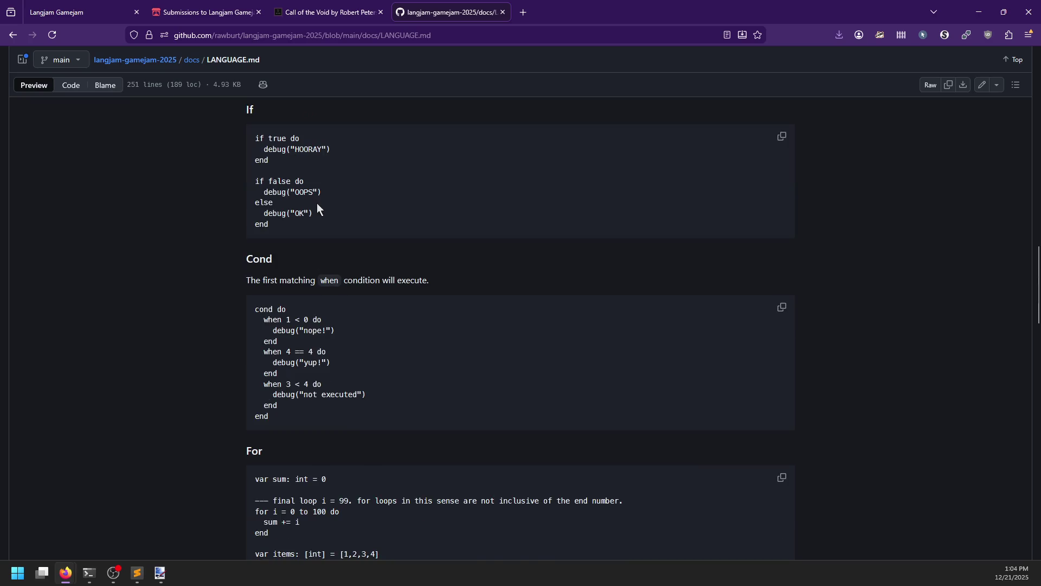
scroll(316, 207, up, 1)
scroll(275, 214, down, 3)
scroll(308, 300, down, 3)
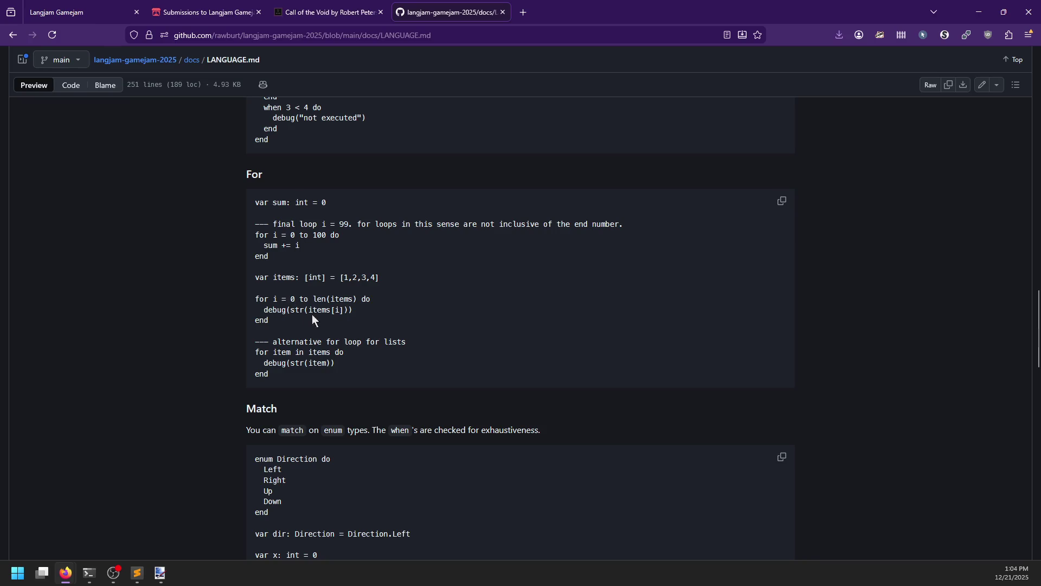
scroll(343, 310, down, 3)
scroll(344, 310, down, 2)
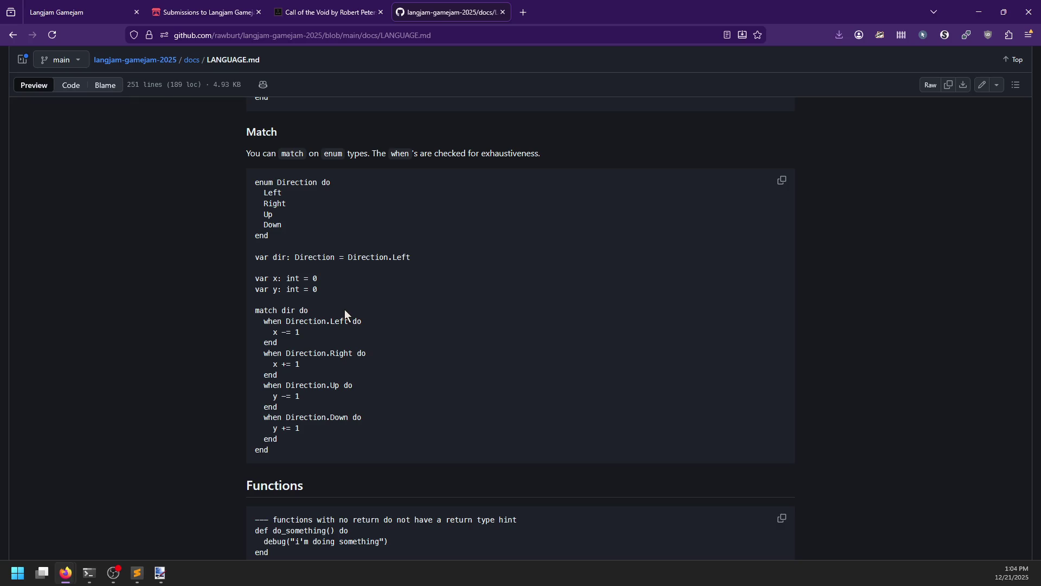
scroll(345, 314, down, 5)
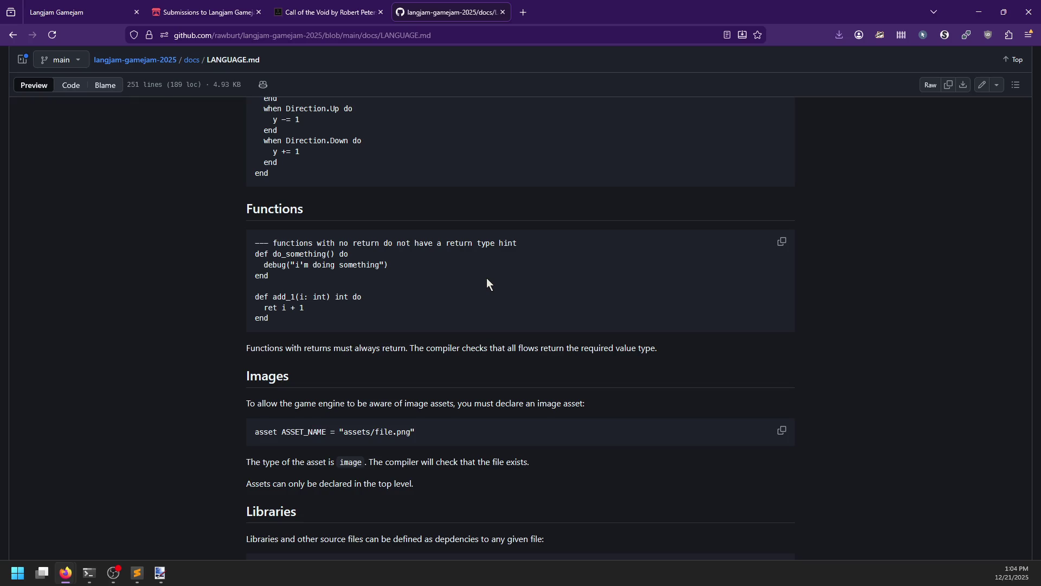
scroll(380, 265, down, 2)
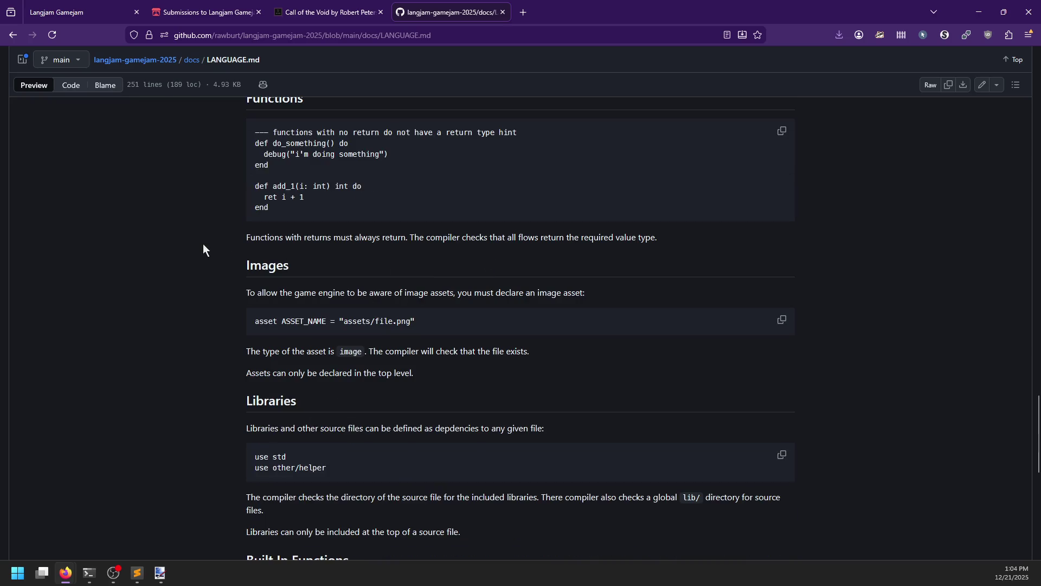
scroll(216, 253, up, 1)
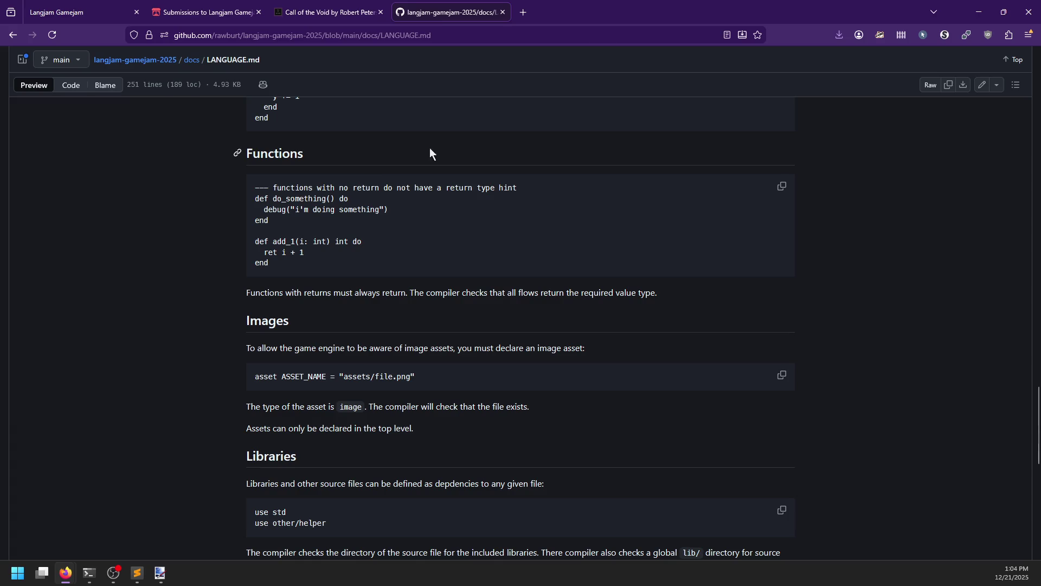
drag(353, 188, 512, 196)
click(512, 197)
Browse the repo's game folder and inventory.lg source, then start Call of the Void on itch.io.
key(alt+Left)
click(227, 311)
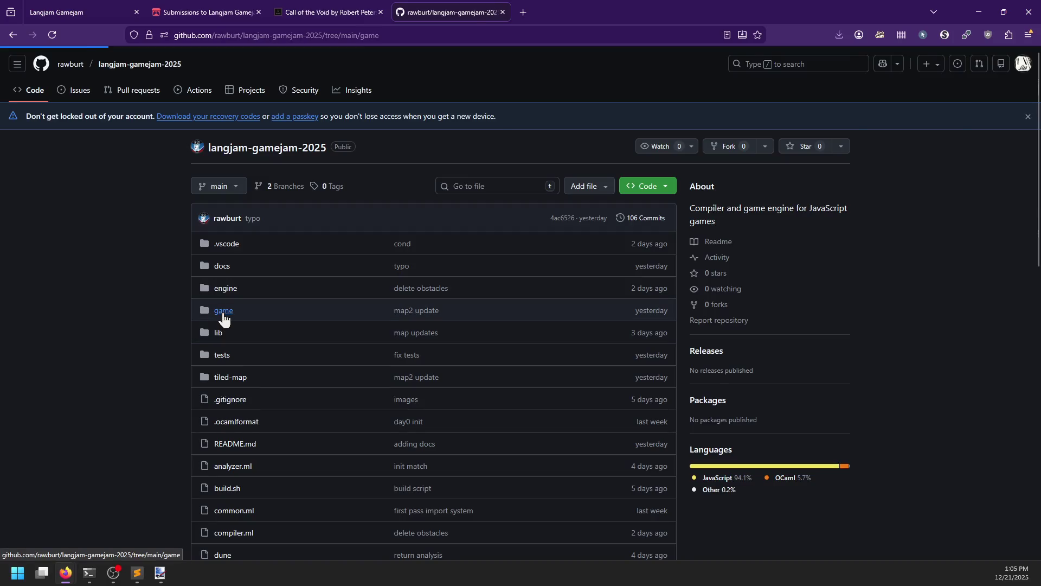
scroll(173, 278, down, 2)
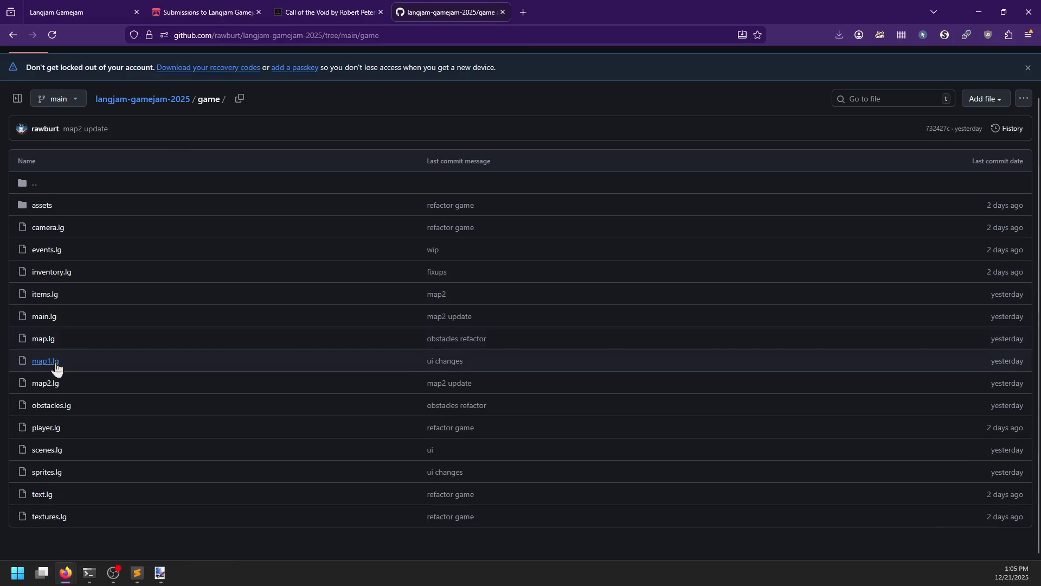
click(49, 278)
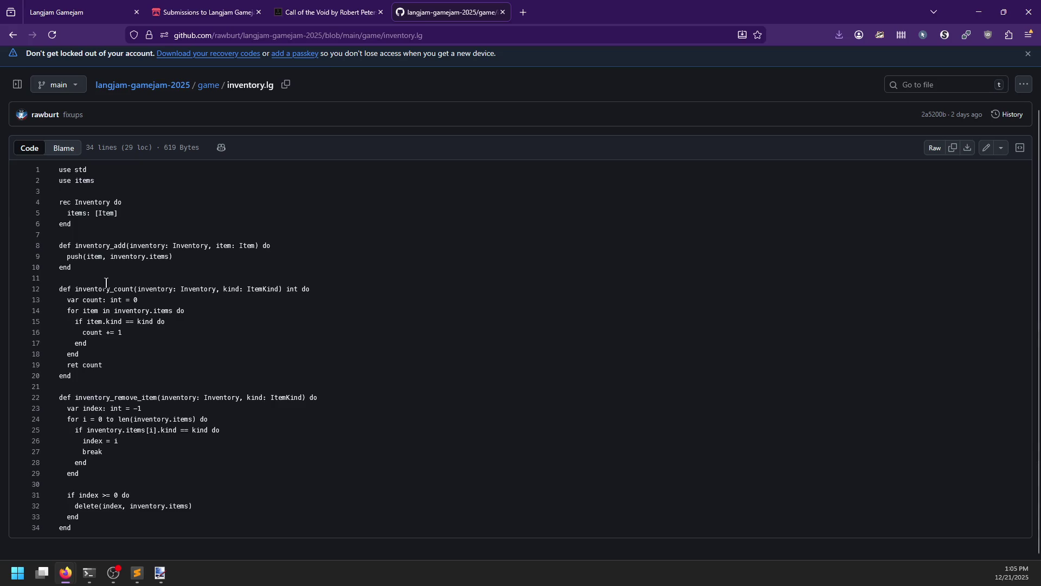
click(13, 35)
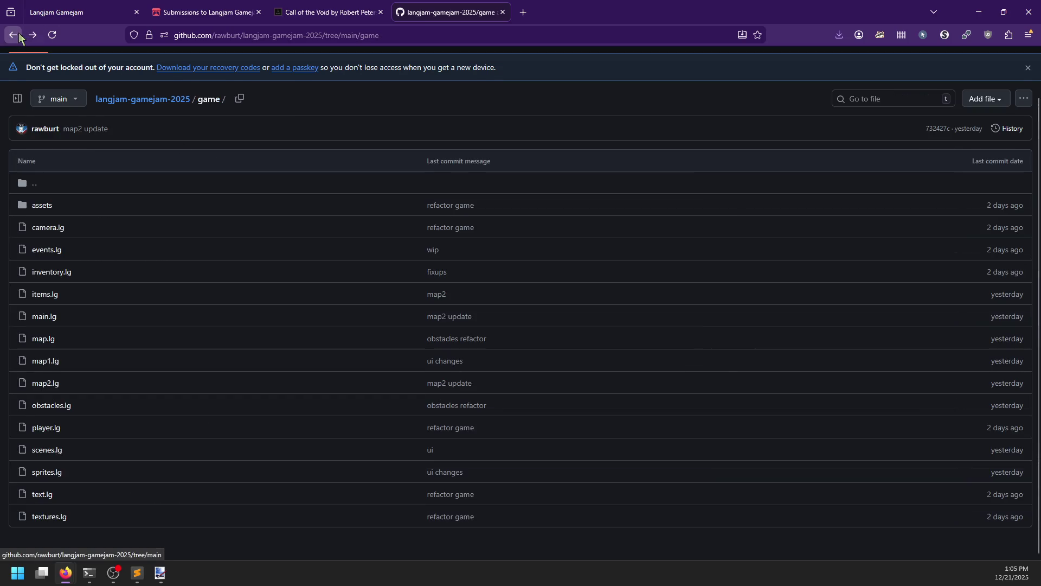
click(332, 12)
click(519, 281)
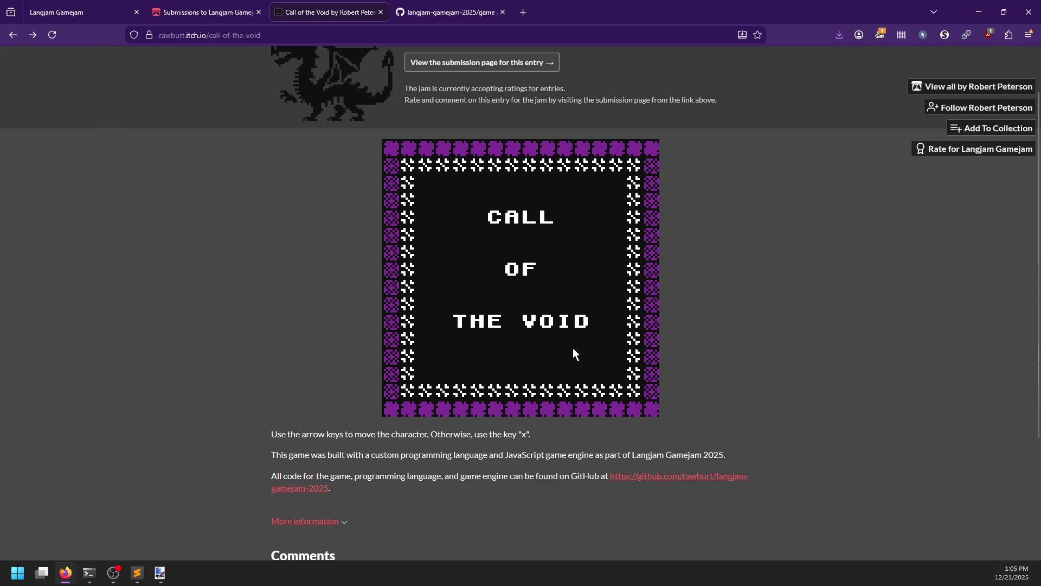
Leave the title screen and walk the character down and left across the overworld.
key(x)
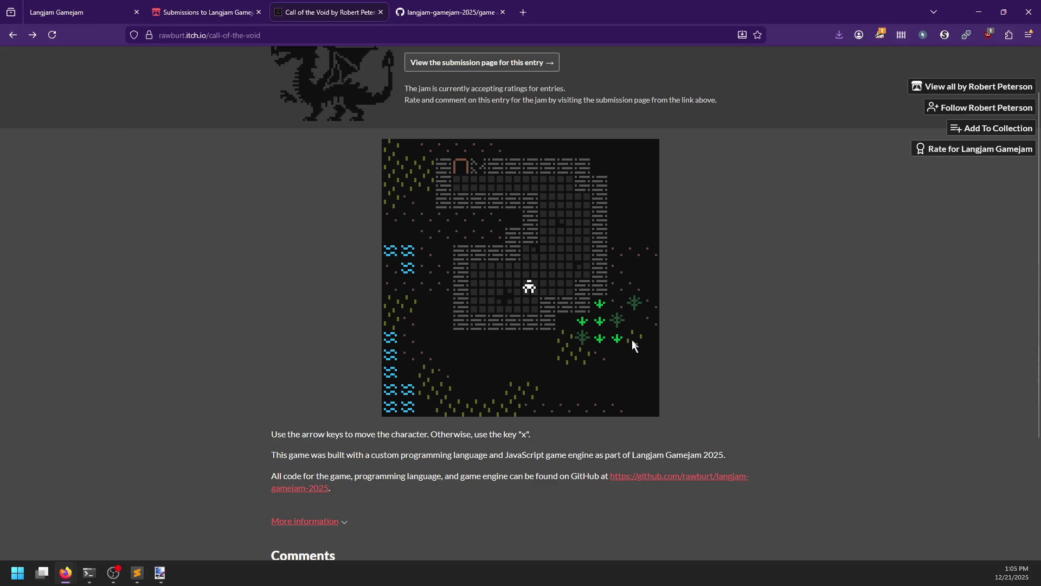
key(Up)
key(Up)
key(Left)
key(Left)
key(Left)
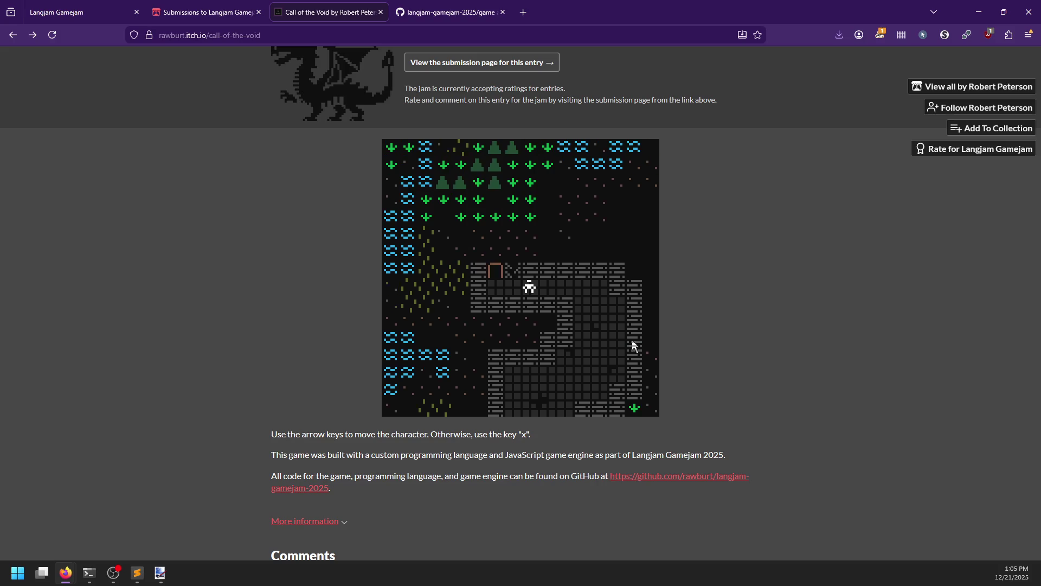
key(Down)
key(Down)
key(Down)
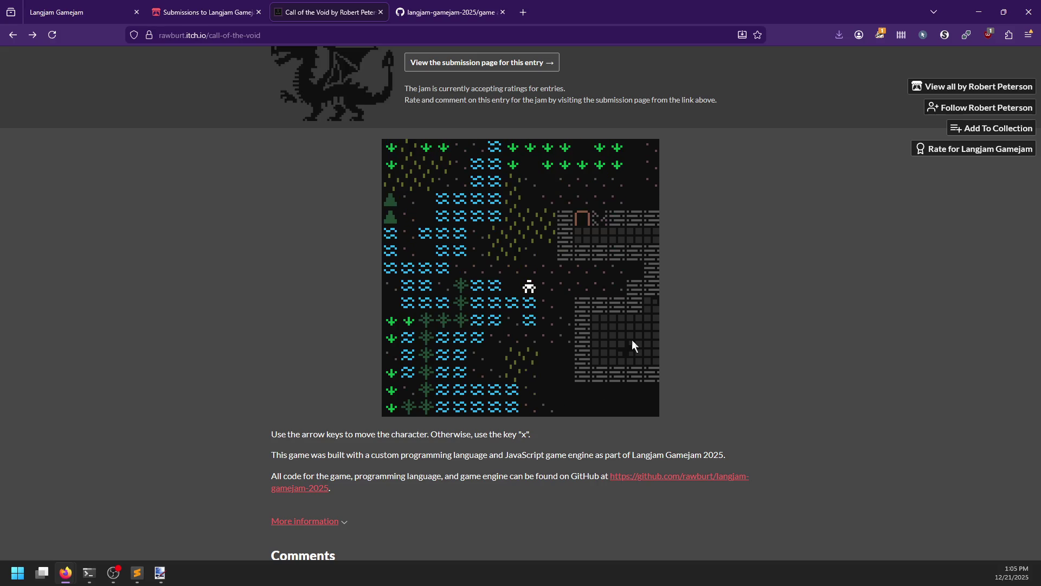
key(Right)
key(Right)
key(Right)
key(Right)
key(Right)
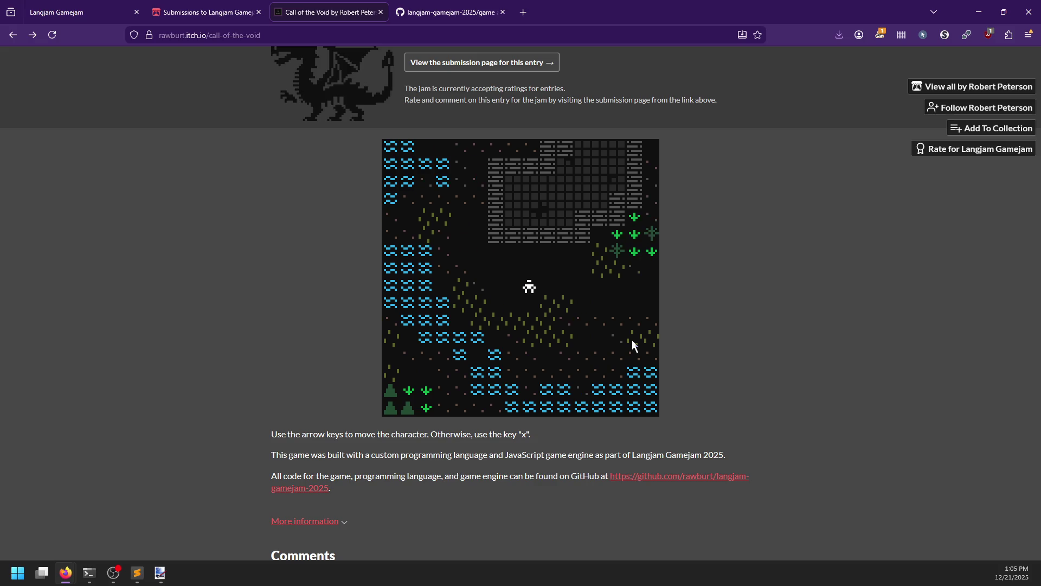
key(Down)
key(Down)
key(Right)
key(Right)
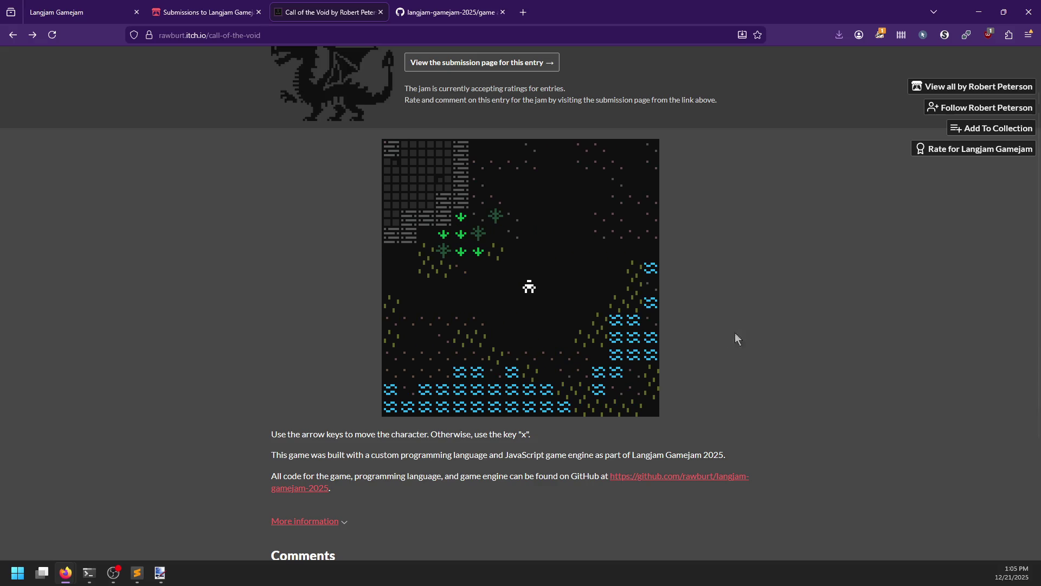
key(Down)
key(Down)
key(Down)
key(Down)
key(Down)
key(Down)
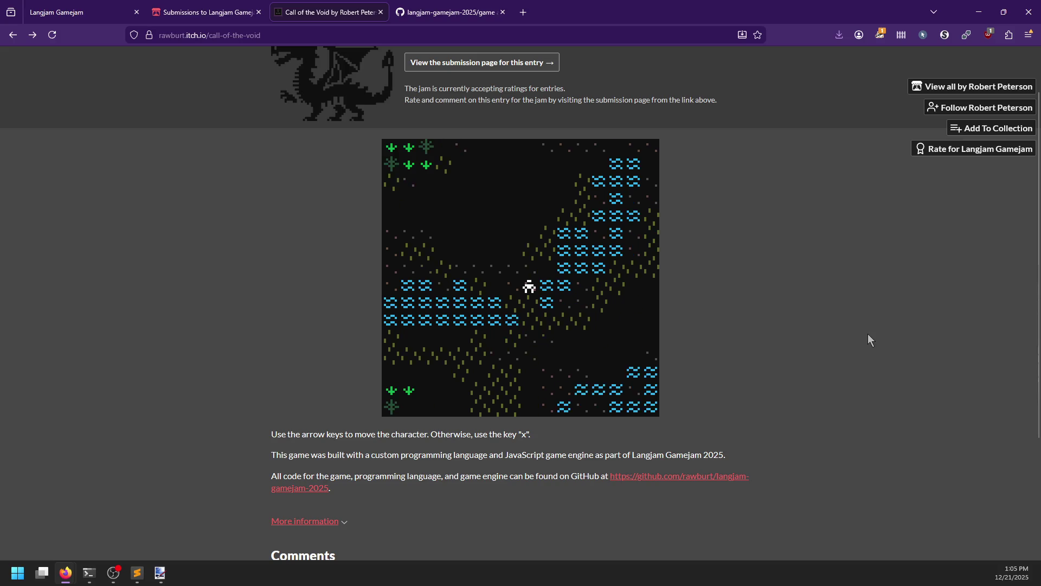
key(Left)
key(Down)
key(Down)
key(Down)
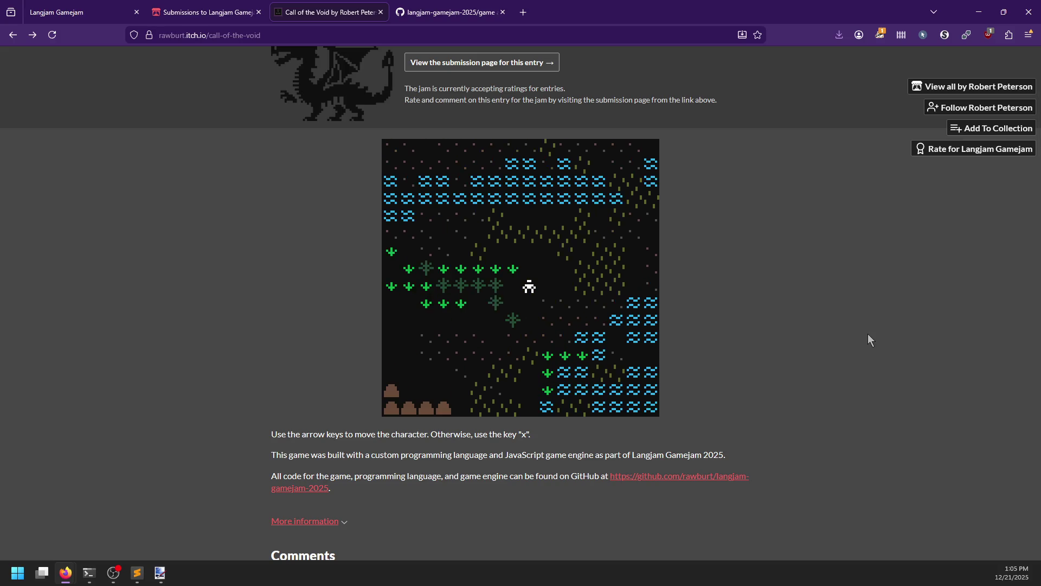
key(Left)
key(Left)
key(Left)
key(Down)
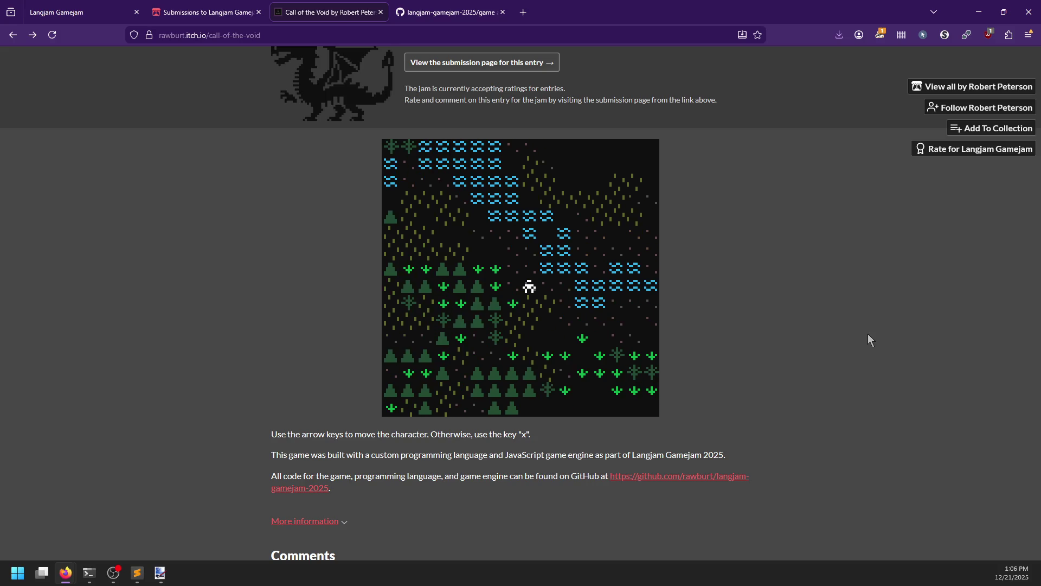
Keep exploring past lakes, forests and rocky hills, heading up and left.
key(Right)
key(Right)
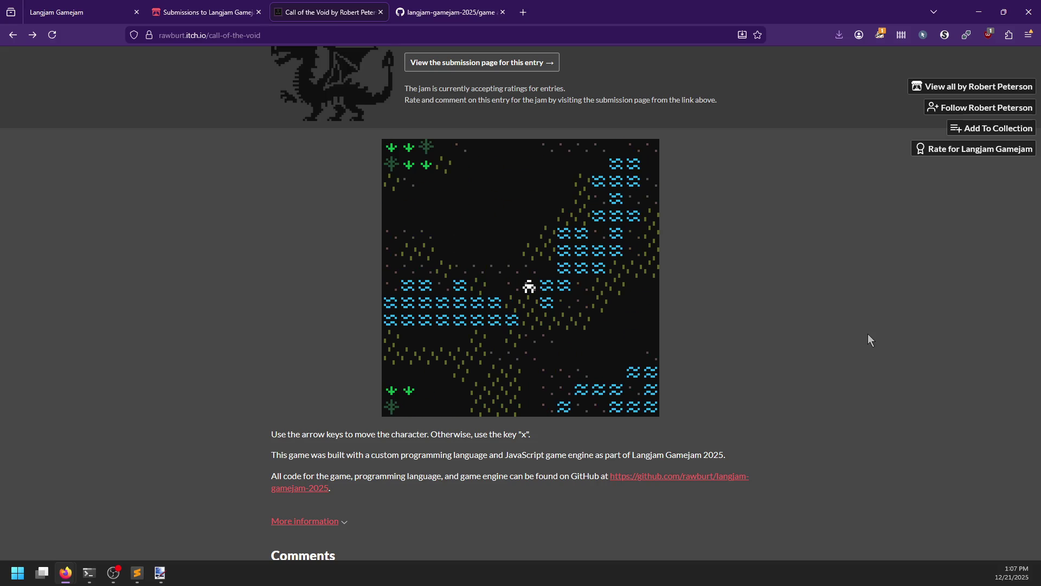
key(Left)
key(Left)
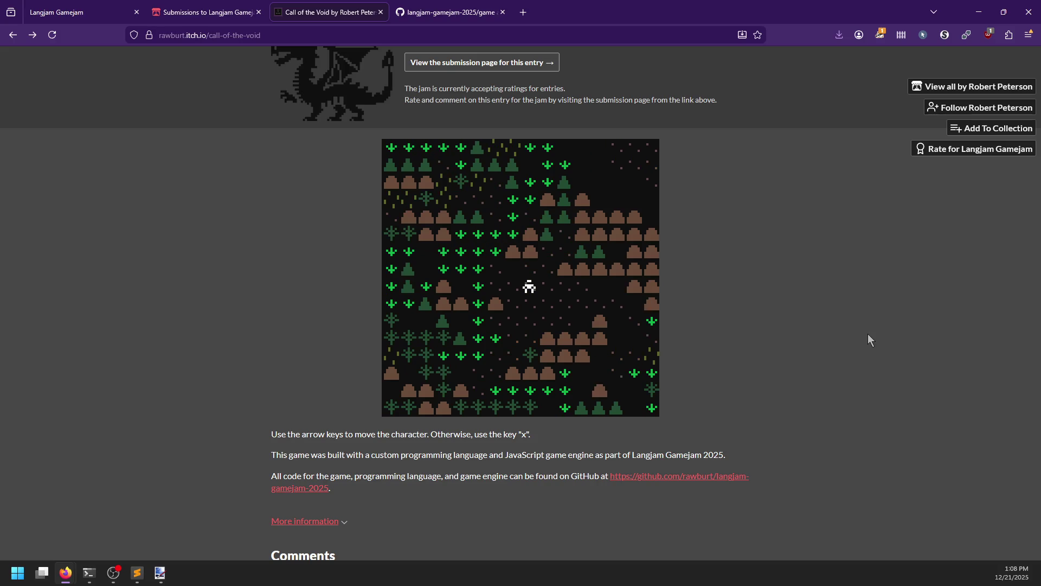
key(Right)
key(Right)
key(Right)
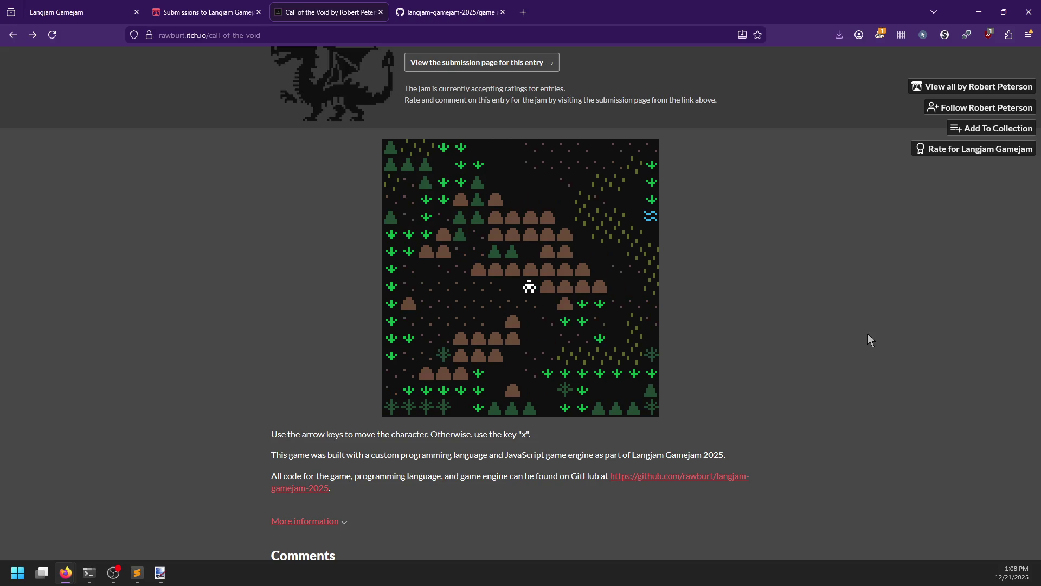
key(Down)
key(Down)
key(Down)
key(Right)
key(Right)
key(Right)
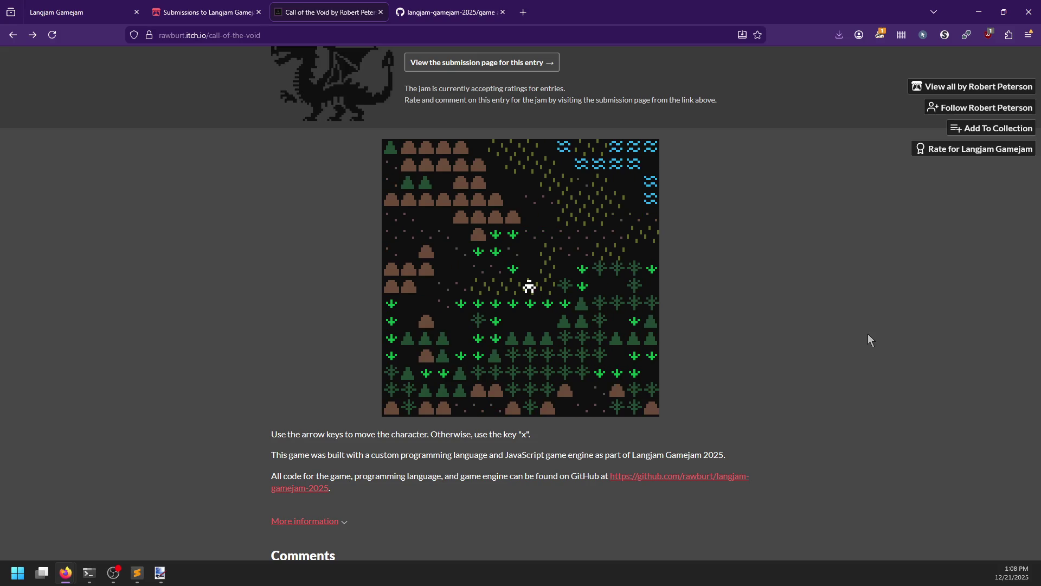
key(Up)
key(Up)
key(Up)
key(Up)
key(Up)
key(Up)
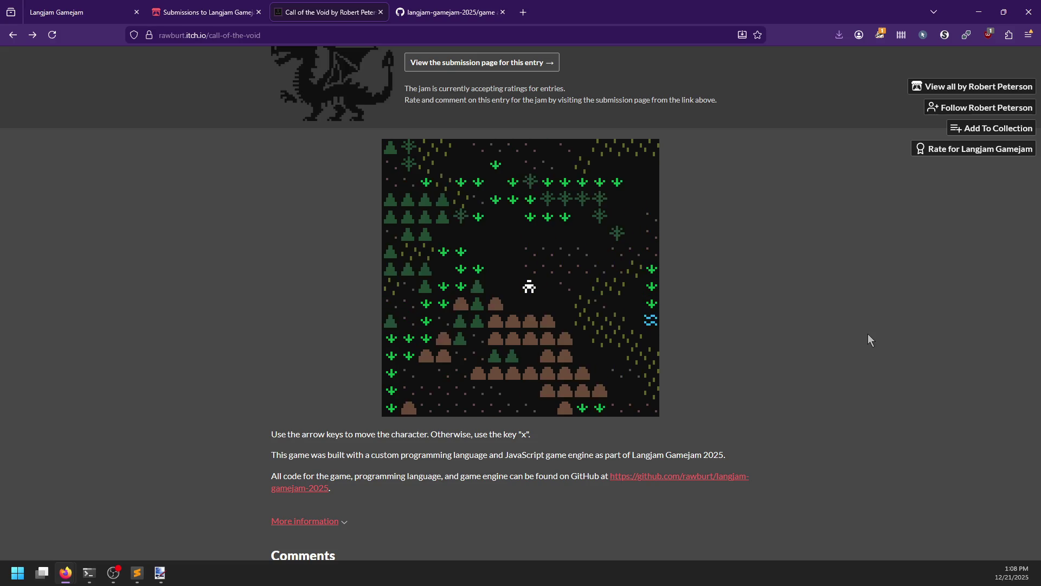
key(Left)
key(Up)
key(Up)
key(Up)
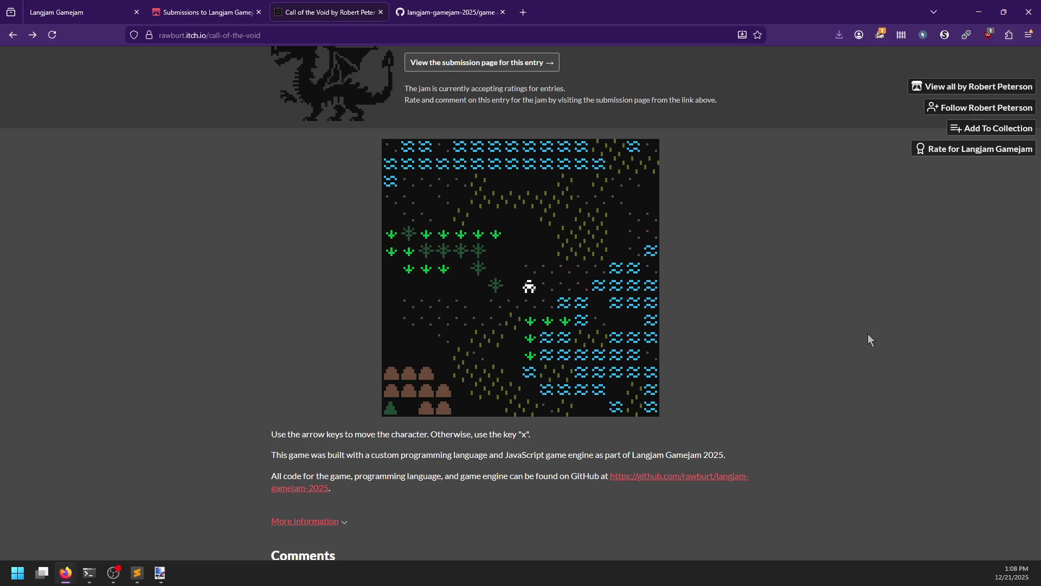
key(Right)
key(Right)
key(Right)
key(Left)
key(Left)
key(Left)
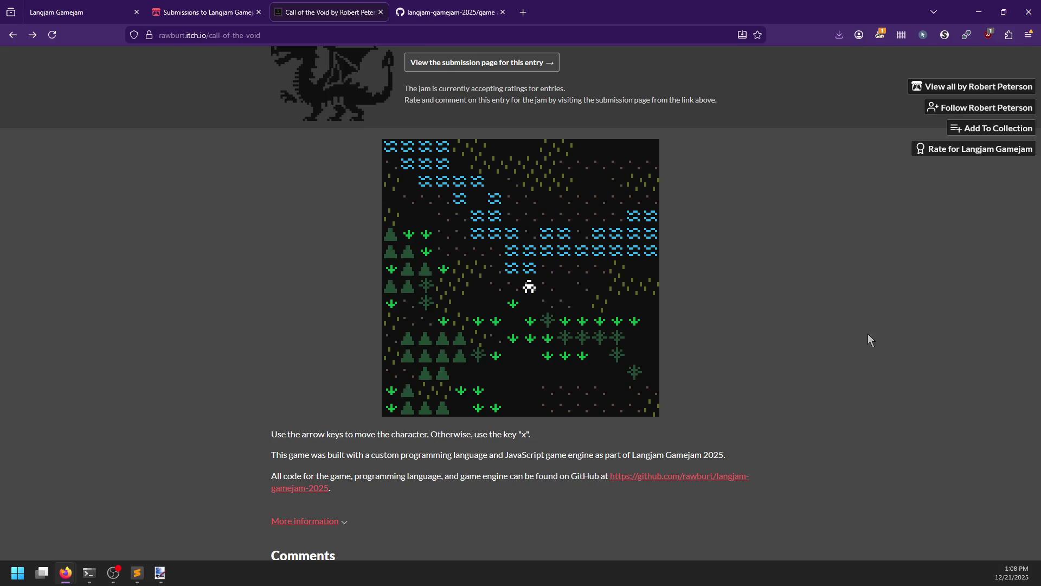
key(Up)
key(Up)
key(Left)
key(Up)
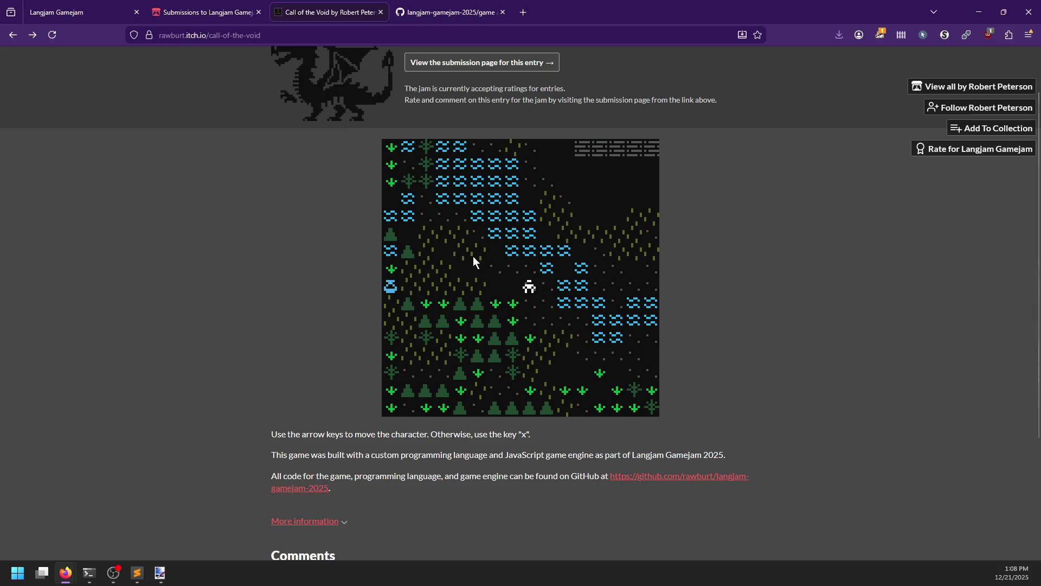
Glance at the review notes, then return to the GitHub repository tab.
key(alt+Tab)
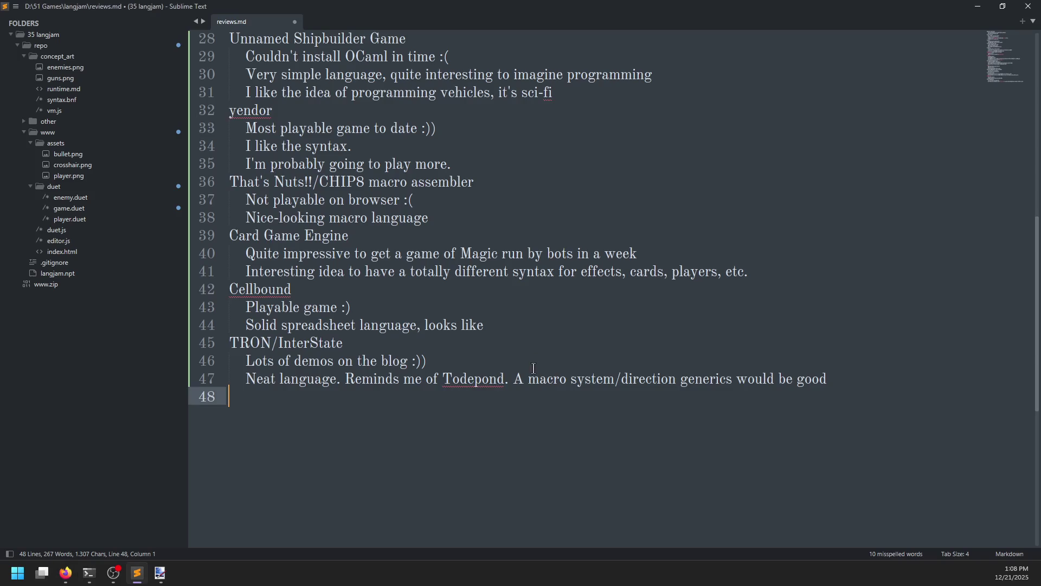
key(alt+Tab)
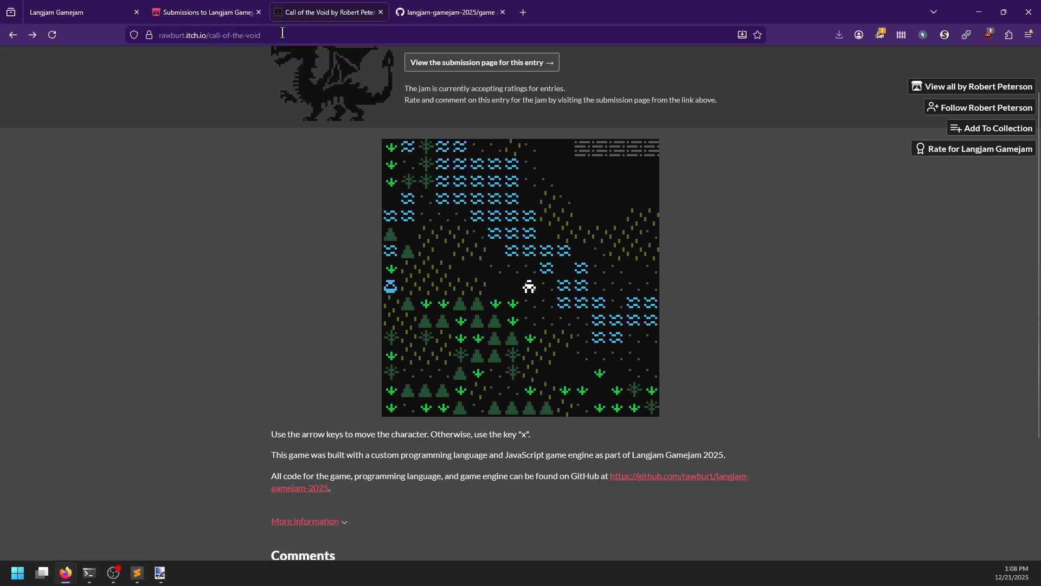
key(ctrl+Tab)
Return to the repository's root file list and scroll through it.
scroll(269, 334, up, 2)
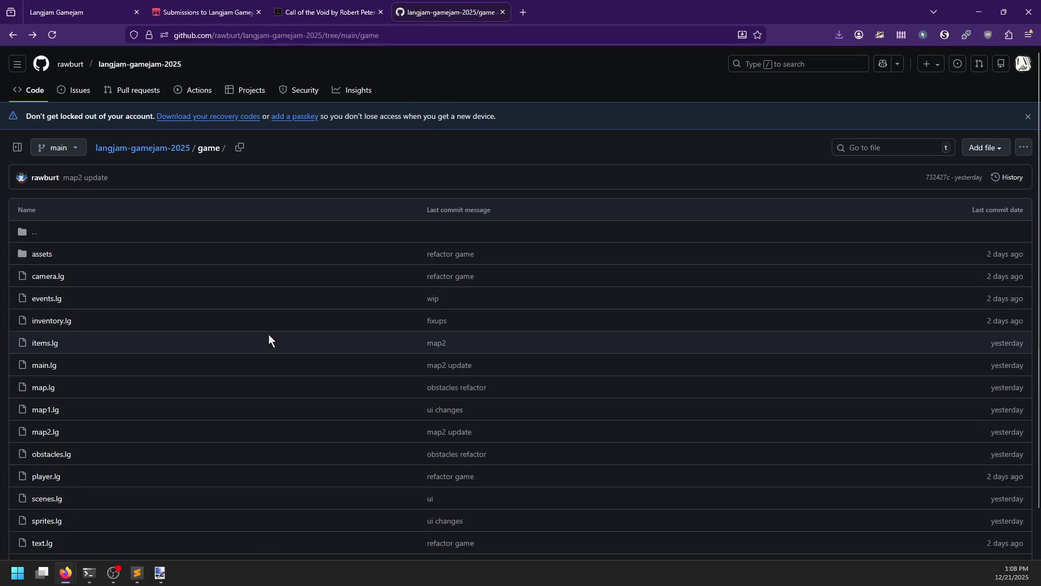
click(128, 148)
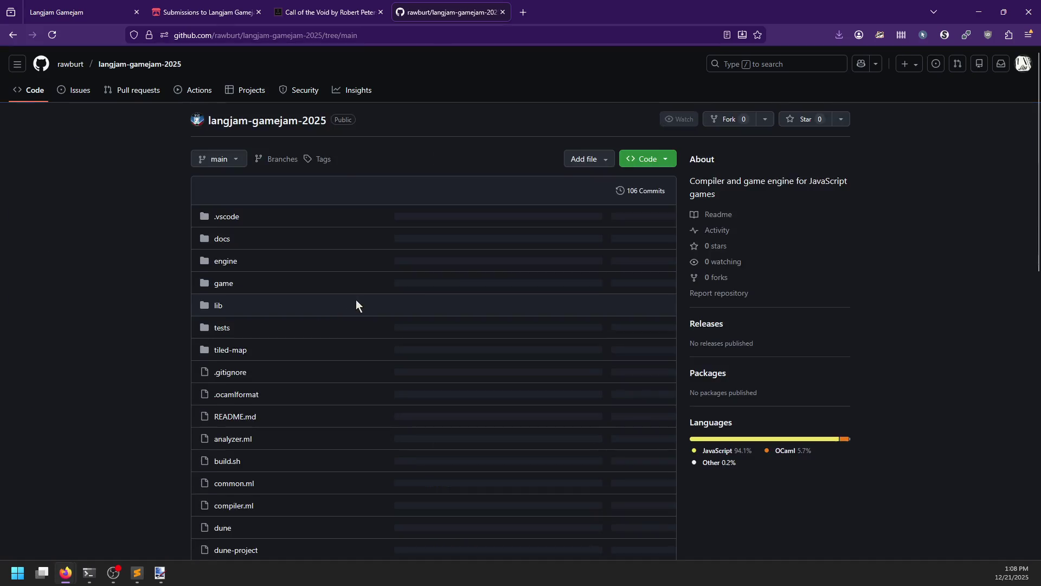
scroll(128, 375, down, 10)
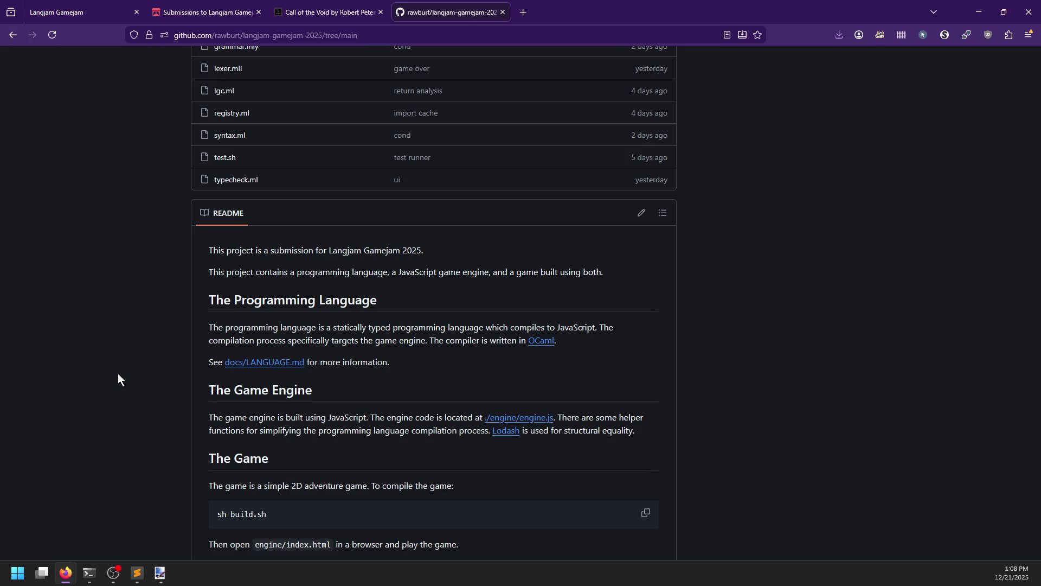
scroll(149, 419, down, 2)
scroll(149, 419, up, 9)
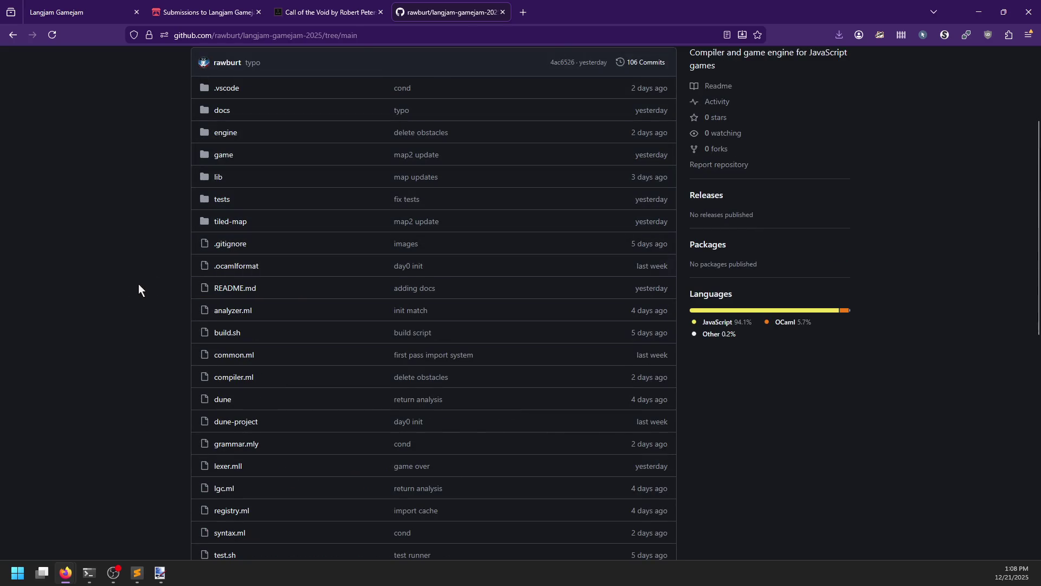
Read through compiler.ml, then bring the reviews.md notes to the front.
click(235, 378)
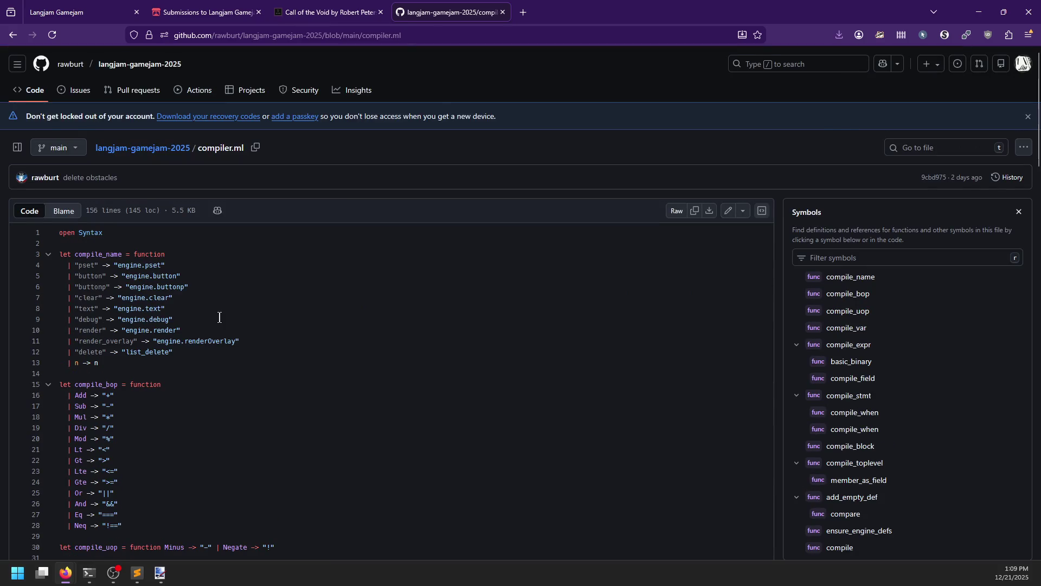
scroll(220, 317, down, 7)
scroll(277, 318, down, 10)
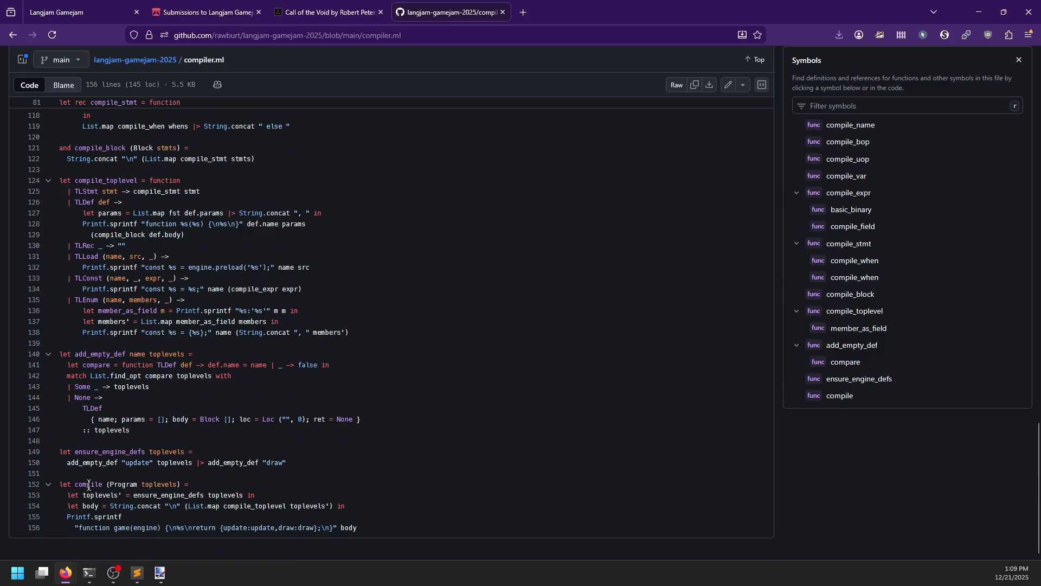
scroll(109, 479, up, 10)
scroll(109, 479, up, 15)
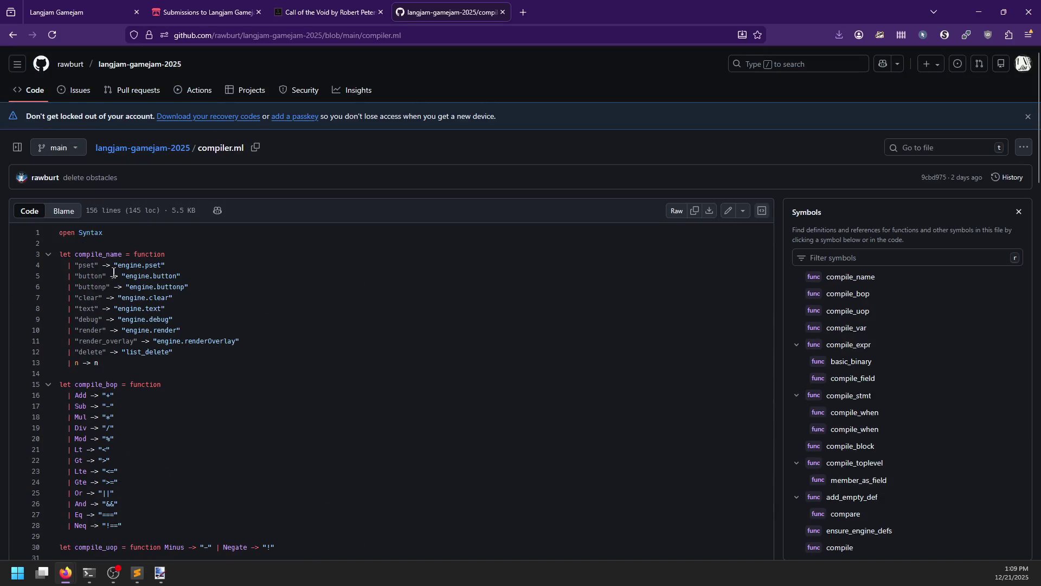
key(alt+Tab)
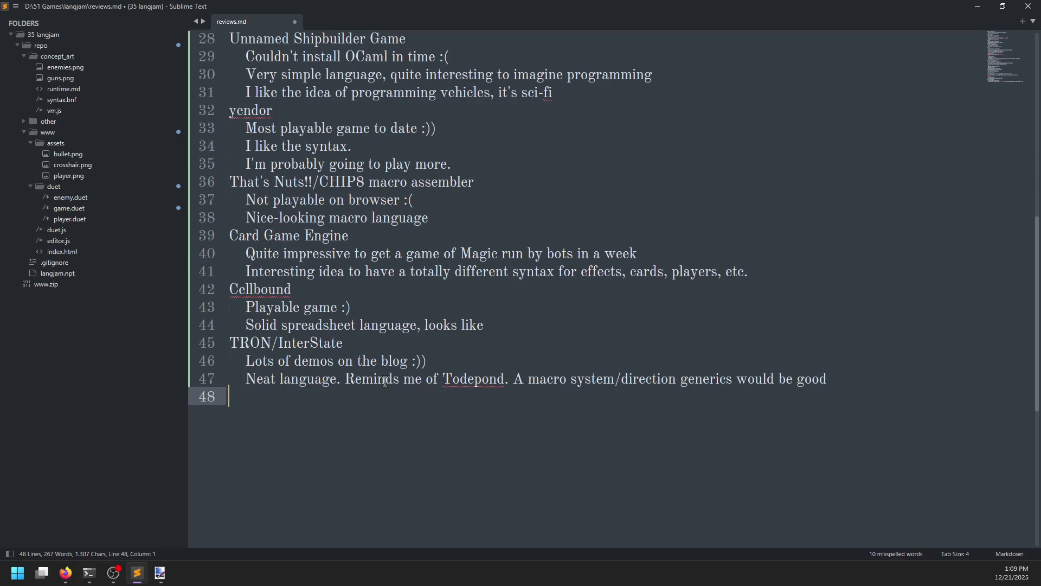
Type the heading 'Call of the Void/LG' in reviews.md and start a new line.
text(Call of the Voi)
text(d/LG)
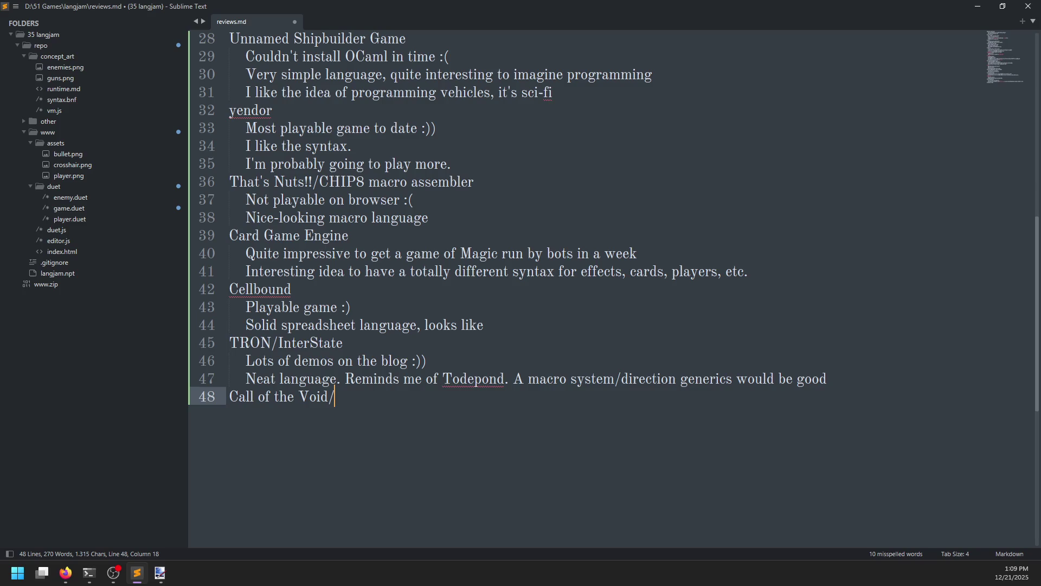
key(Return)
key(alt+Tab)
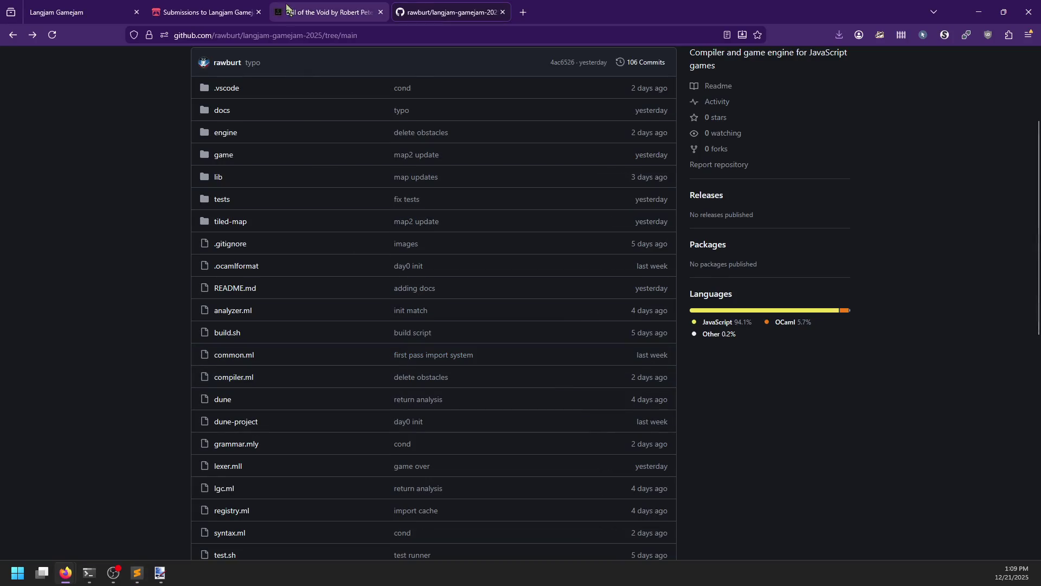
key(alt+Tab)
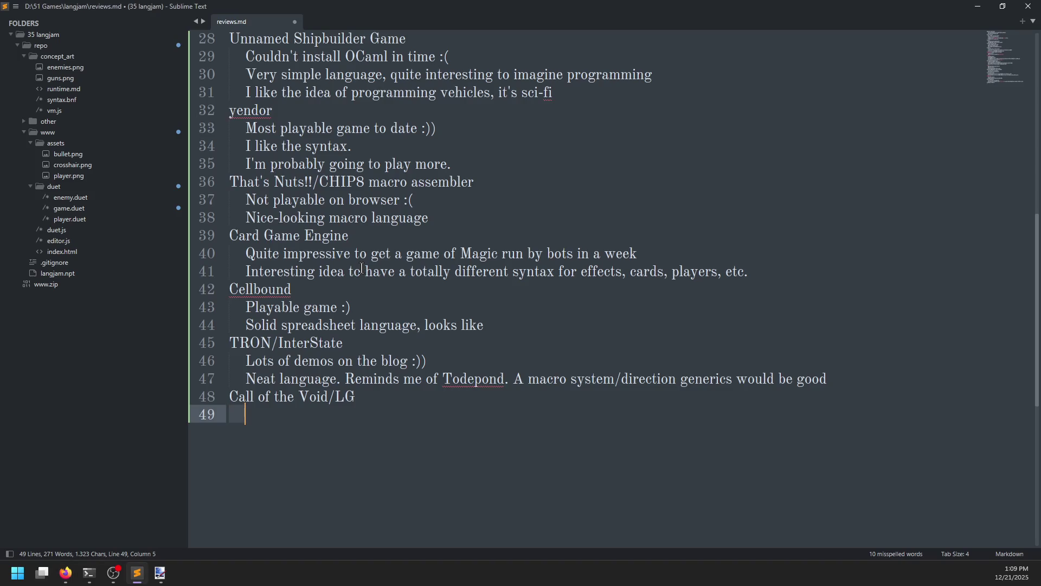
Write the indented note 'Little adventure game :)' beneath the heading.
text(Play)
key(ctrl+BackSpace)
text(Little zel)
key(ctrl+BackSpace)
text(adventure game :))
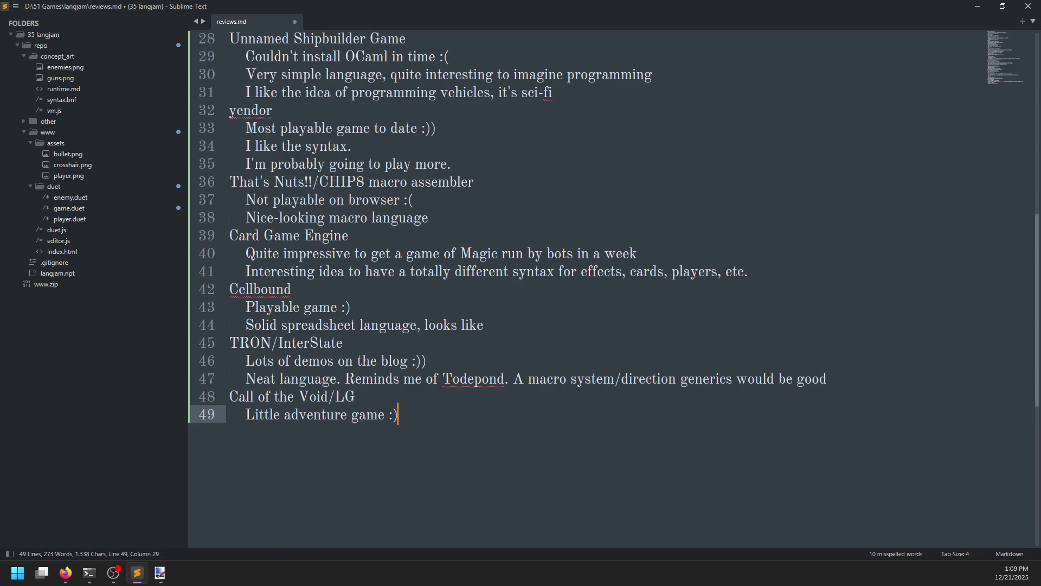
key(Return)
key(alt+Tab)
scroll(139, 265, up, 2)
key(alt+Tab)
key(alt+Tab)
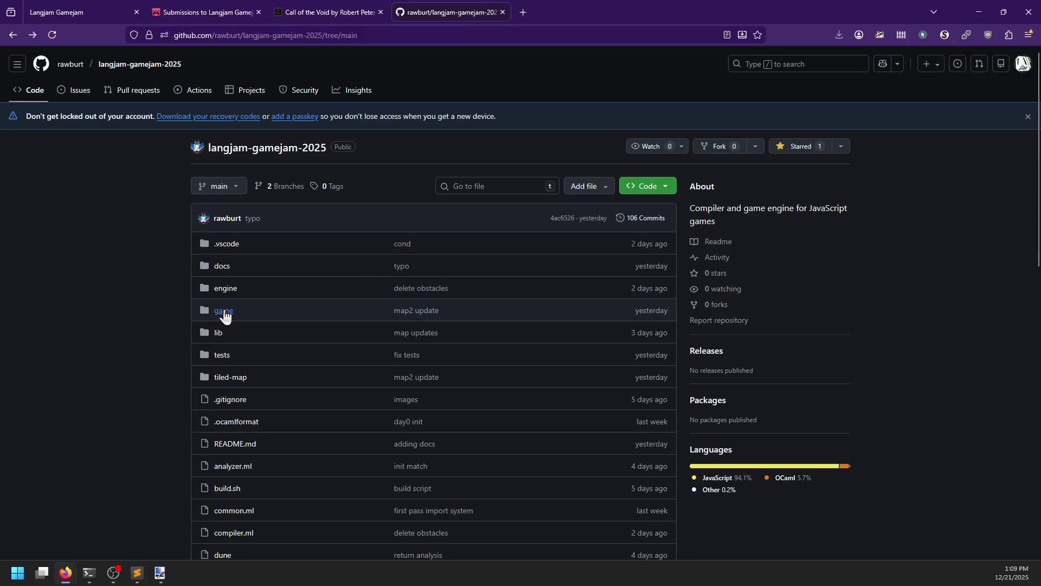
Open the repository's game/map2.lg and skim its code.
click(247, 295)
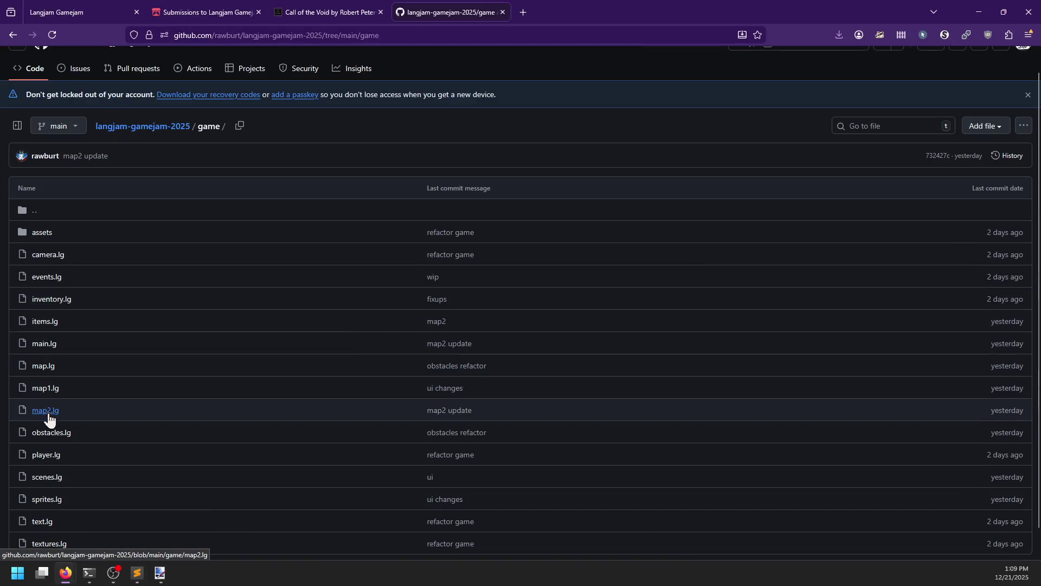
click(46, 416)
scroll(308, 325, down, 5)
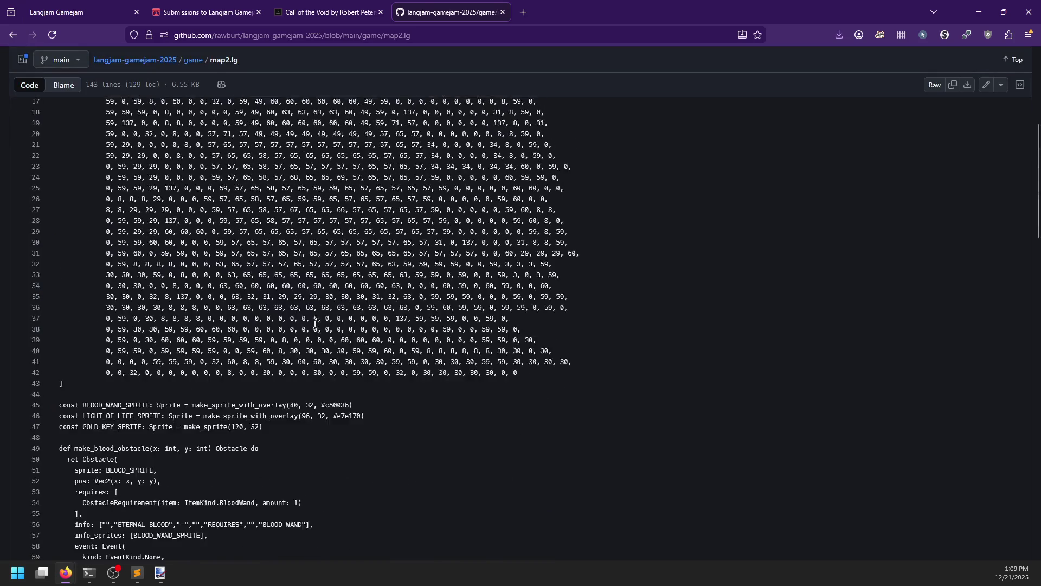
scroll(308, 325, up, 4)
click(8, 37)
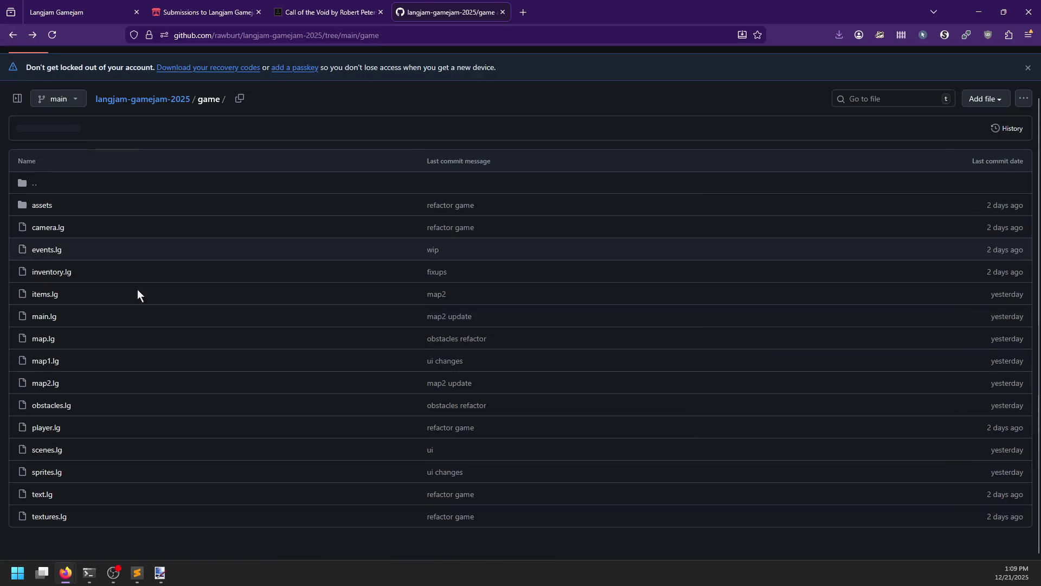
Open map.lg and scroll through its Map record and map init functions.
click(48, 343)
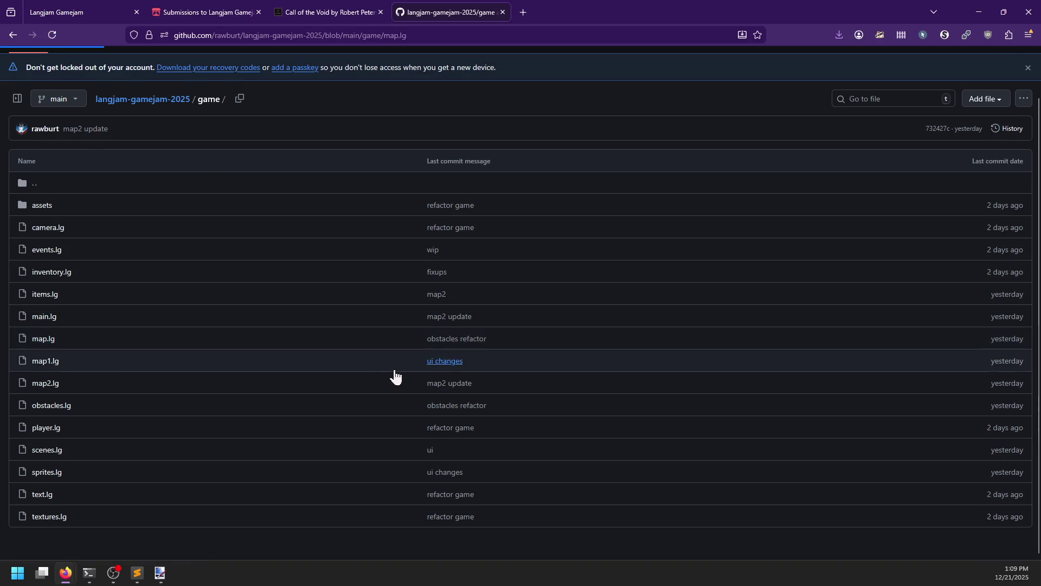
scroll(304, 402, down, 5)
scroll(304, 402, down, 5)
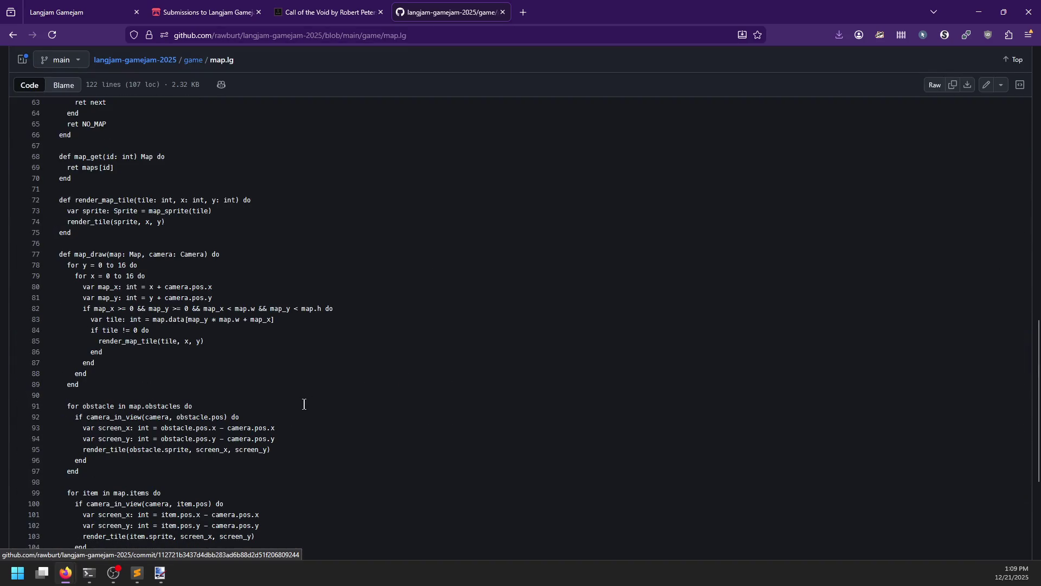
scroll(304, 404, down, 3)
scroll(304, 404, up, 10)
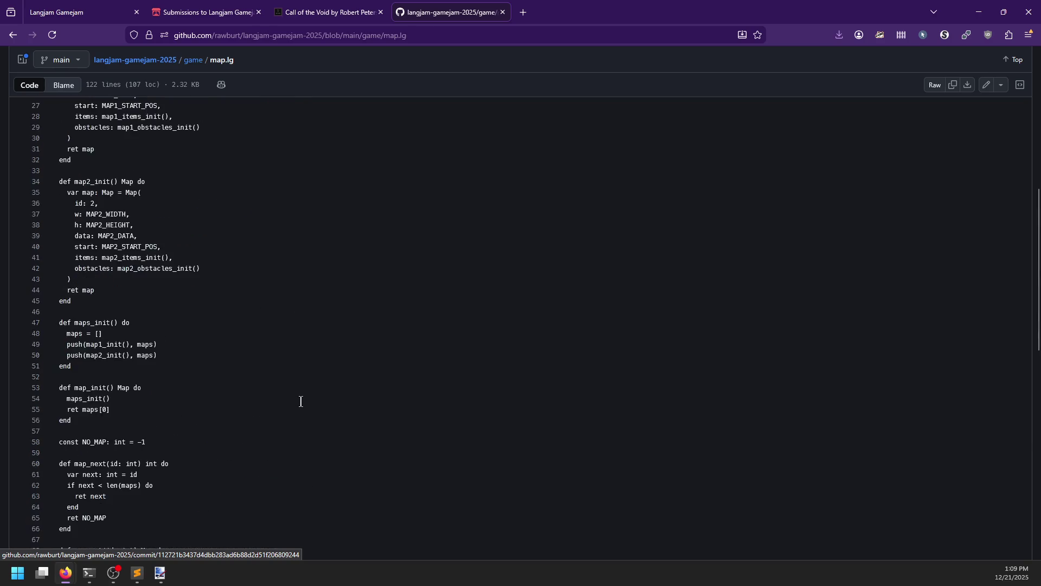
Type 'Fully featured' into the review notes, then keep reading map.lg.
key(alt+Tab)
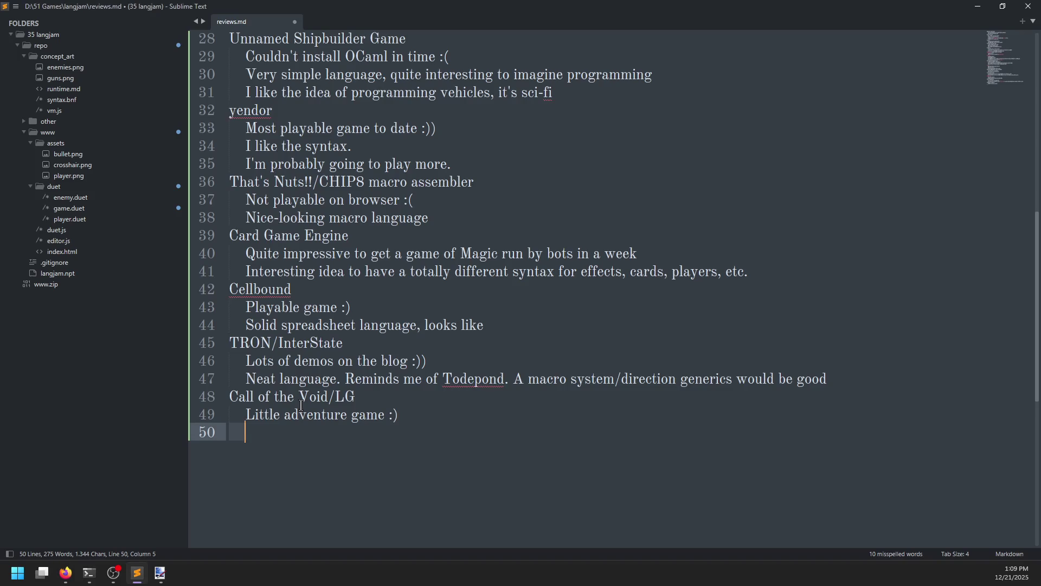
text(Fully feature)
text(d)
key(alt+Tab)
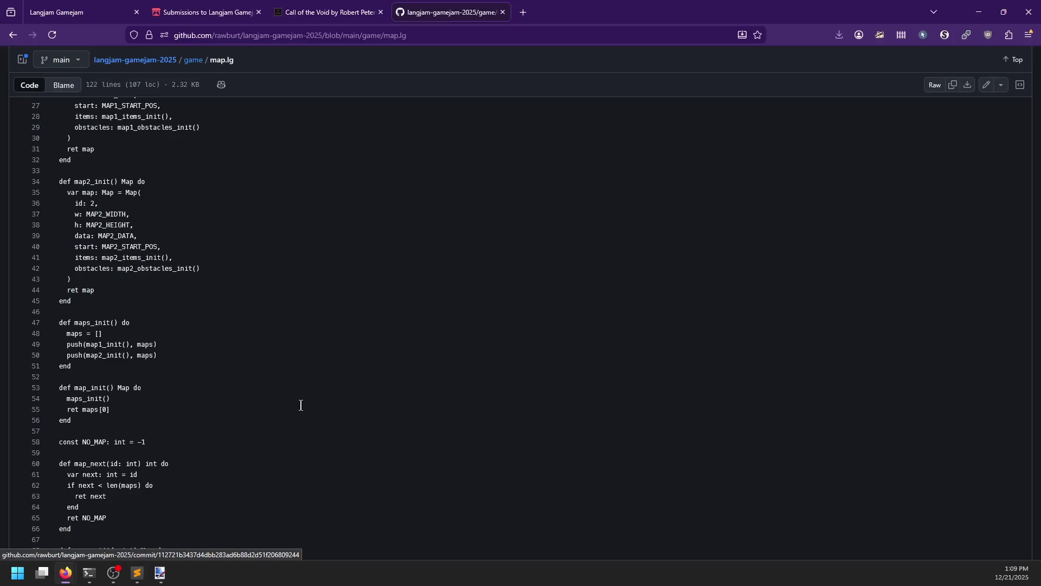
scroll(217, 348, up, 5)
scroll(198, 362, down, 3)
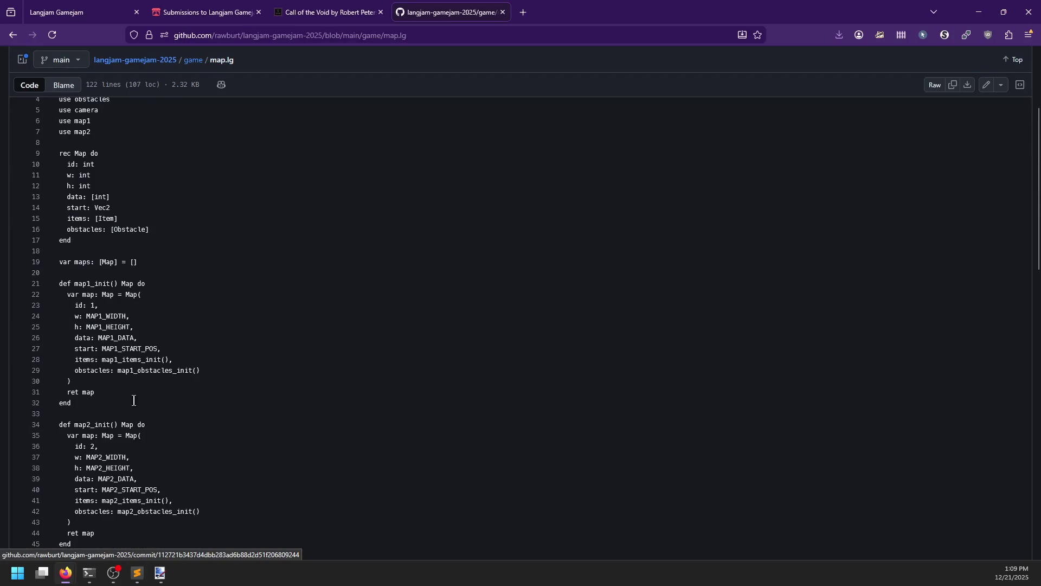
scroll(164, 356, down, 3)
In reviews.md, write 'Fleshed-out C-like language' under the Call of the Void/LG entry, replacing 'Fully featured'.
key(alt+Tab)
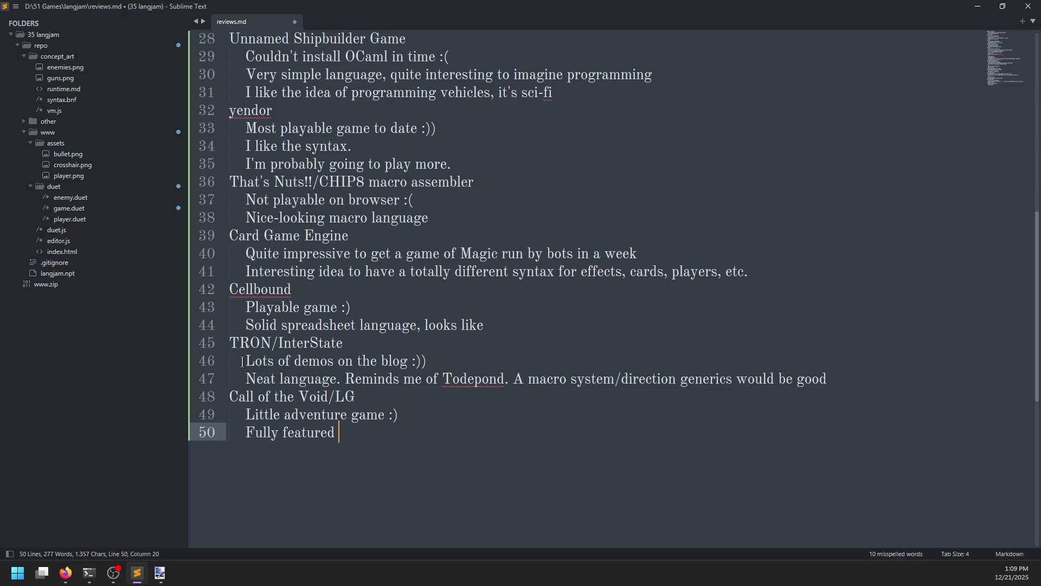
text(C-like language)
key(ctrl+Left)
key(ctrl+Left)
key(ctrl+Left)
key(Left)
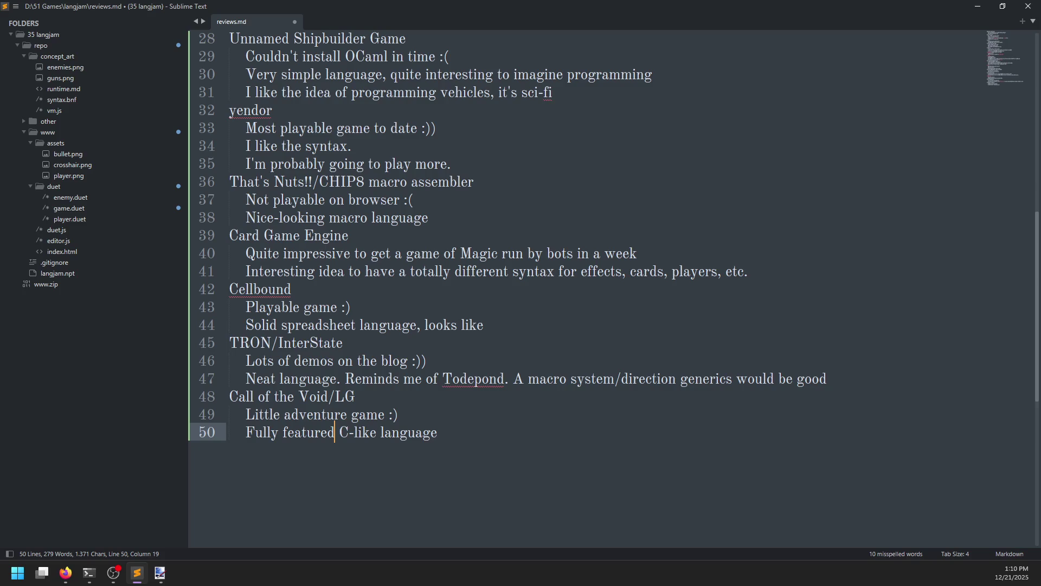
key(ctrl+BackSpace)
key(ctrl+BackSpace)
text(De)
key(BackSpace)
key(BackSpace)
text(Fleshed-out)
key(End)
key(Return)
Return to the browser and switch to the Call of the Void game tab.
key(alt+Tab)
scroll(239, 365, down, 10)
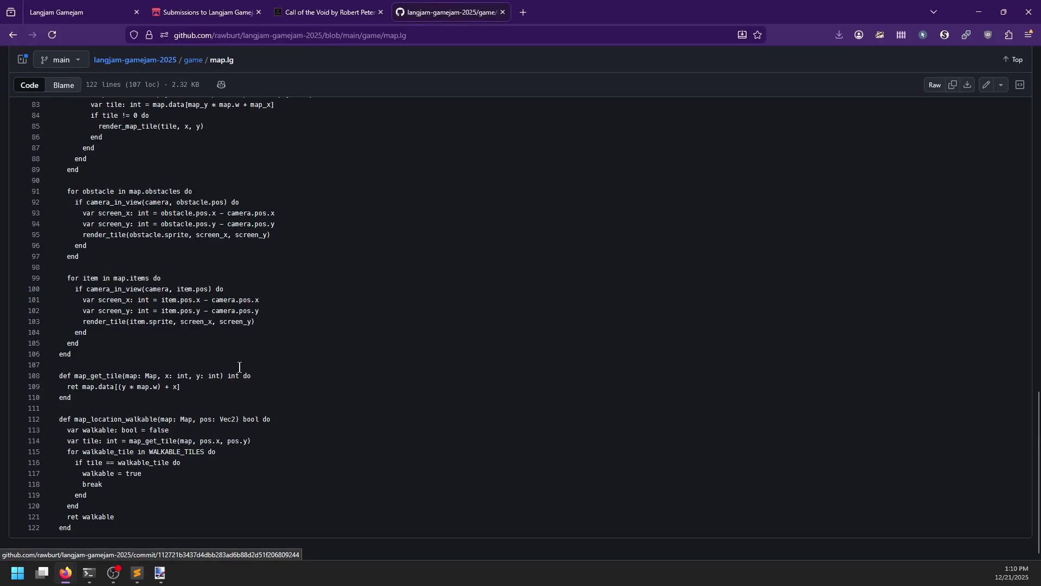
click(316, 13)
Close the Call of the Void and repository code tabs, and open engineering diplomacy's rating page in a new tab.
click(380, 13)
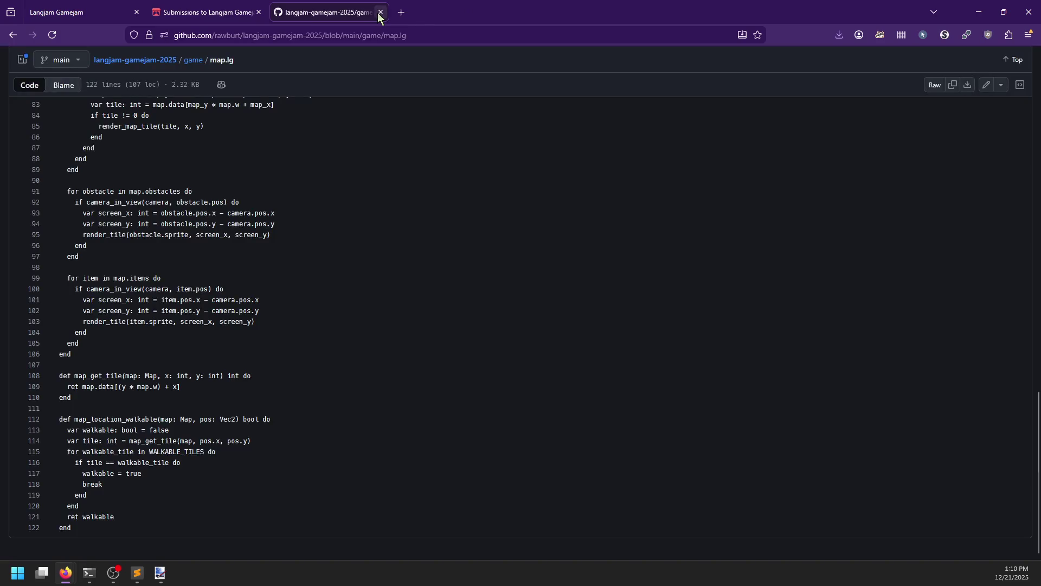
click(381, 12)
middle_click(535, 270)
Go from the engineering diplomacy rating page to its itch.io game page.
click(336, 13)
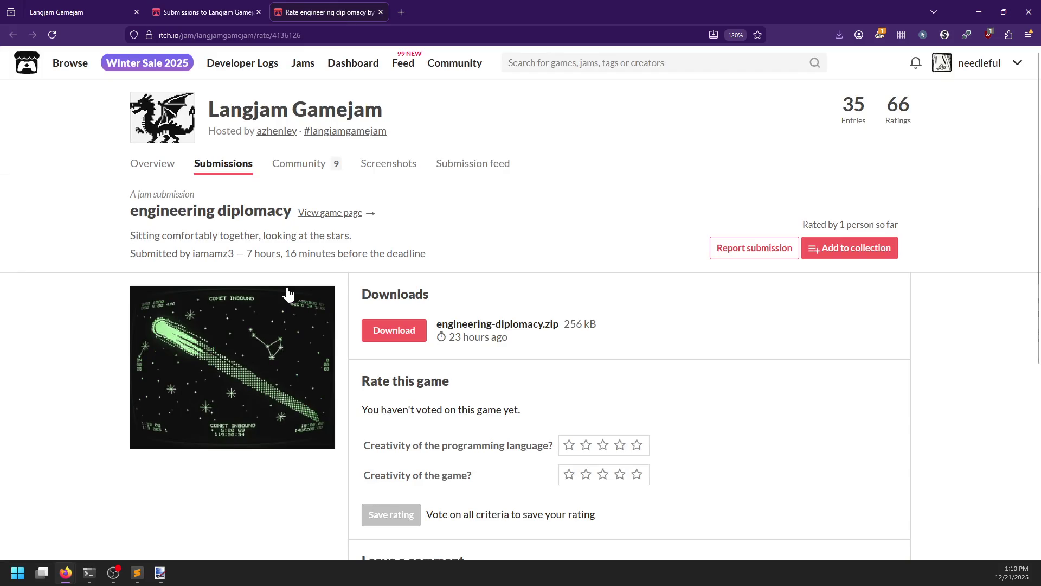
click(327, 213)
scroll(244, 350, down, 2)
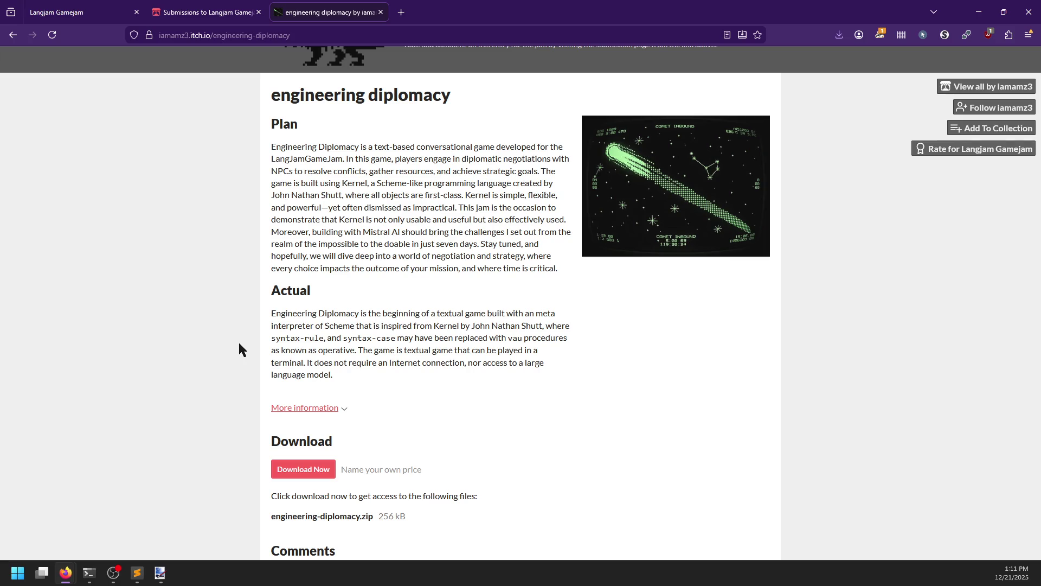
Skip the pay-what-you-want prompt and download engineering-diplomacy.zip from itch.io.
scroll(239, 344, down, 2)
click(318, 386)
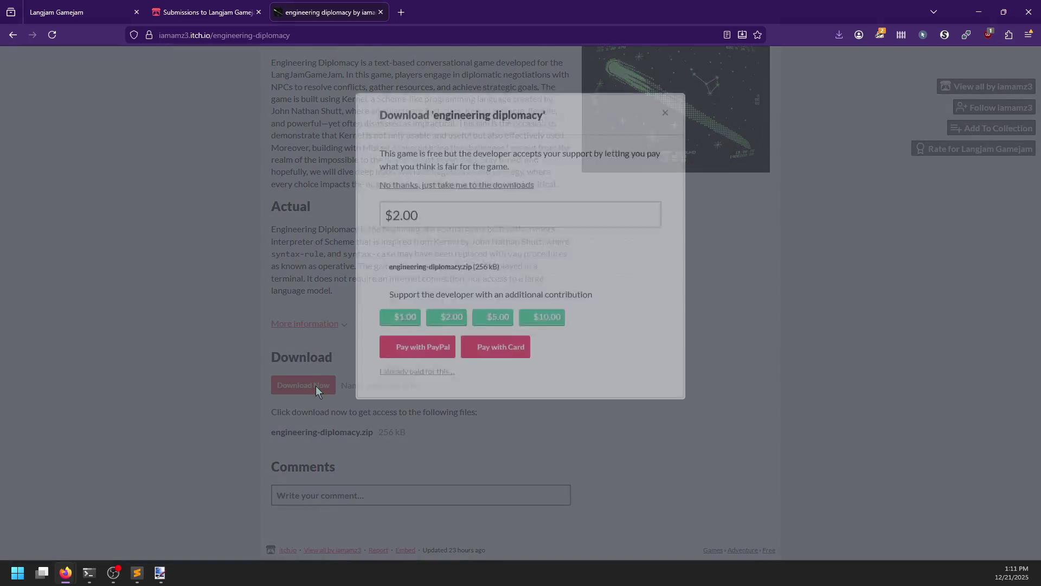
click(446, 181)
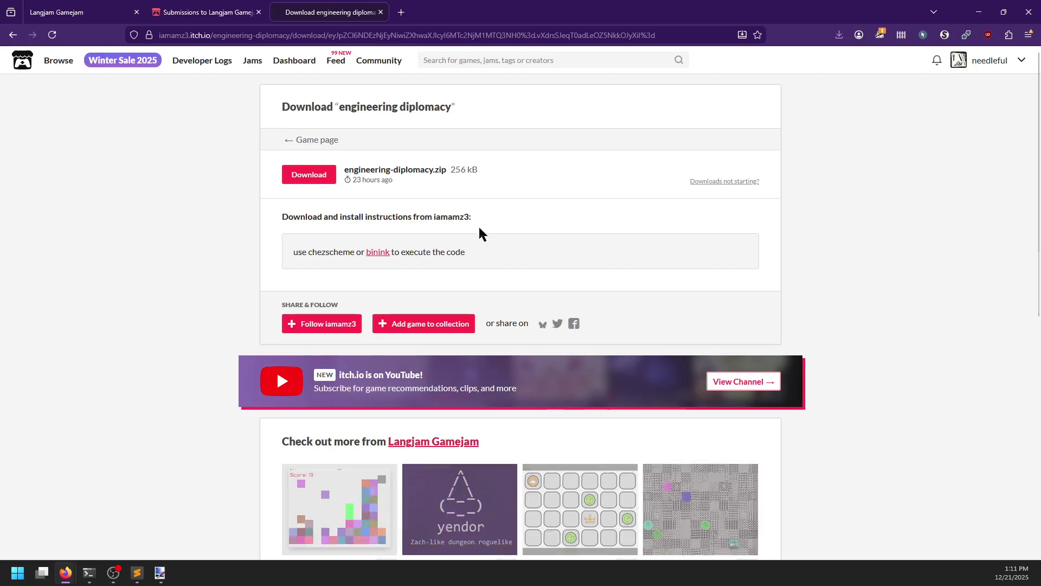
click(296, 178)
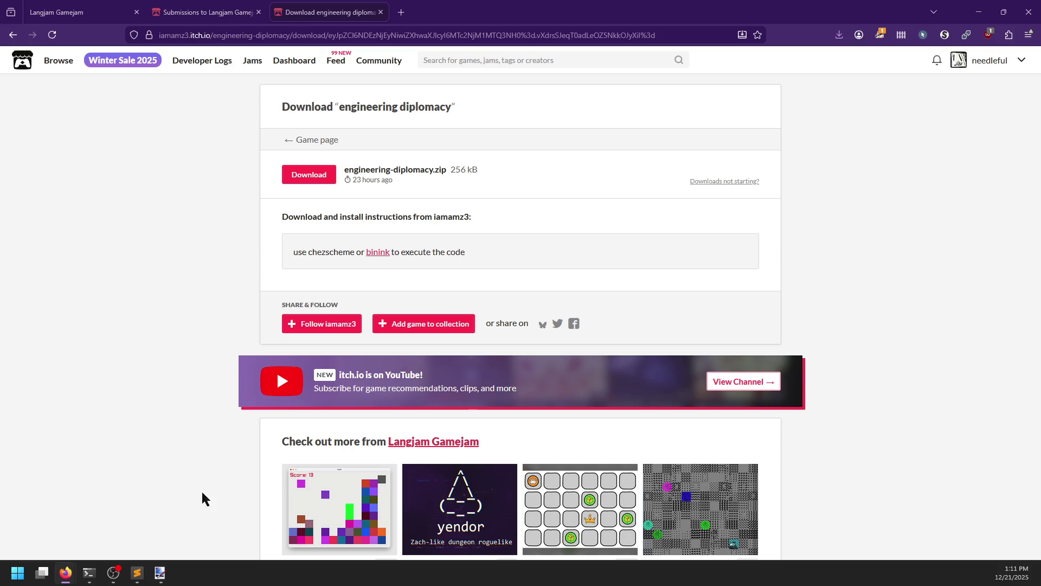
mouse_move(160, 572)
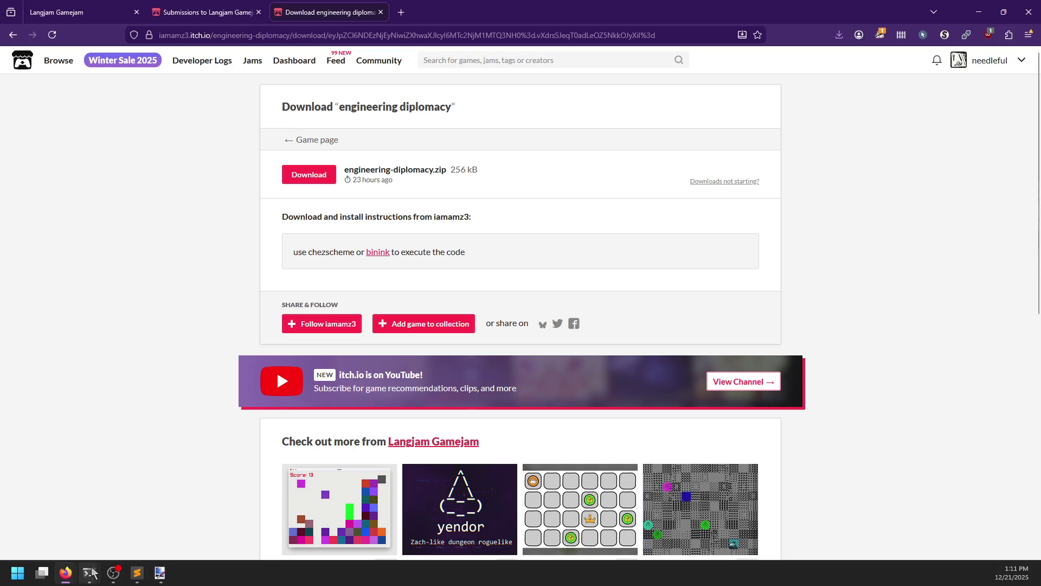
In File Explorer, go to the D:\51 Games\langjam folder.
key(super+e)
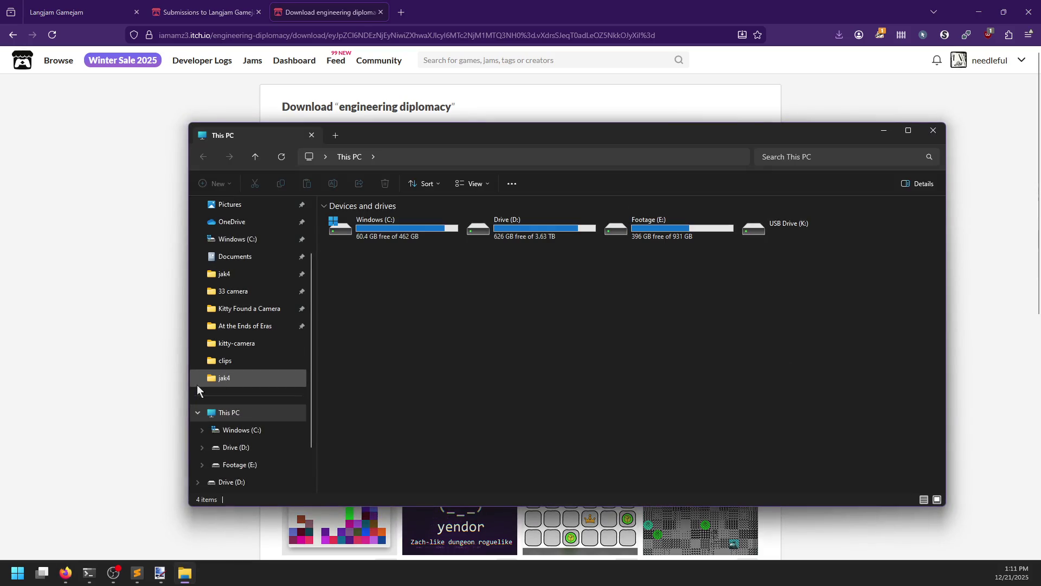
double_click(513, 239)
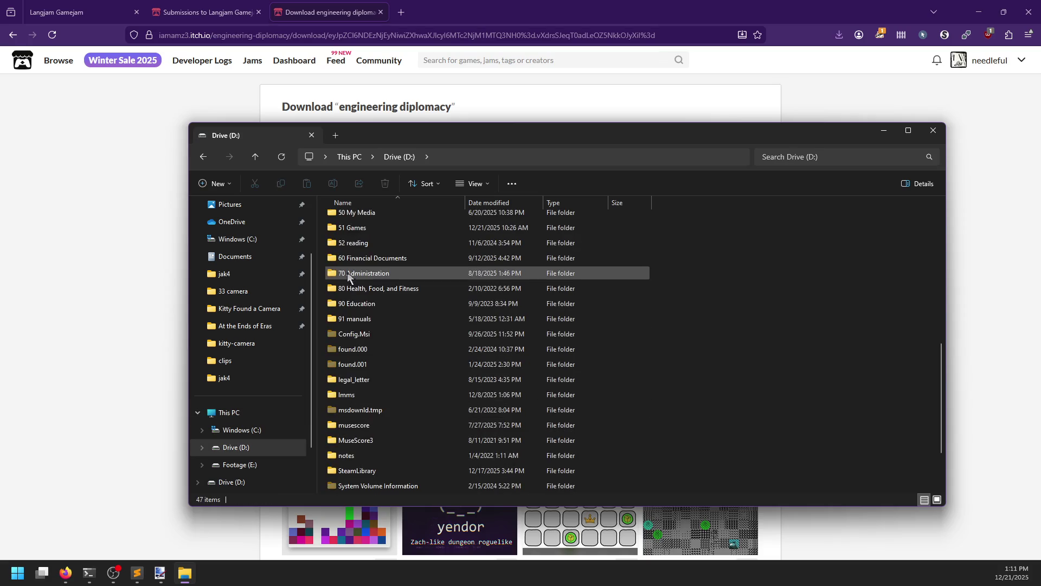
double_click(348, 232)
scroll(364, 380, down, 4)
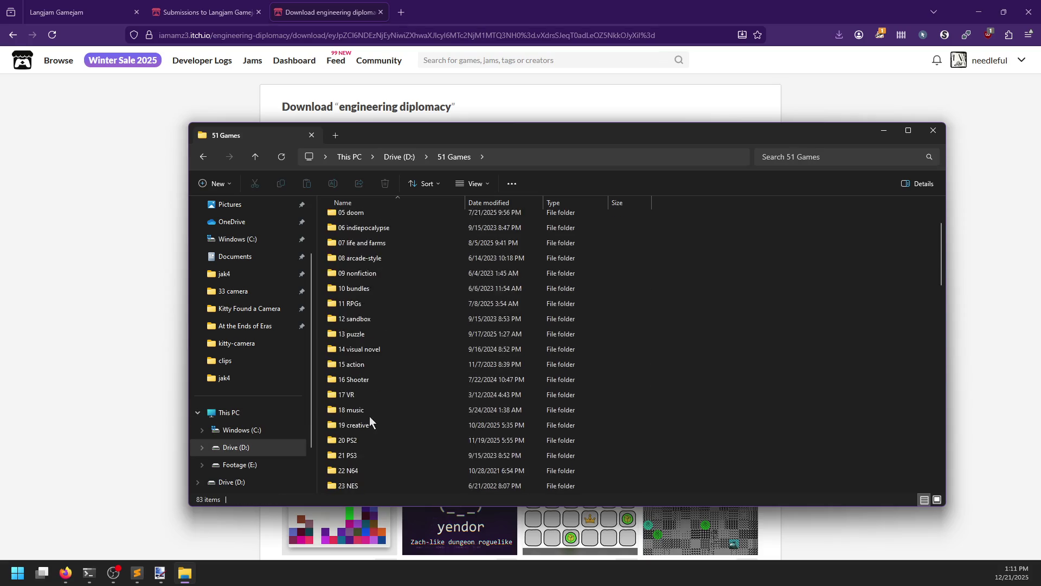
scroll(372, 323, down, 5)
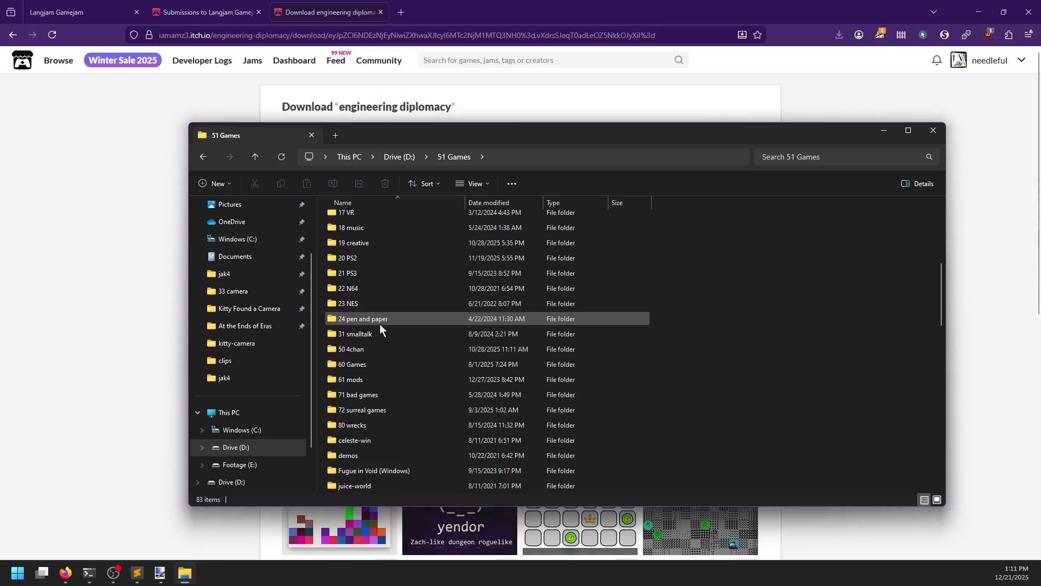
double_click(350, 363)
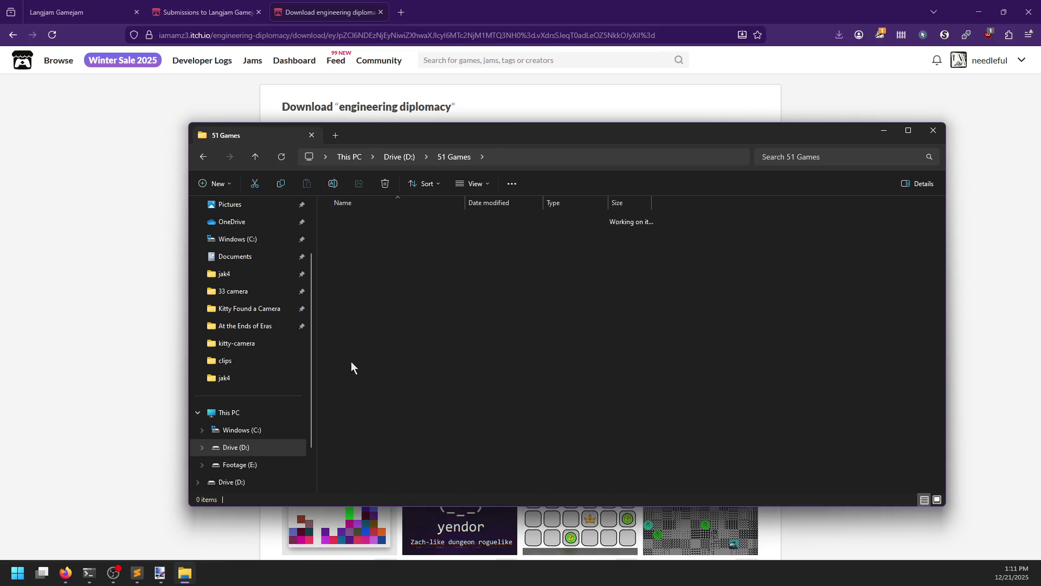
Extract engineering-diplomacy.zip with 7-Zip into its own folder and open that folder.
right_click(376, 328)
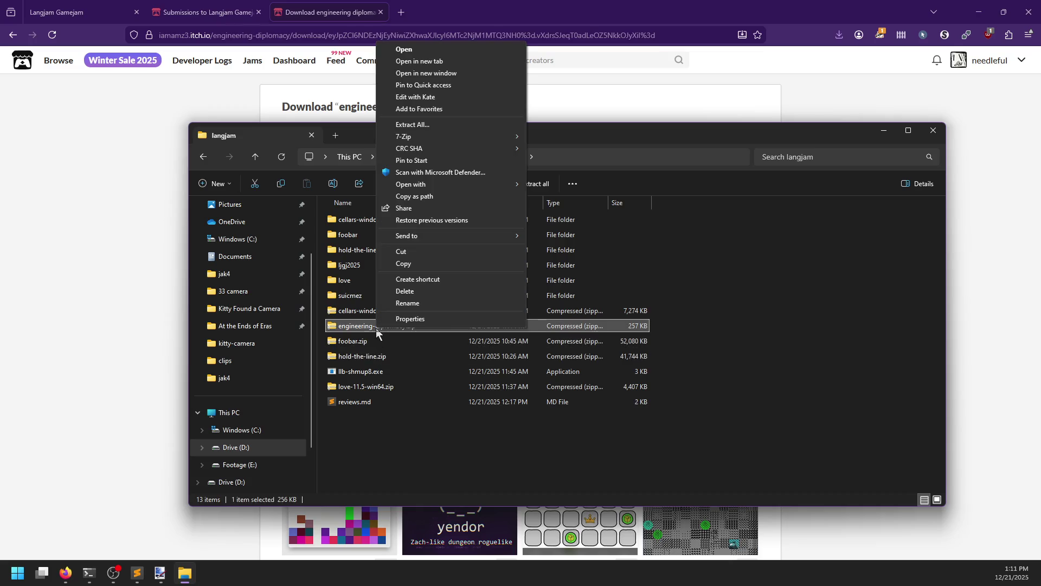
mouse_move(454, 135)
click(591, 186)
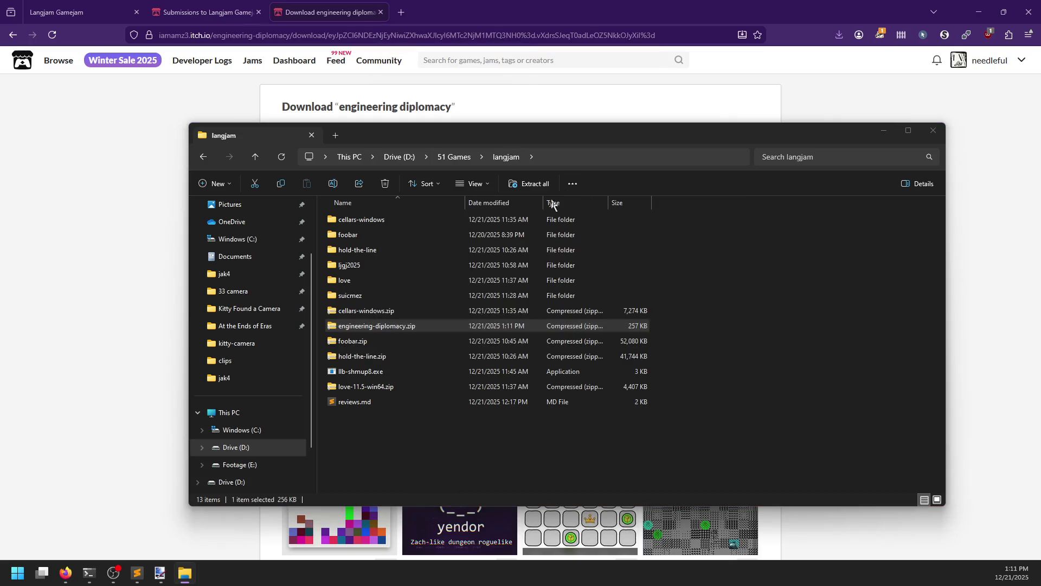
double_click(355, 417)
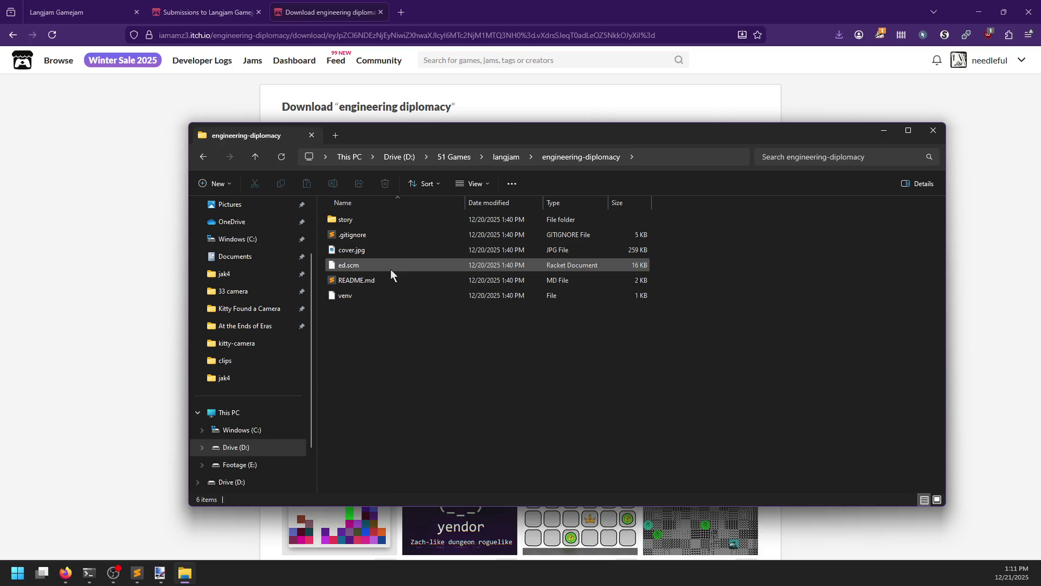
Search 'windows scheme impementation' in a new tab and open docs.scheme.org's 'Scheme on Windows' page.
key(ctrl+t)
text(windows scheme im)
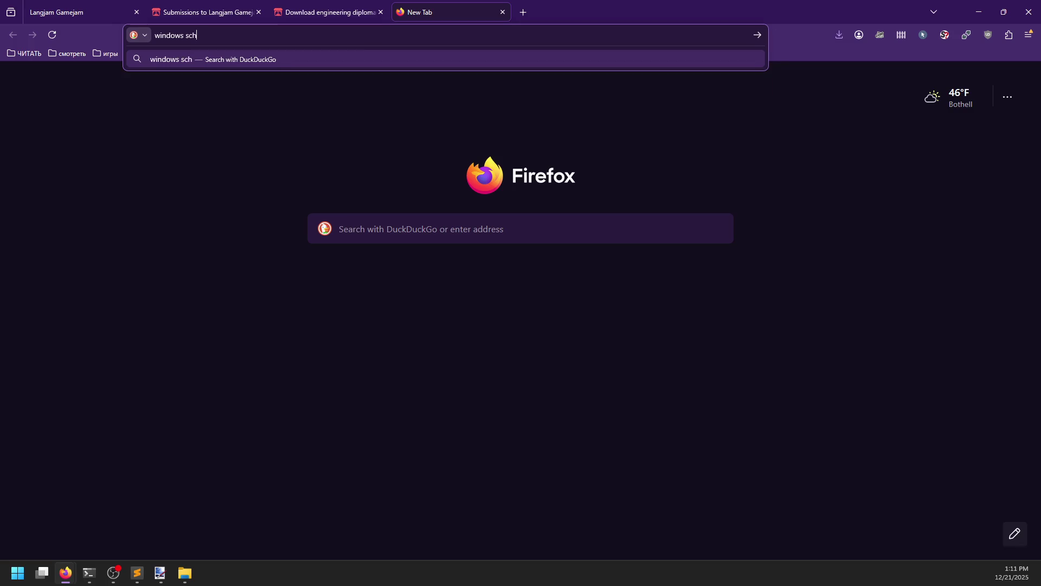
text(pementation)
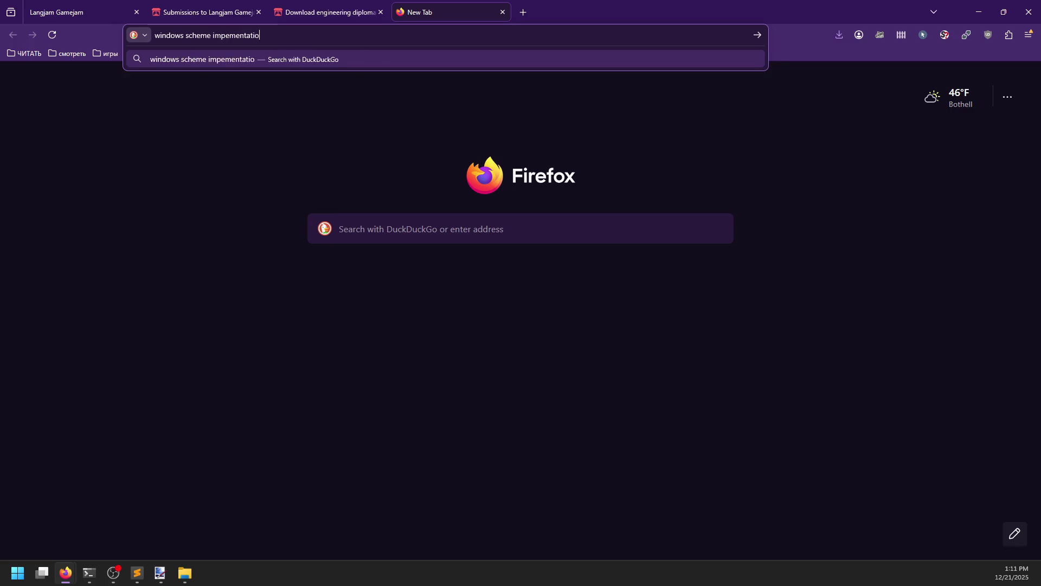
key(Return)
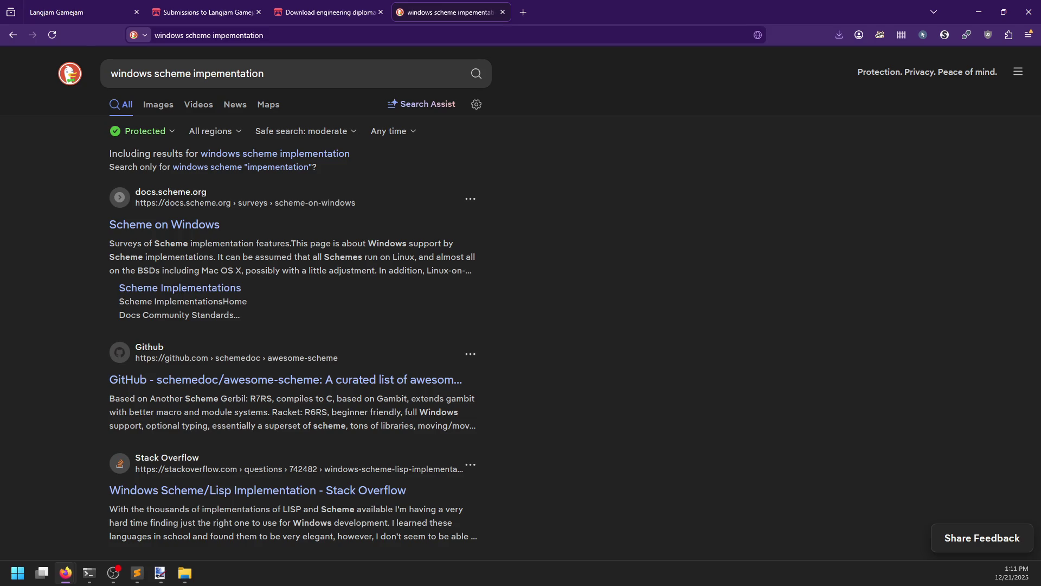
click(136, 225)
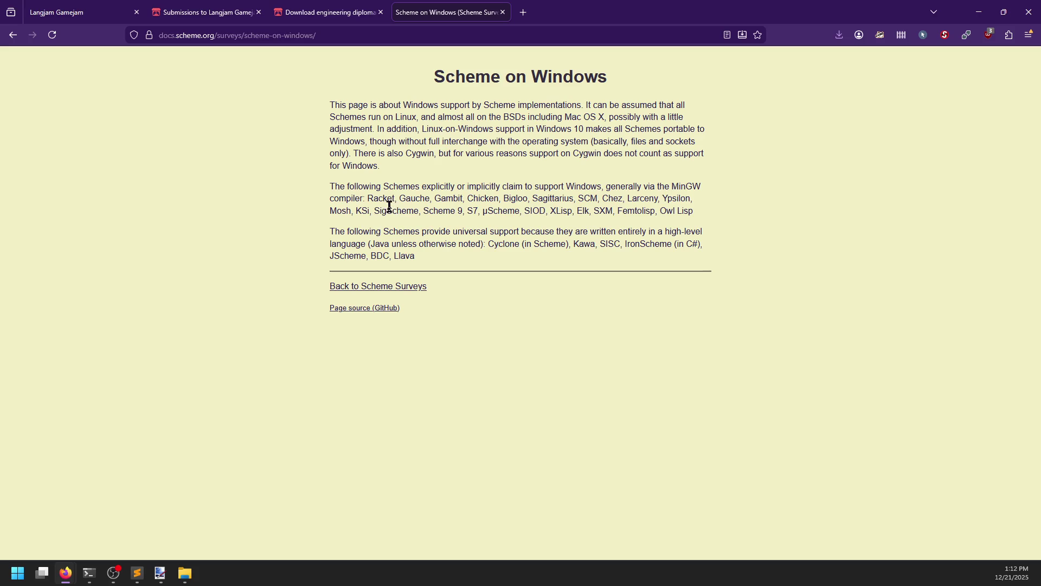
key(super)
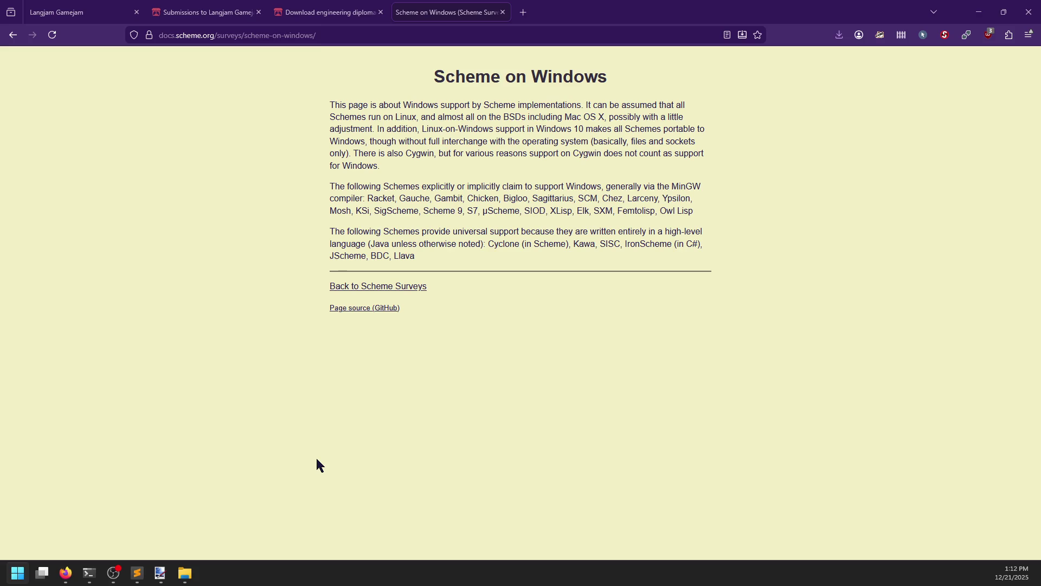
click(317, 464)
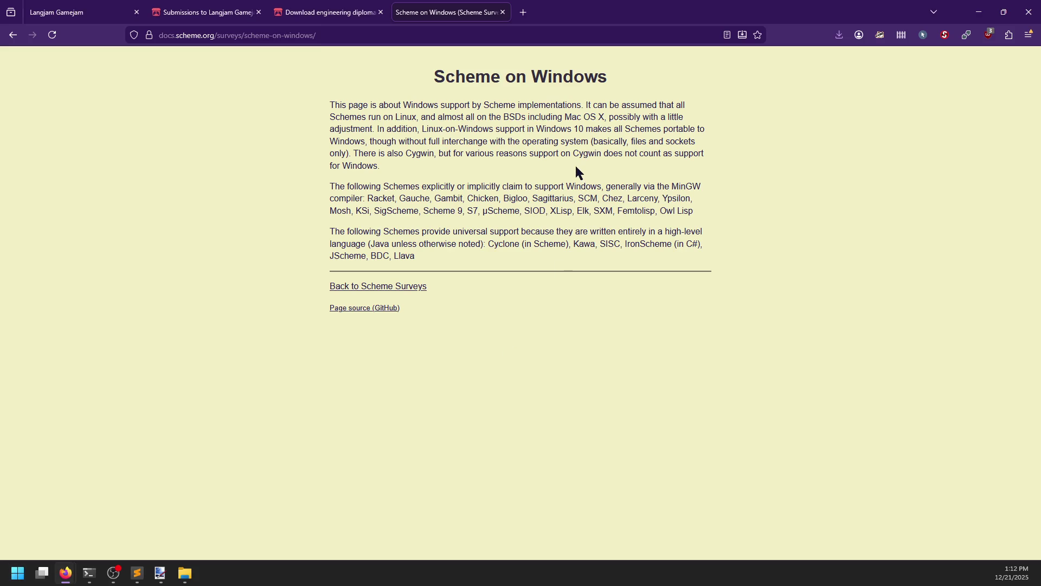
Search 'gauche scheme' in a new tab and open the practical-scheme.net Gauche home page.
click(524, 12)
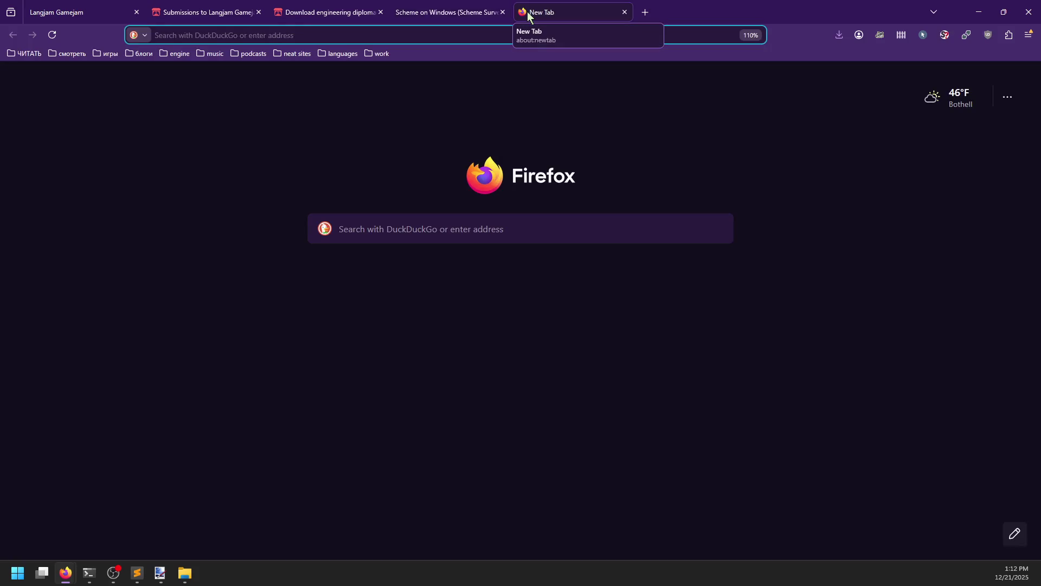
text(gauche )
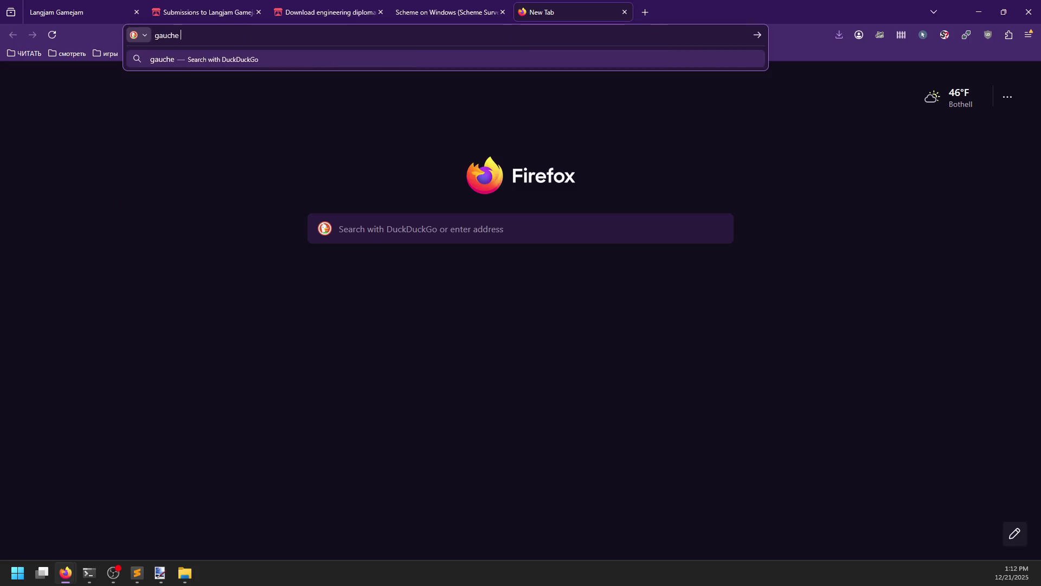
text(scheme)
key(Return)
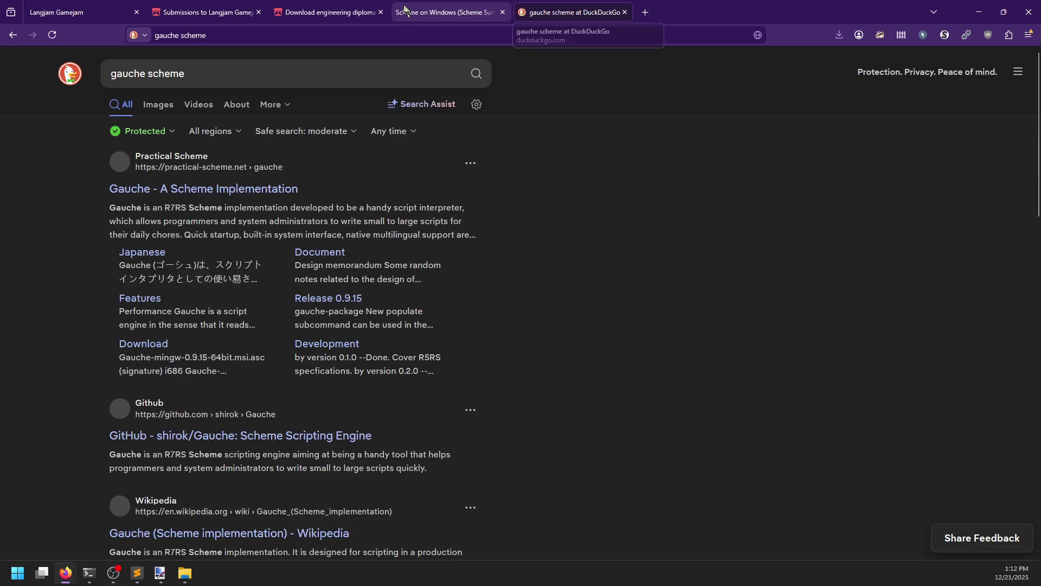
click(228, 188)
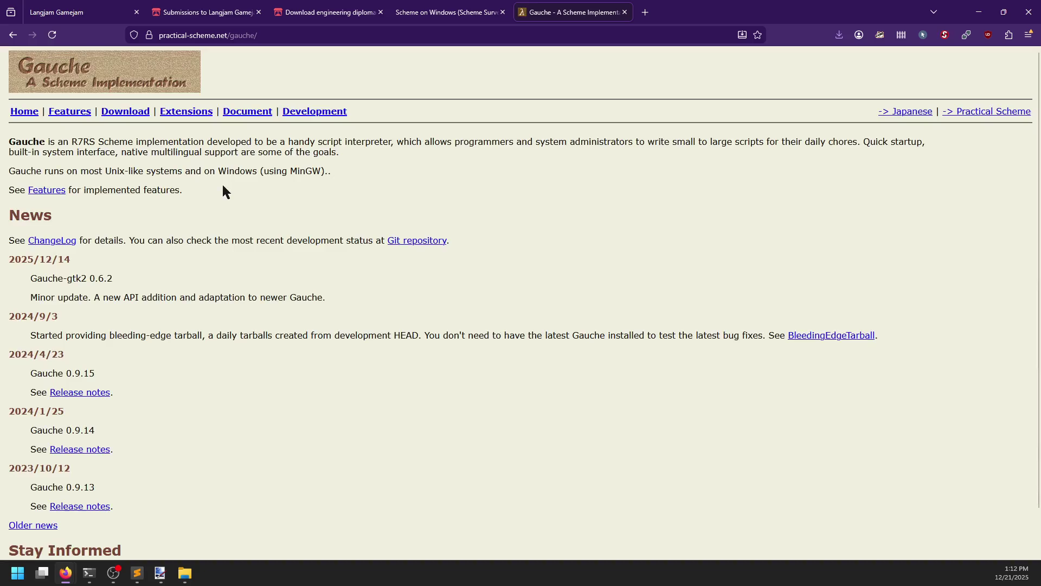
Download Gauche-mingw-0.9.15-64bit.msi from the Gauche download page and check the Downloads panel.
click(128, 112)
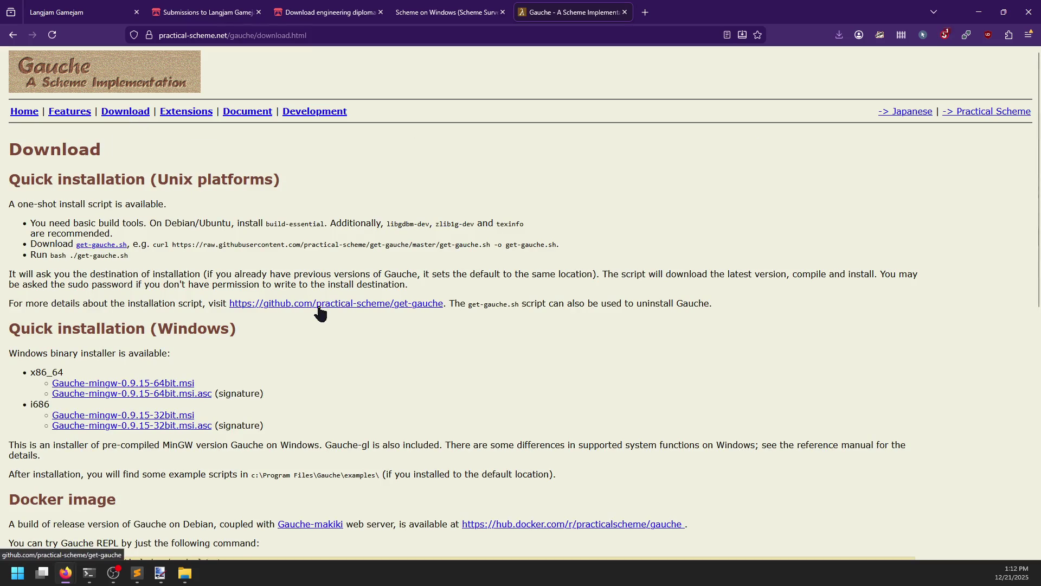
scroll(320, 312, down, 1)
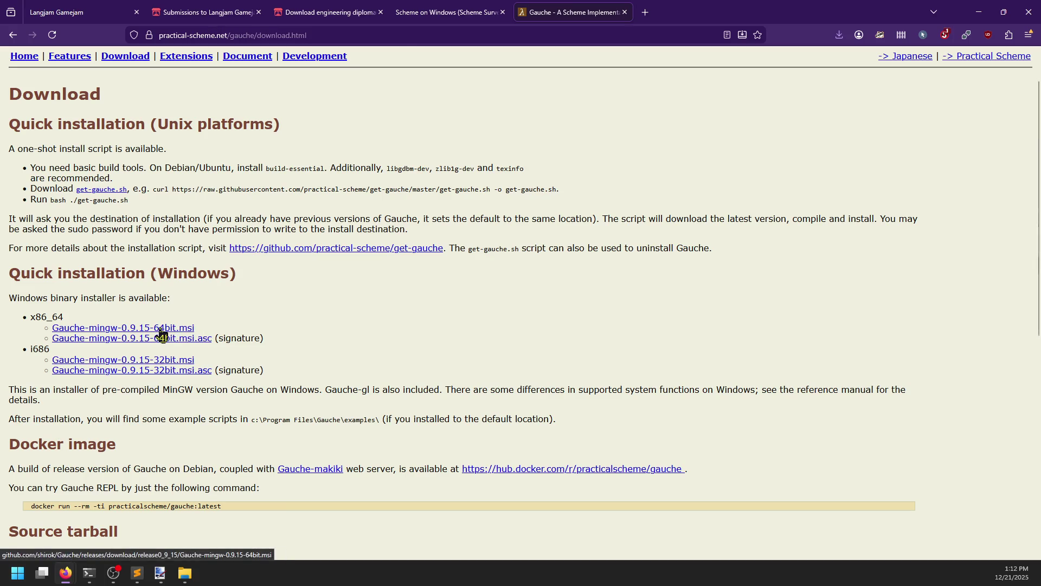
scroll(161, 332, down, 3)
scroll(163, 328, up, 2)
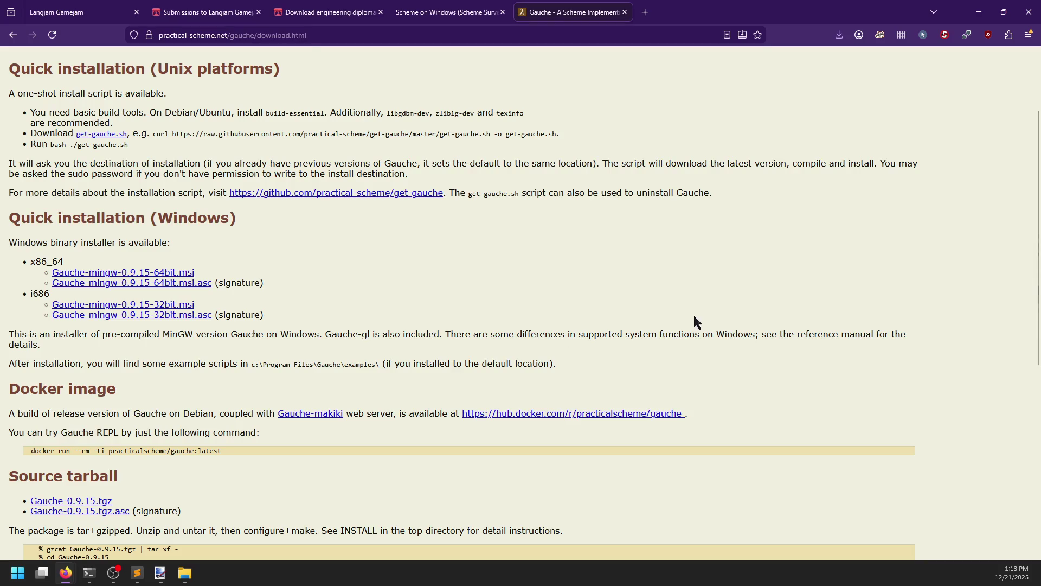
click(844, 34)
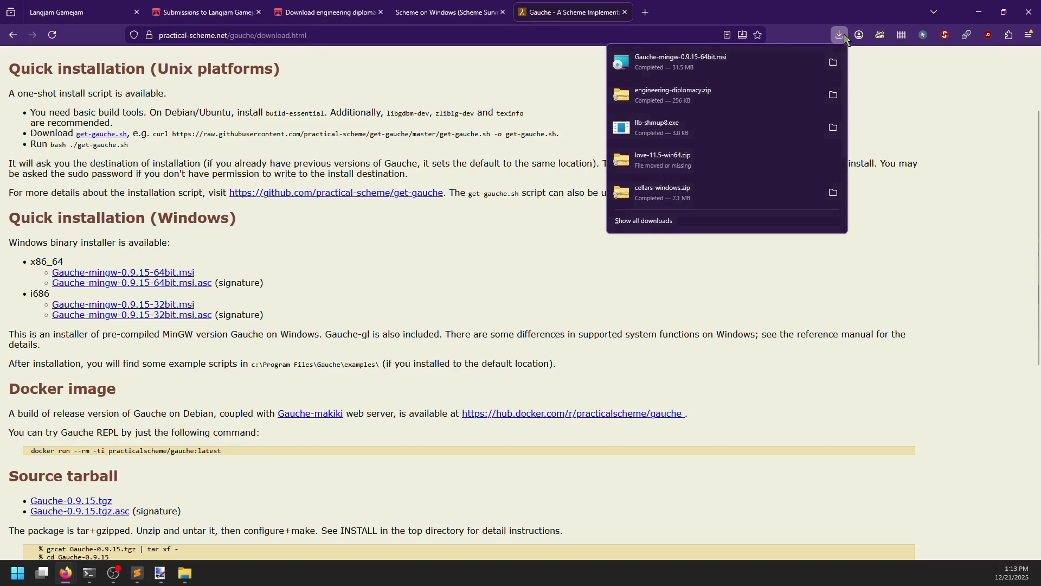
Run the Gauche installer and accept its license agreement.
click(749, 57)
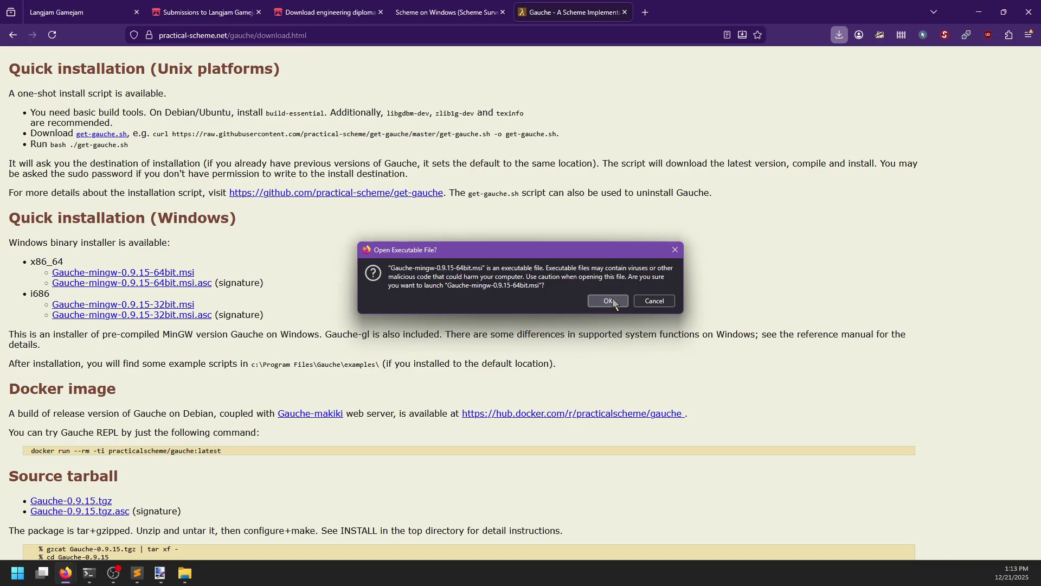
click(607, 300)
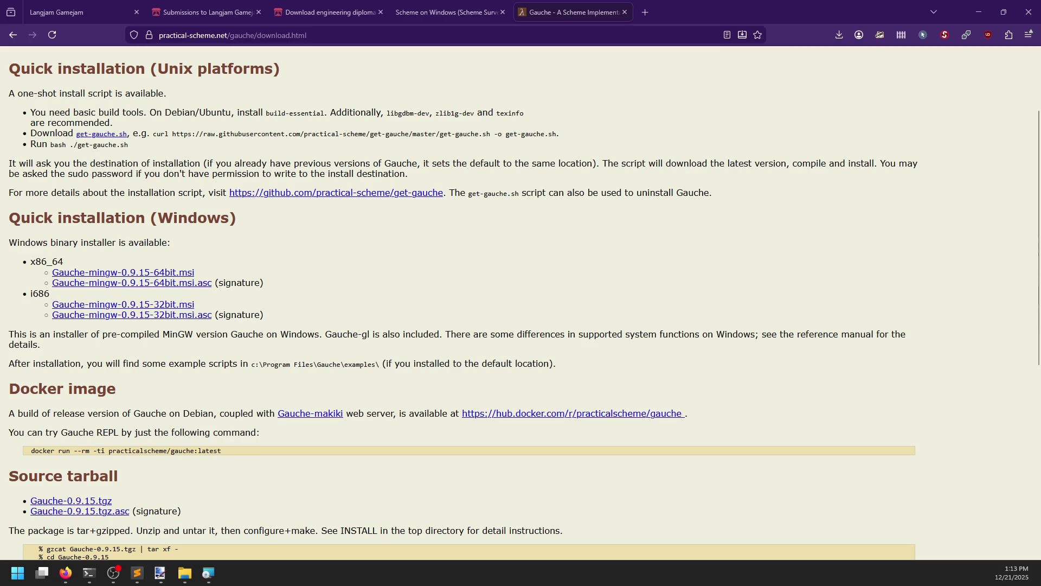
click(319, 401)
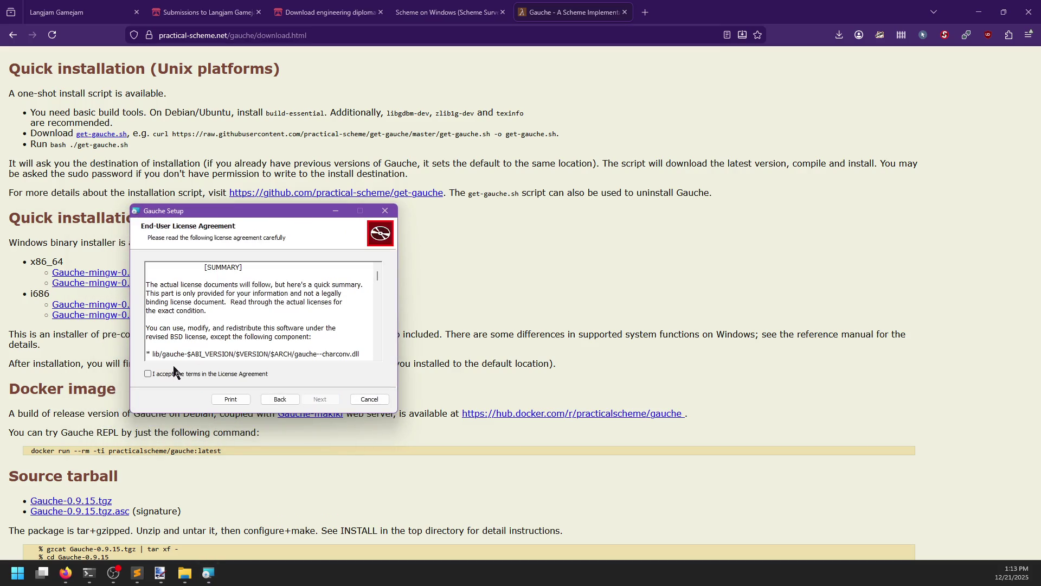
click(147, 373)
scroll(315, 314, down, 2)
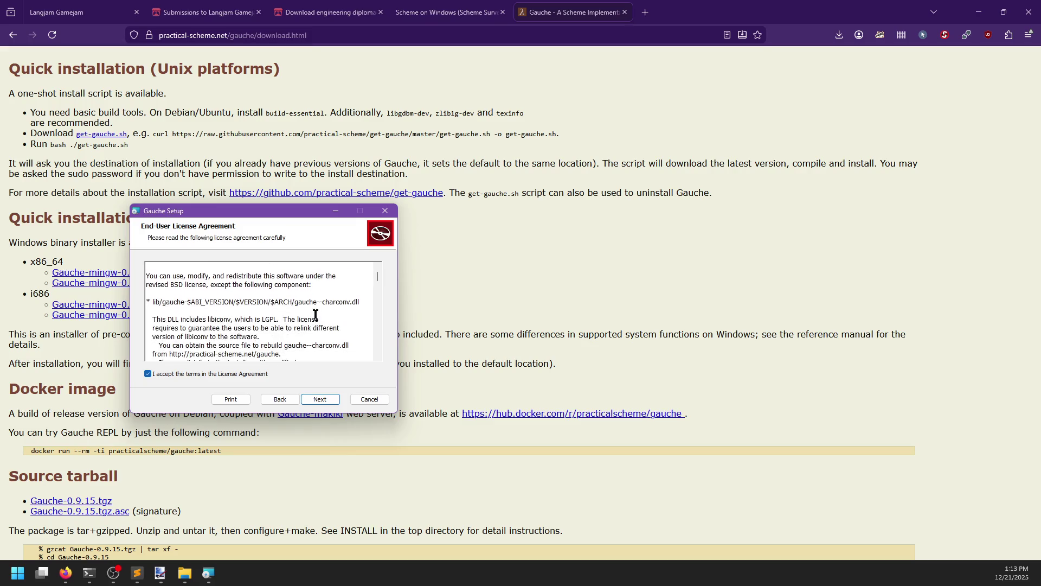
drag(378, 275, 370, 373)
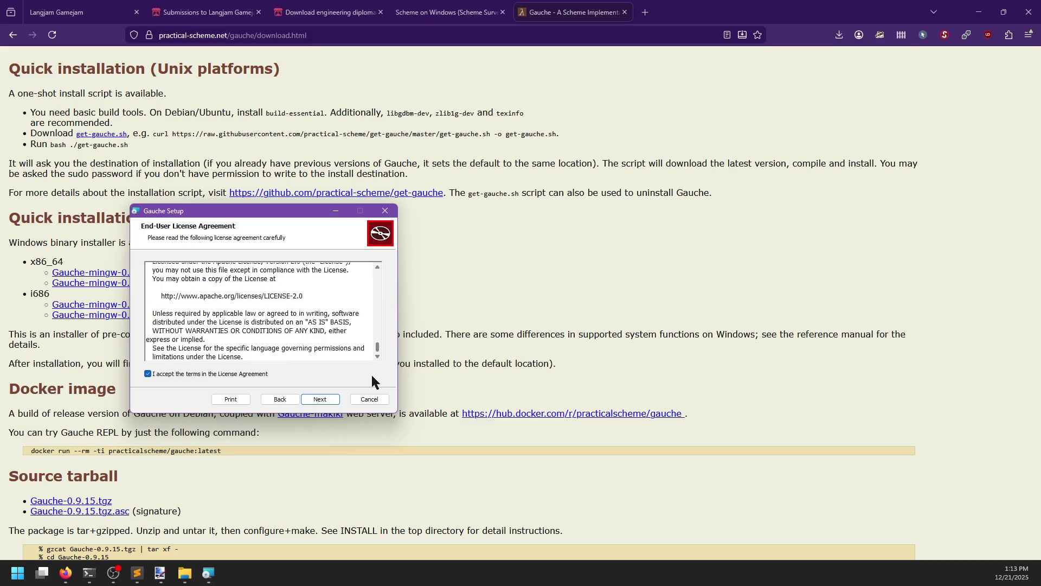
click(338, 400)
Install Gauche 0.9.15 without a desktop shortcut and close the finished setup.
click(148, 339)
click(316, 400)
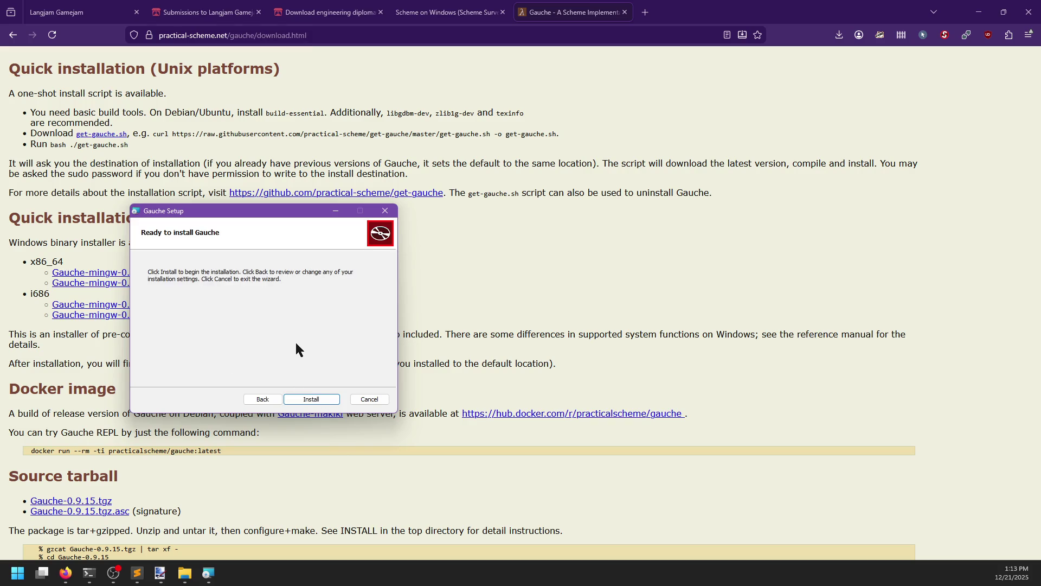
click(316, 400)
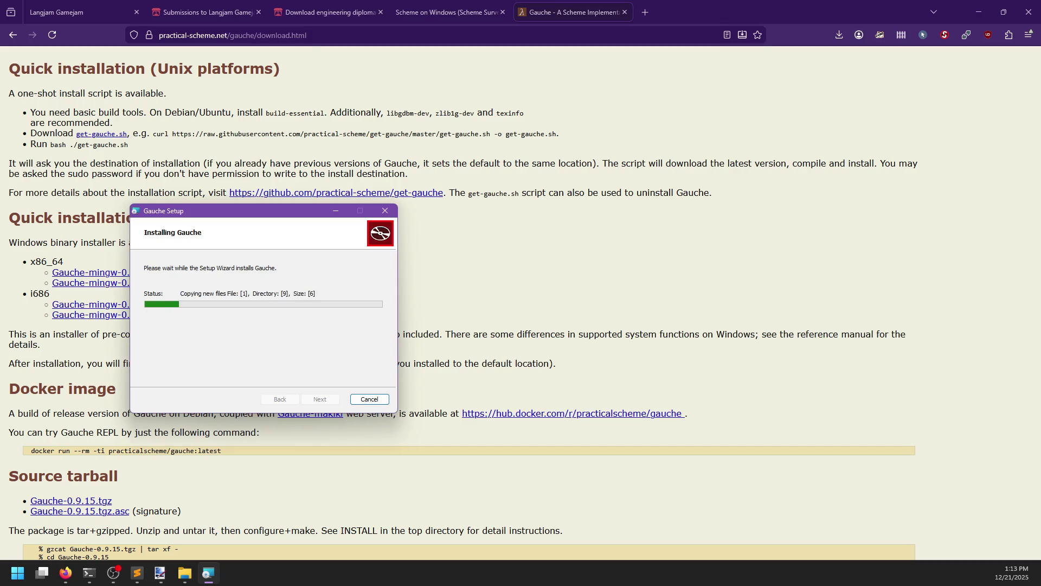
drag(244, 212, 303, 223)
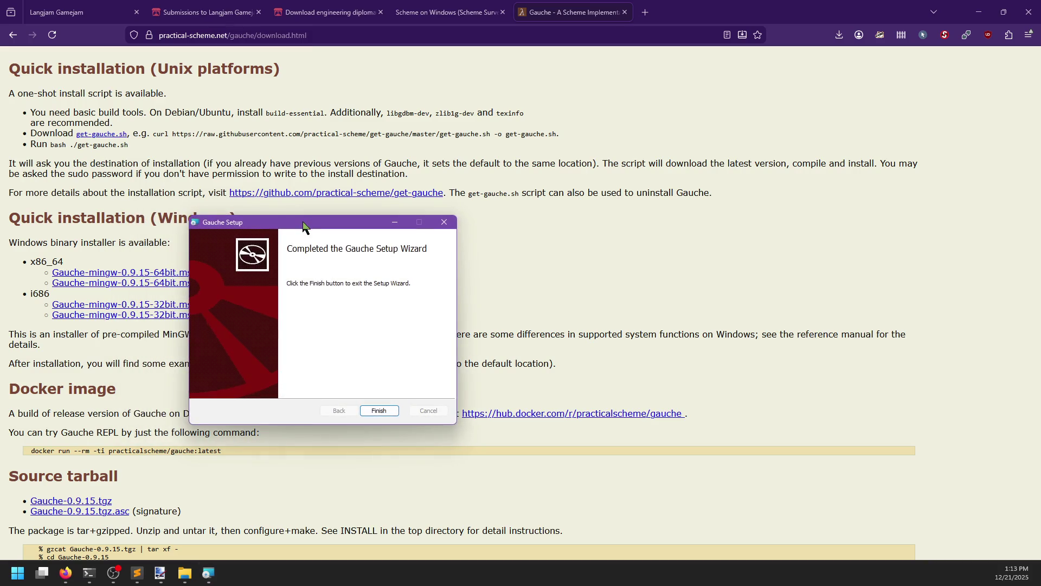
click(379, 410)
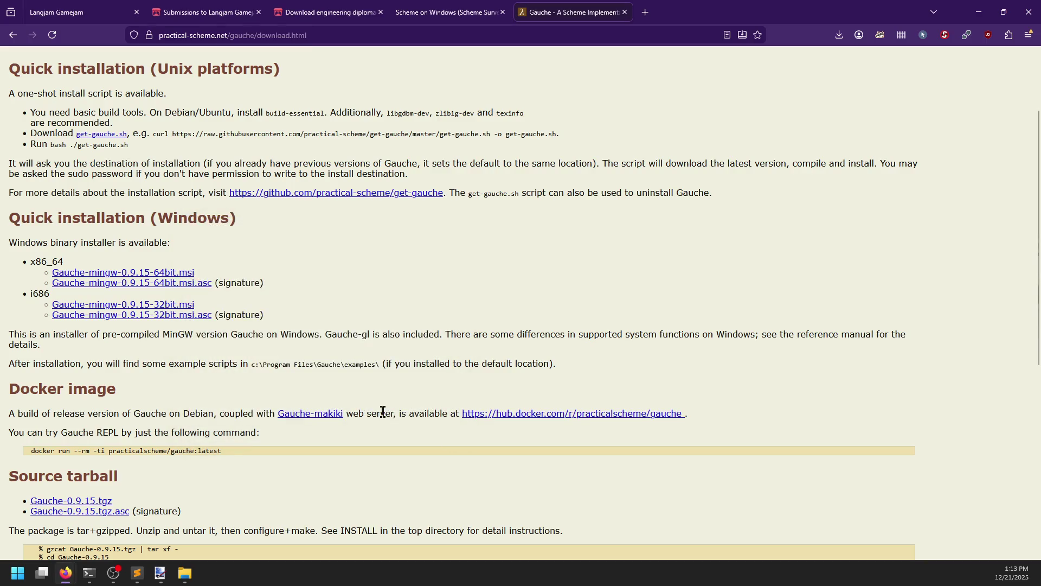
mouse_move(89, 573)
click(179, 507)
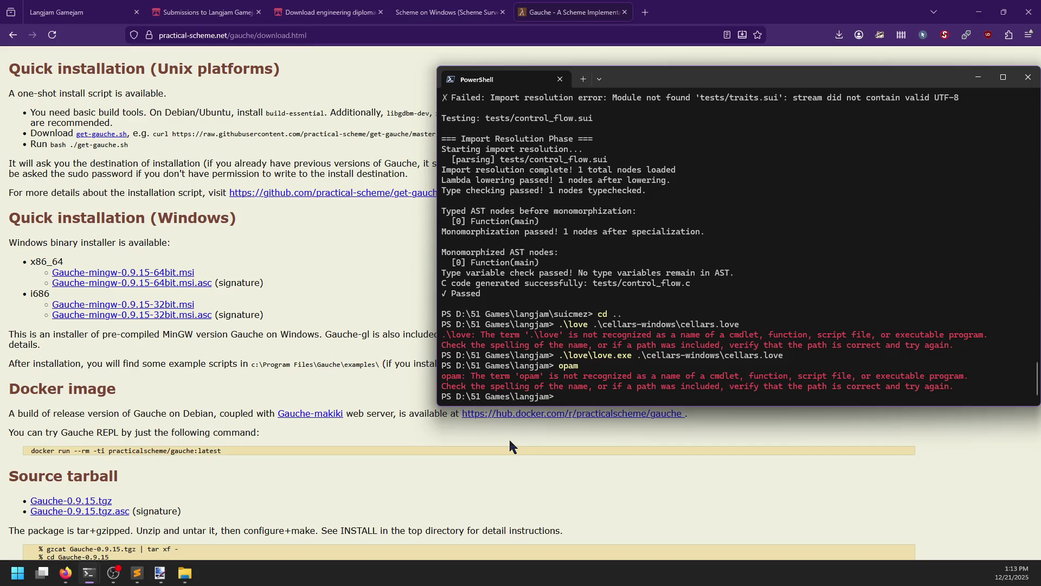
Close PowerShell and open a terminal in the engineering-diplomacy folder.
click(1028, 77)
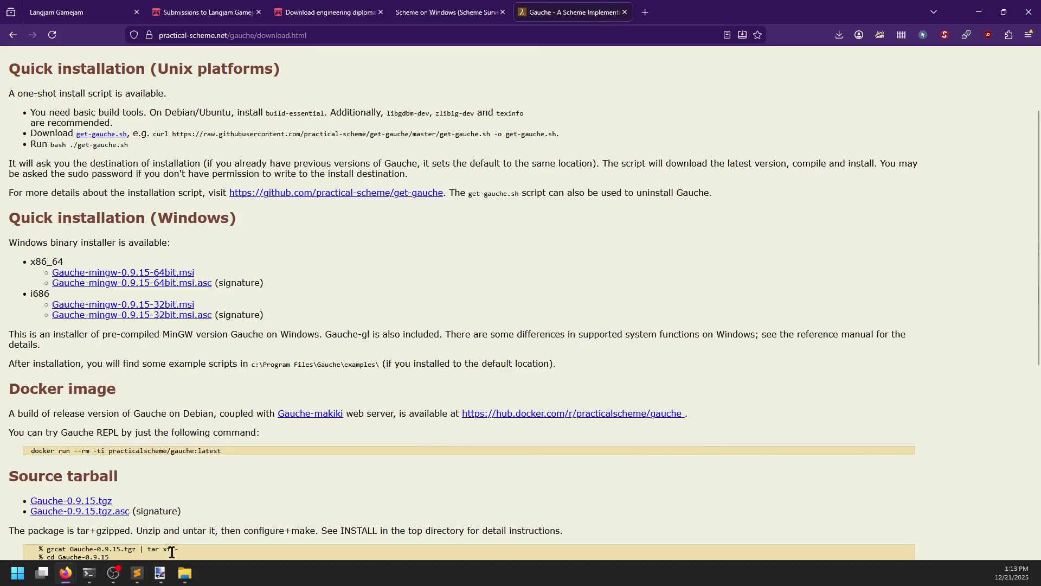
click(184, 573)
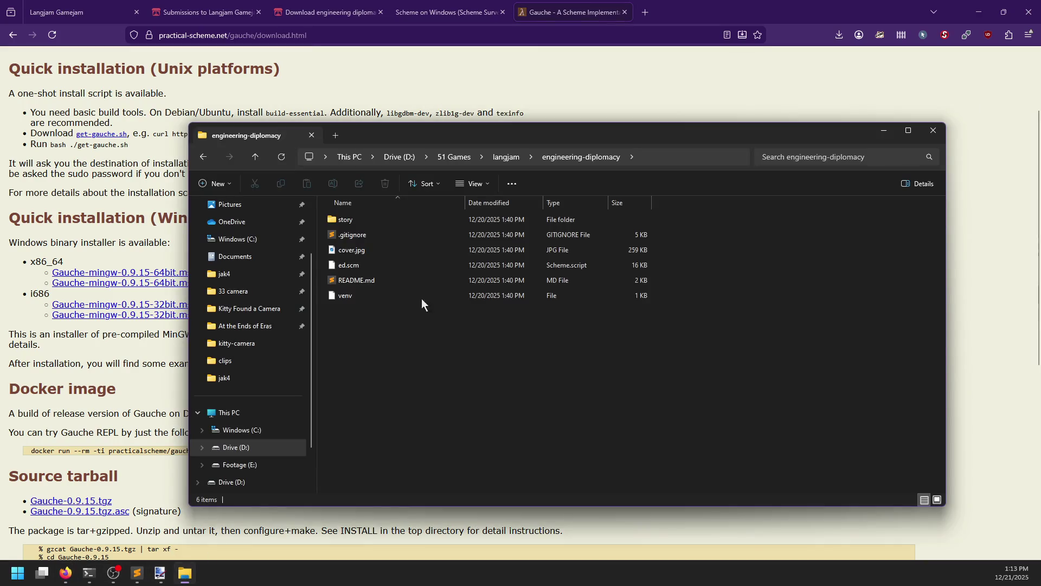
right_click(375, 354)
click(477, 454)
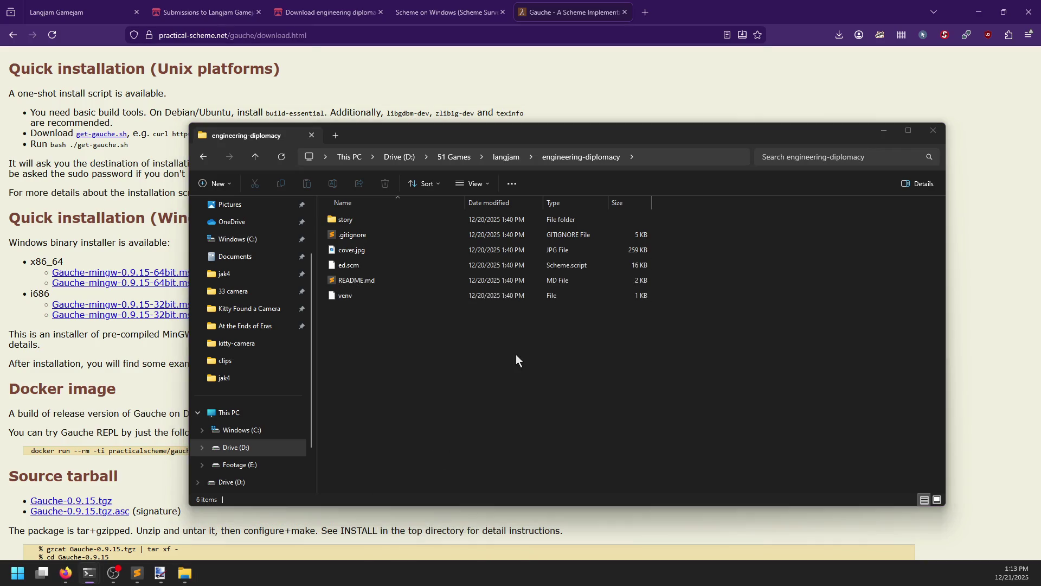
drag(851, 217, 804, 224)
Open README.md in Sublime Text, scroll through it, then close it.
double_click(374, 281)
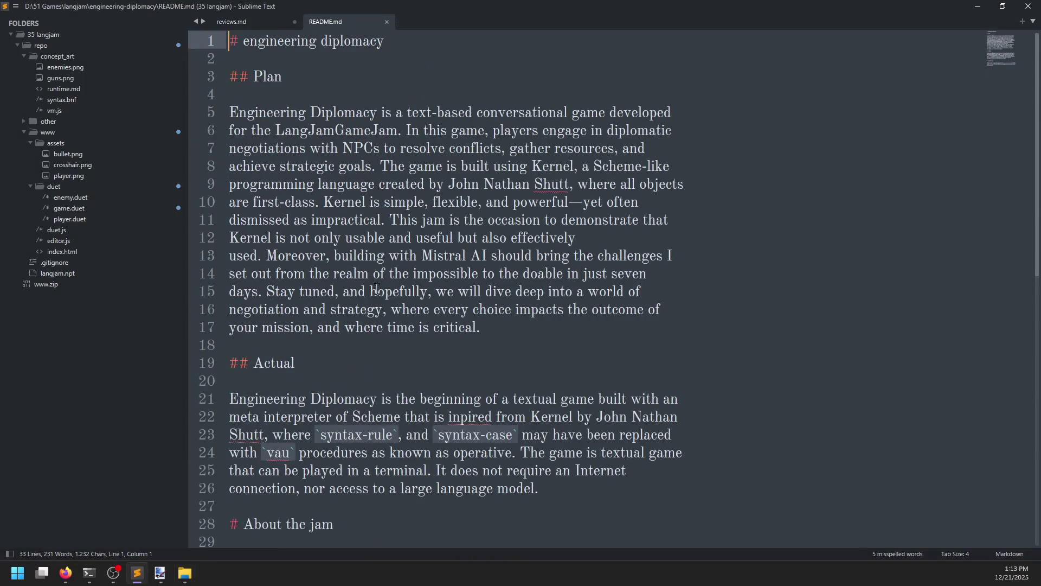
scroll(458, 320, down, 6)
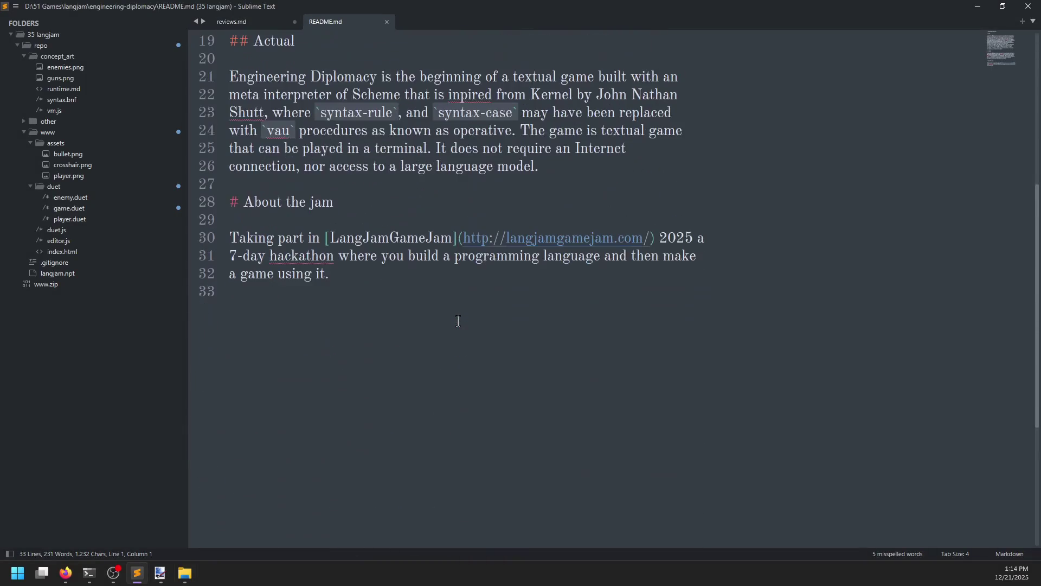
scroll(423, 335, up, 3)
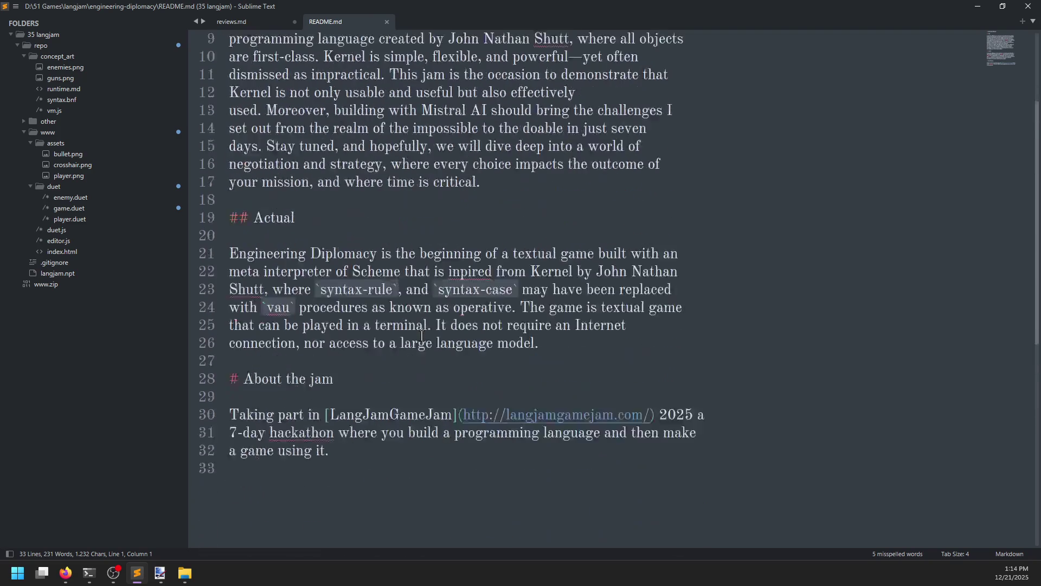
scroll(421, 335, down, 1)
scroll(421, 337, up, 4)
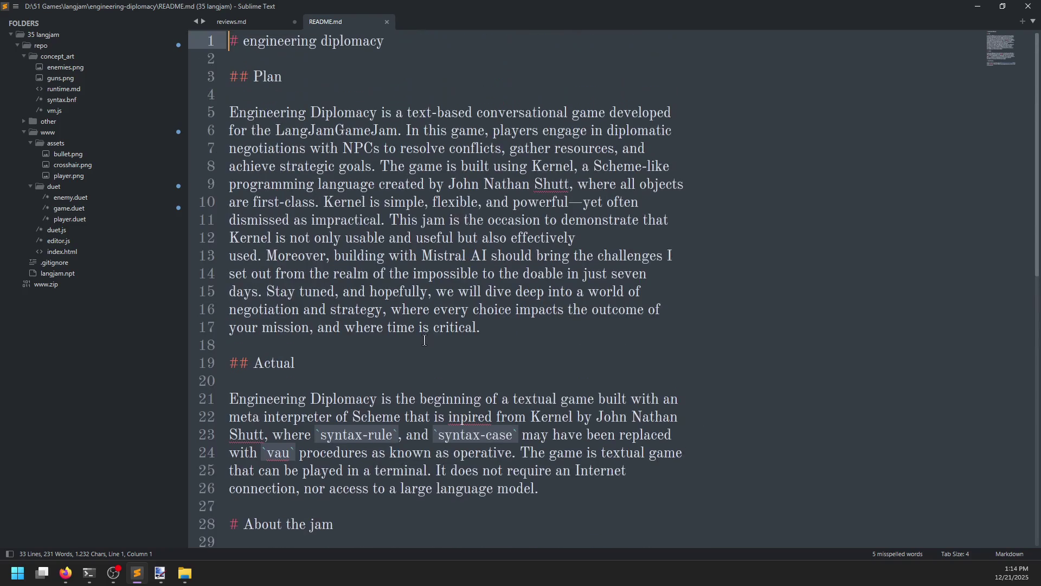
click(386, 24)
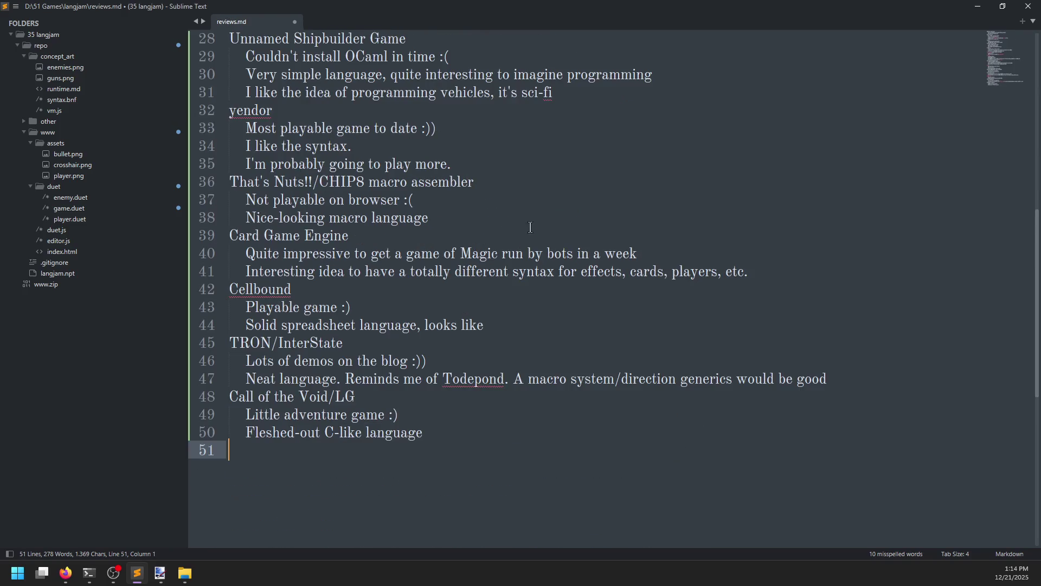
In a terminal at the folder, try running 'guache' and './ed.scm'.
key(alt+Tab)
key(ctrl+alt+t)
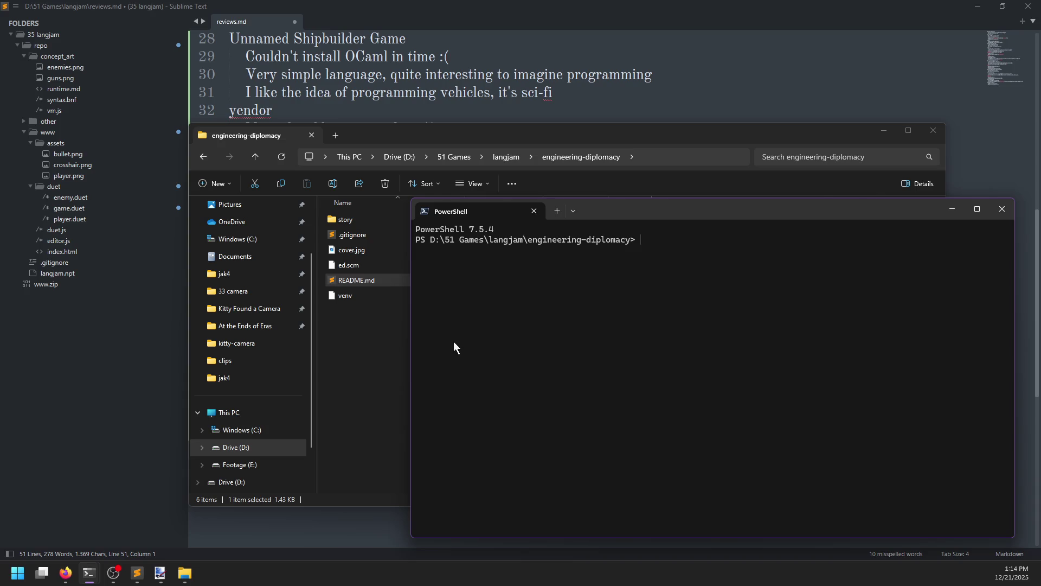
text(guache)
key(Return)
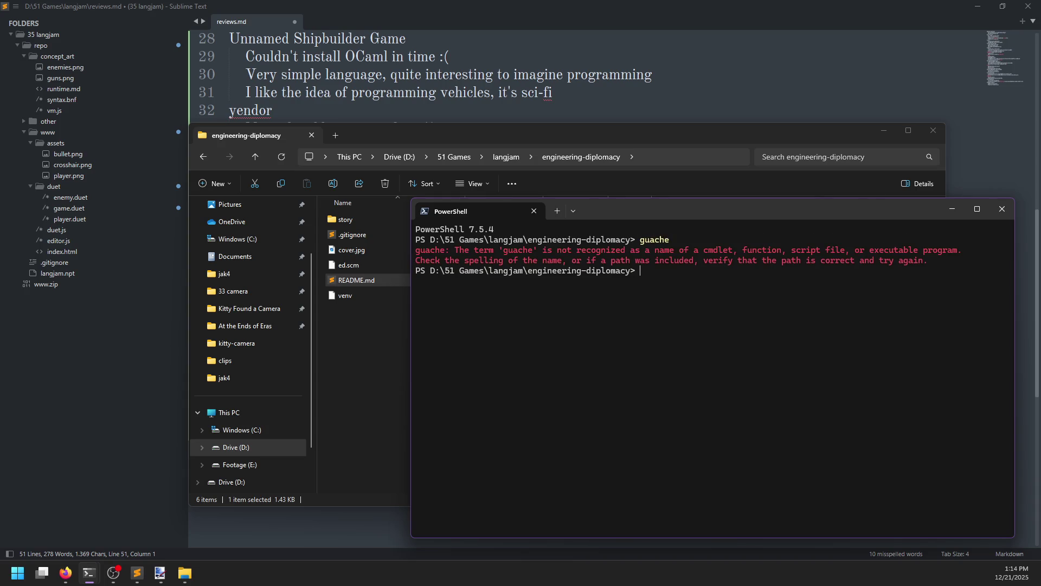
text(./ed.scm)
key(Return)
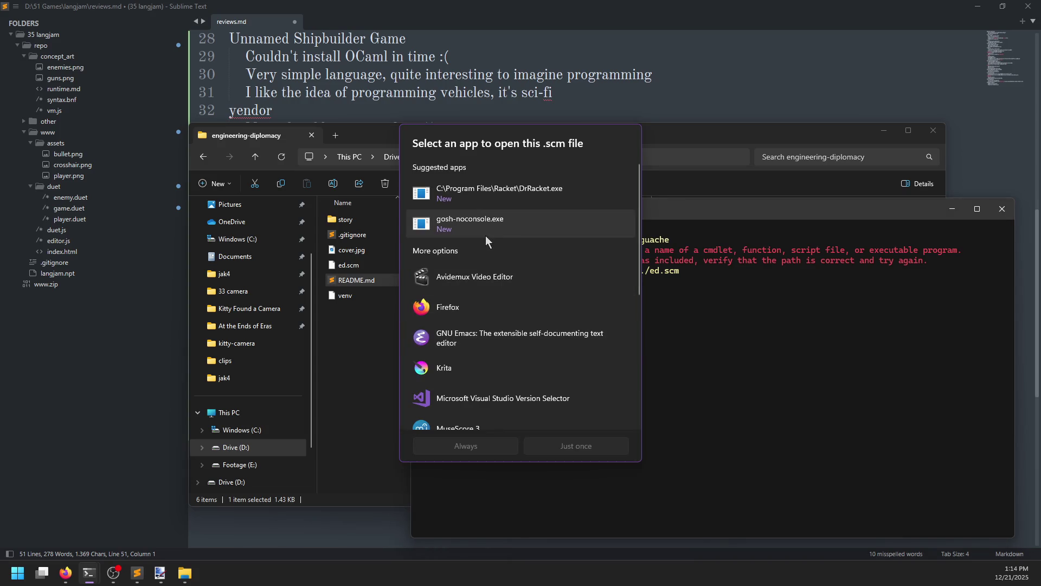
Set DrRacket as the default app for .scm files.
click(483, 231)
click(483, 199)
scroll(492, 284, down, 2)
scroll(492, 284, up, 2)
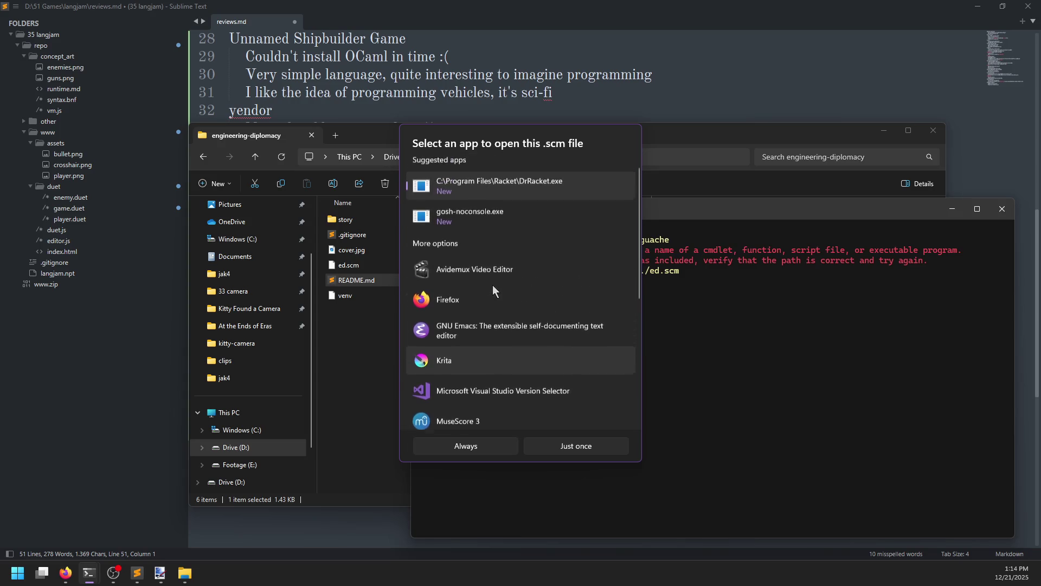
click(467, 447)
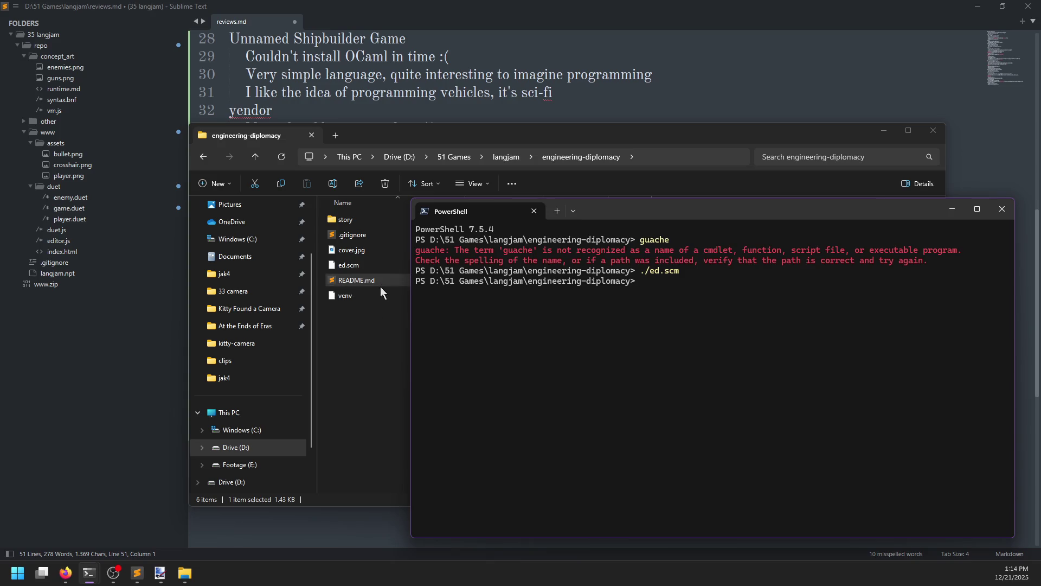
Open ed.scm with gosh-noconsole.exe just once.
double_click(359, 266)
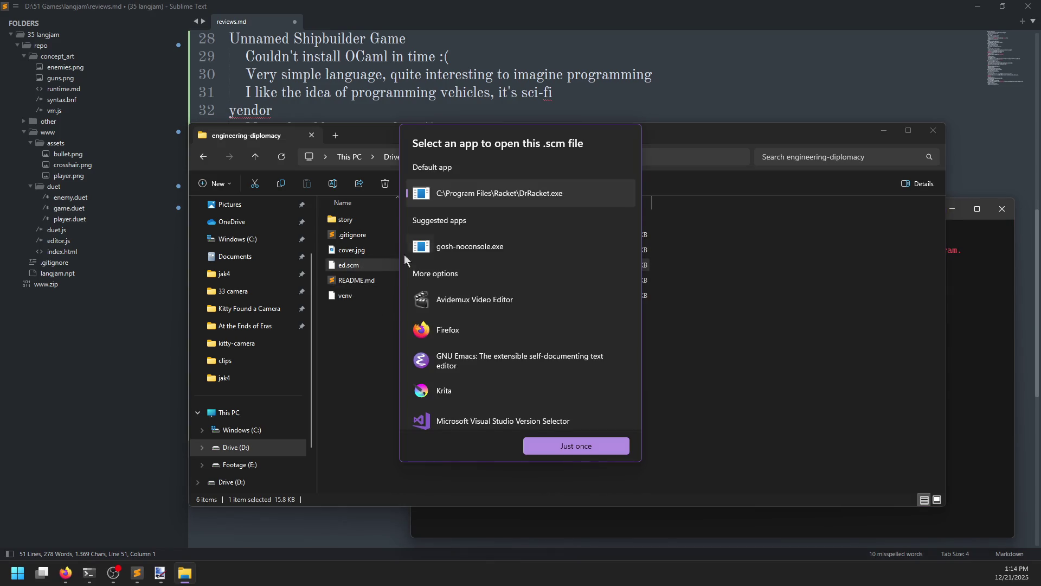
scroll(515, 288, down, 5)
scroll(505, 284, up, 5)
click(444, 247)
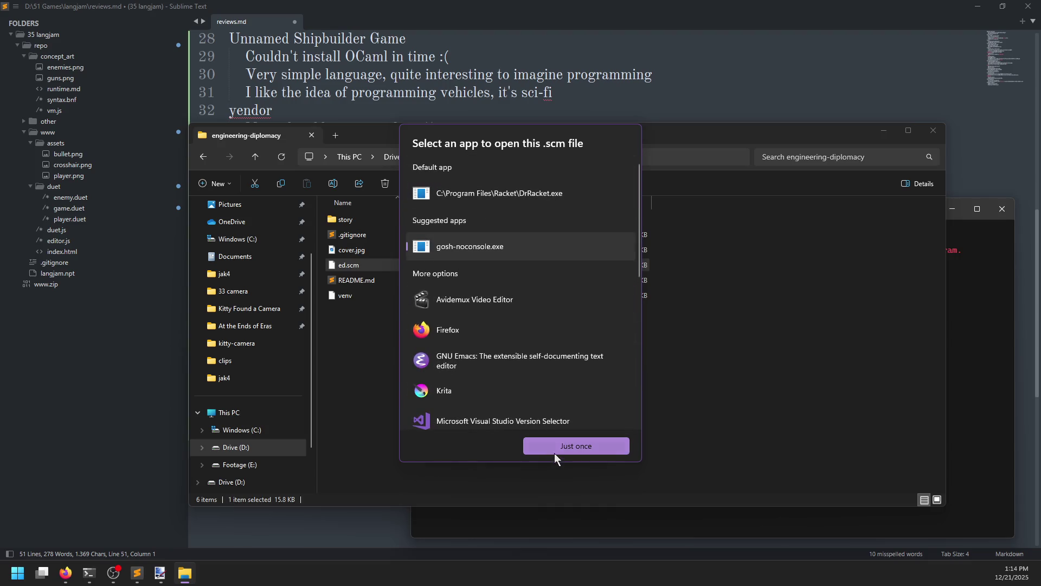
click(554, 453)
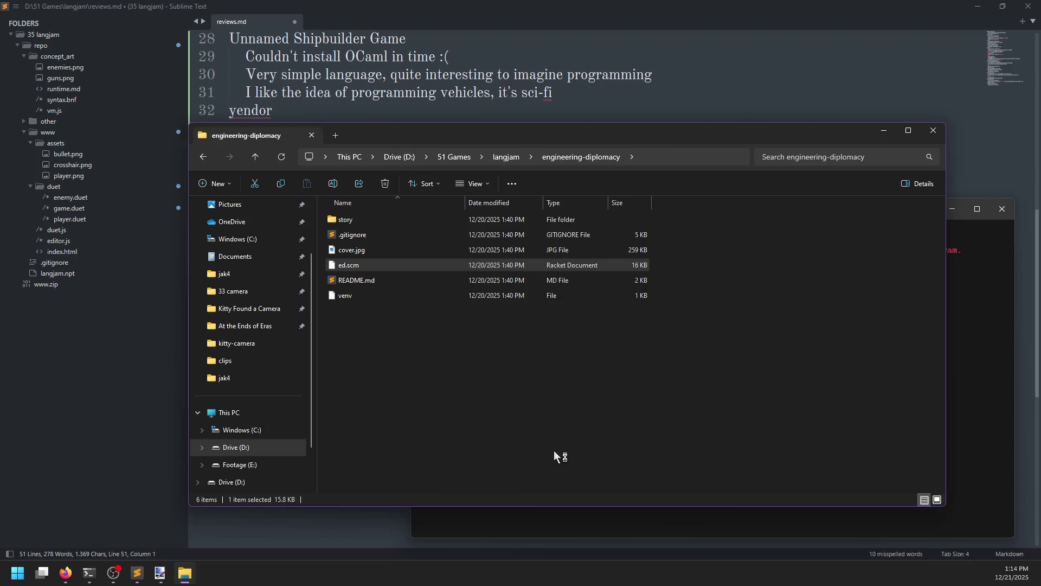
Start and exit the gosh REPL, then run 'gosh ed.scm'.
click(986, 378)
text(gosh)
key(Return)
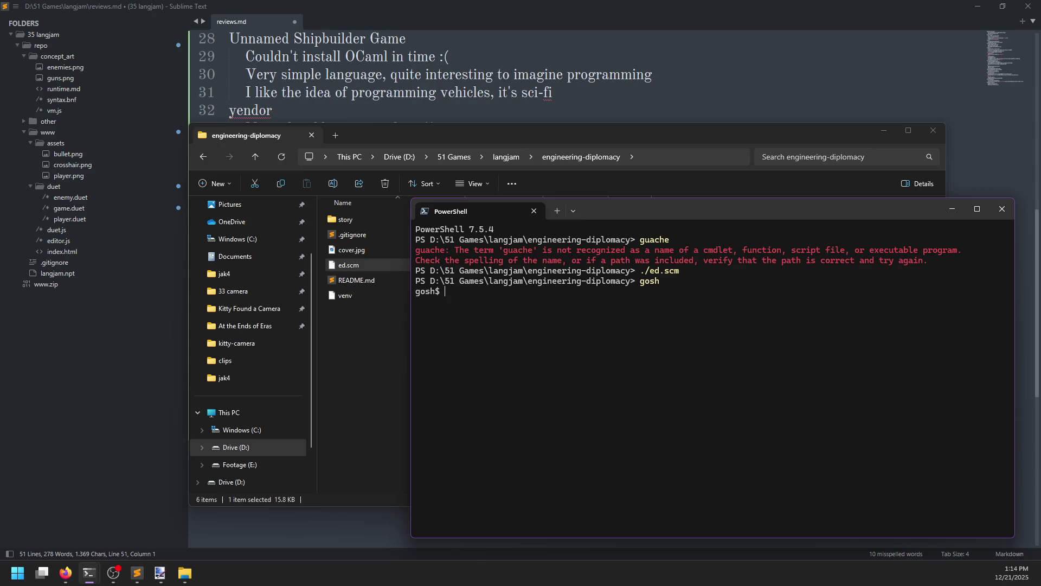
key(ctrl+d)
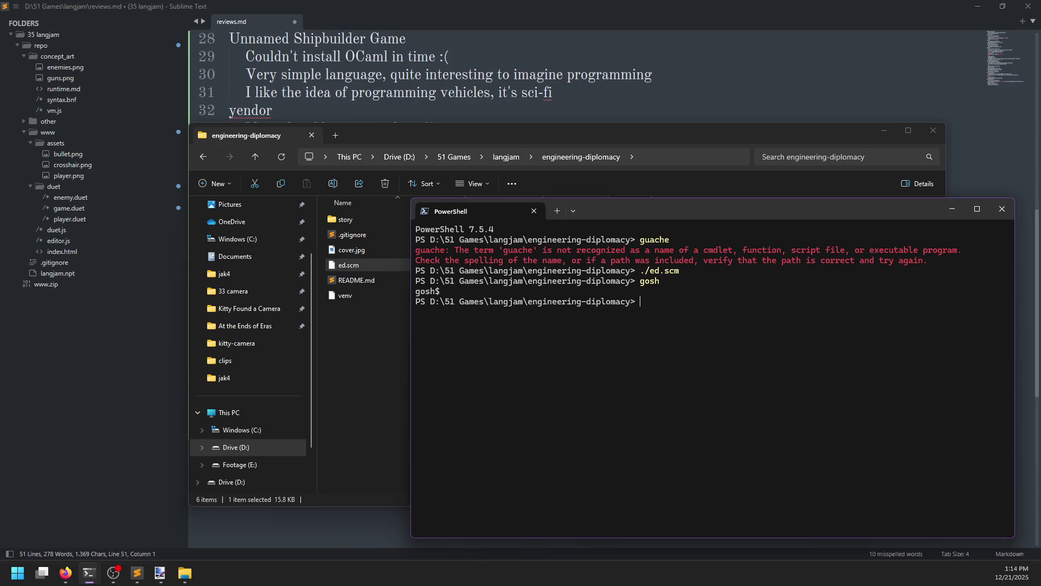
text(gosd)
key(BackSpace)
key(BackSpace)
text(h ed.scm)
key(Return)
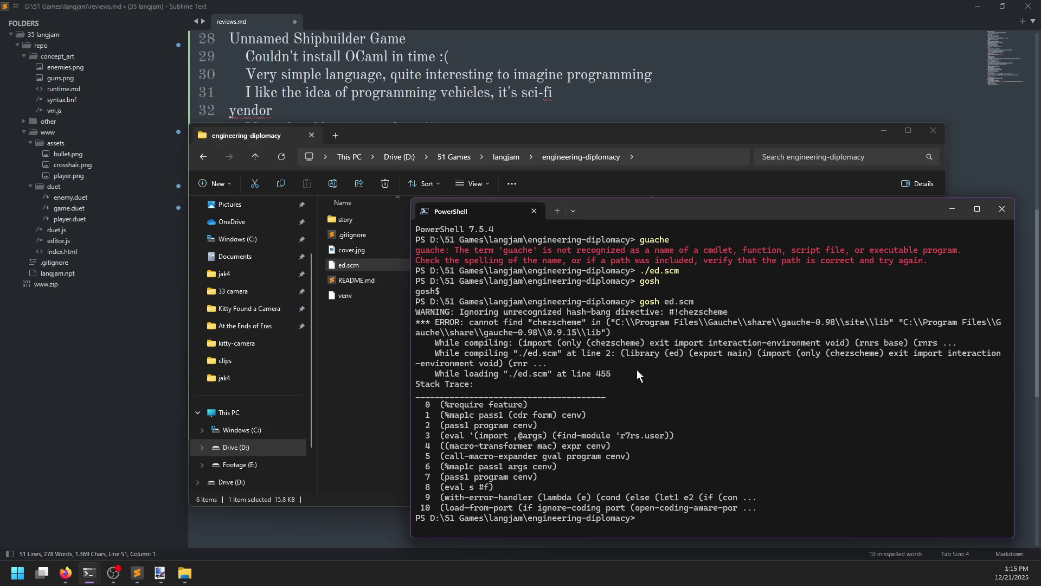
Select 'chezscheme' in the missing-library error output.
mouse_move(513, 343)
mouse_down()
mouse_move(831, 355)
mouse_move(849, 345)
mouse_up()
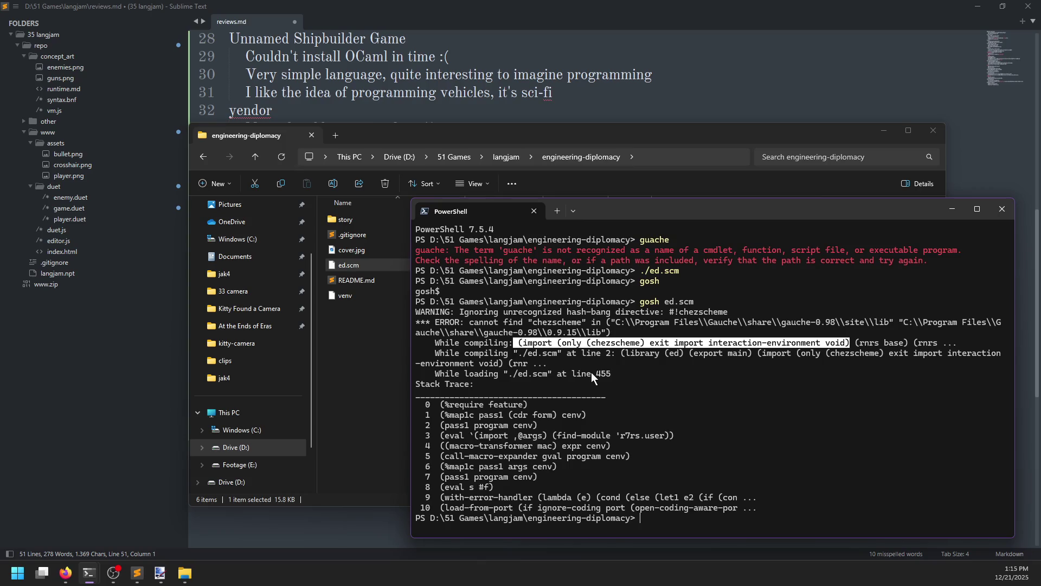
click(576, 346)
drag(559, 346, 648, 347)
right_click(622, 347)
double_click(623, 344)
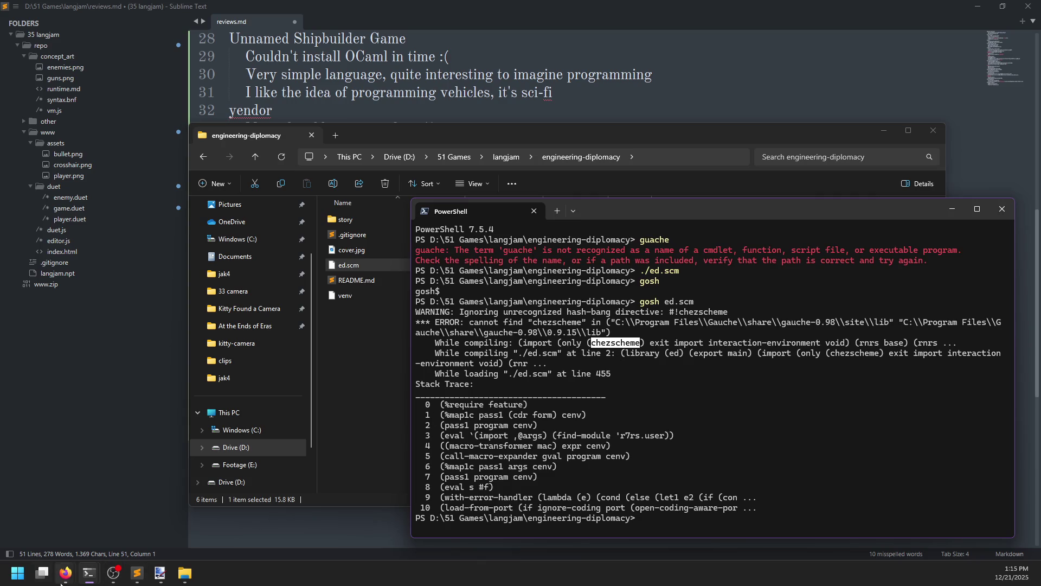
Search 'chez scheme' and open the Chez Scheme GitHub Pages site.
mouse_move(66, 573)
click(222, 510)
scroll(332, 292, down, 4)
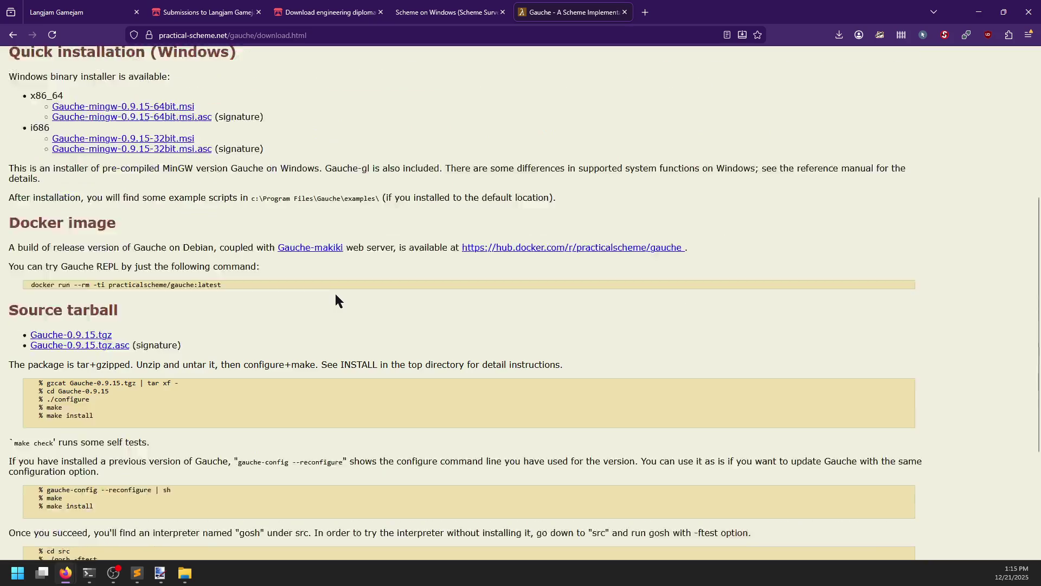
scroll(337, 292, up, 6)
click(294, 34)
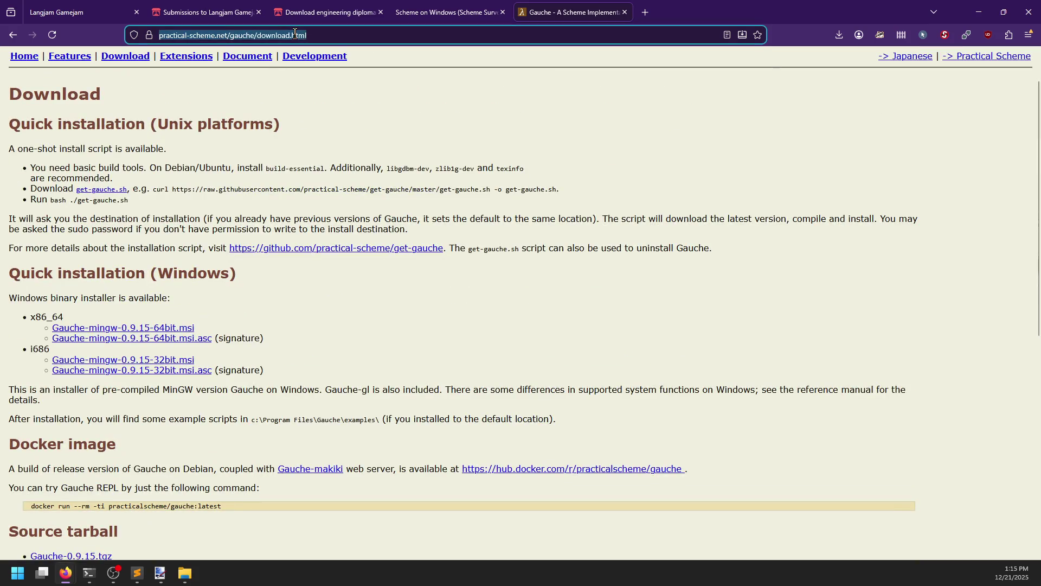
text(chez scheme)
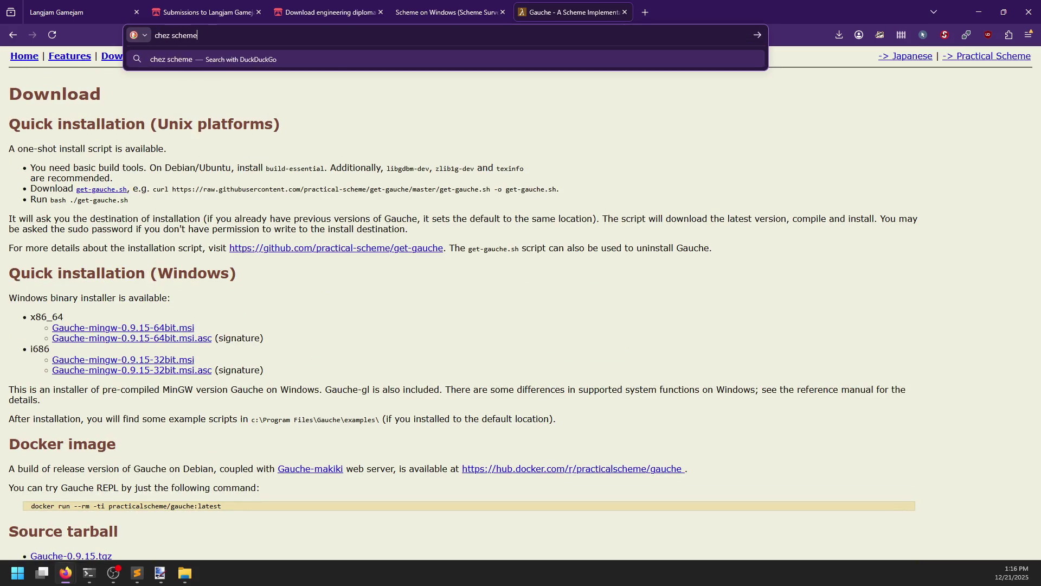
key(Return)
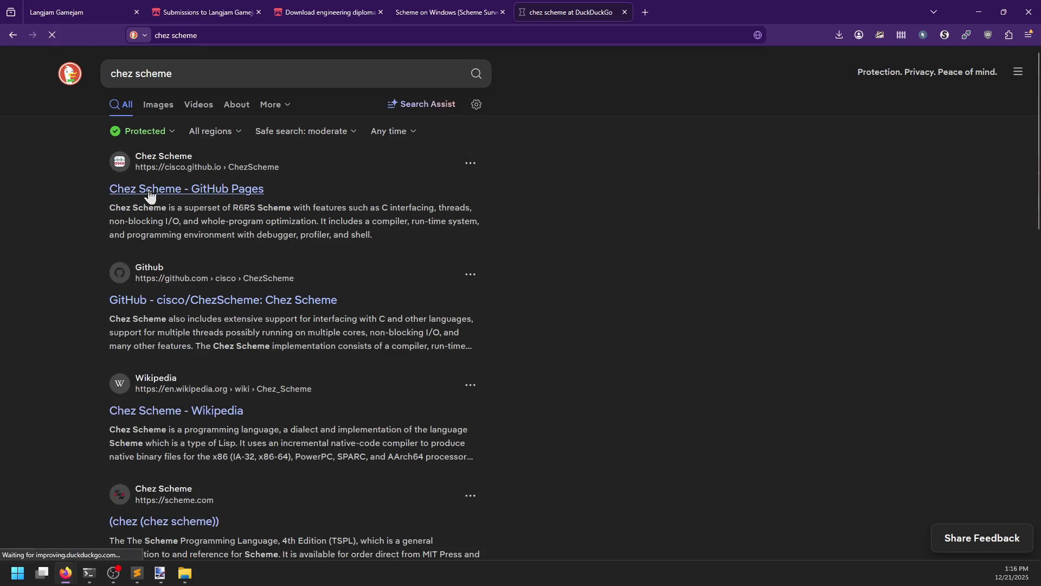
click(150, 191)
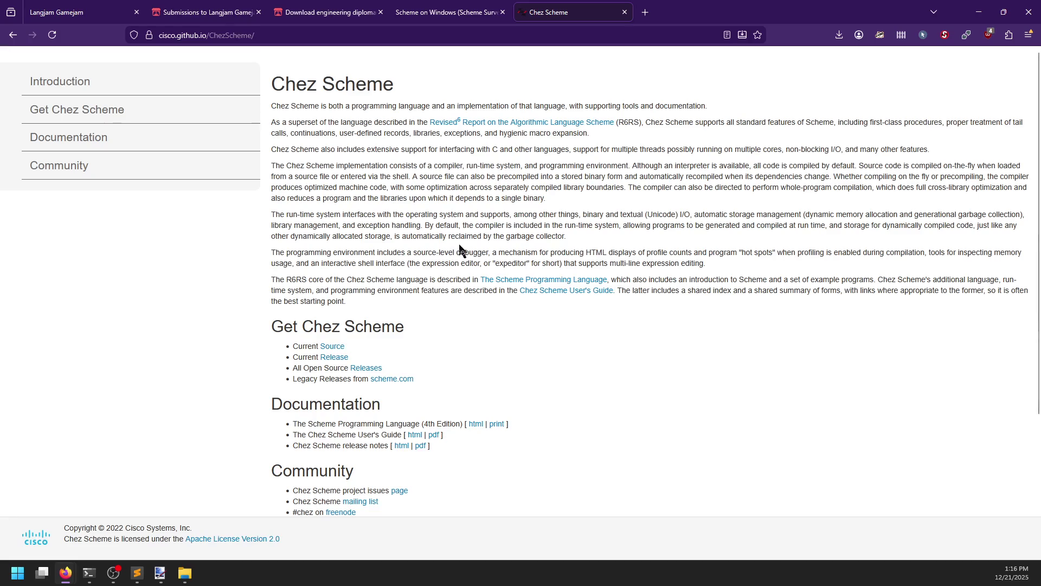
Download ChezScheme.exe from the 10.3.0 release and launch it from Downloads.
scroll(461, 250, down, 1)
click(335, 304)
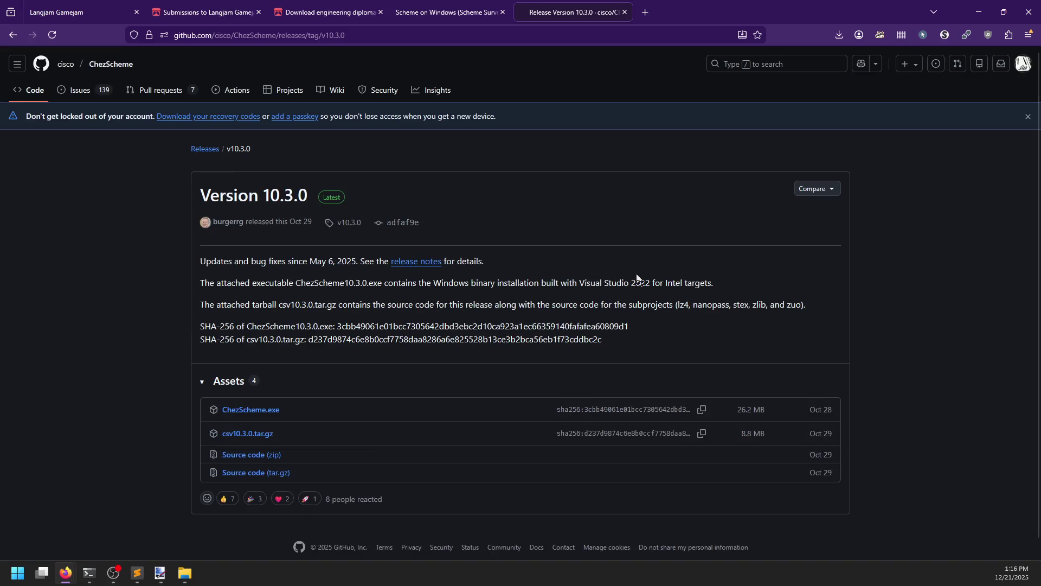
click(251, 411)
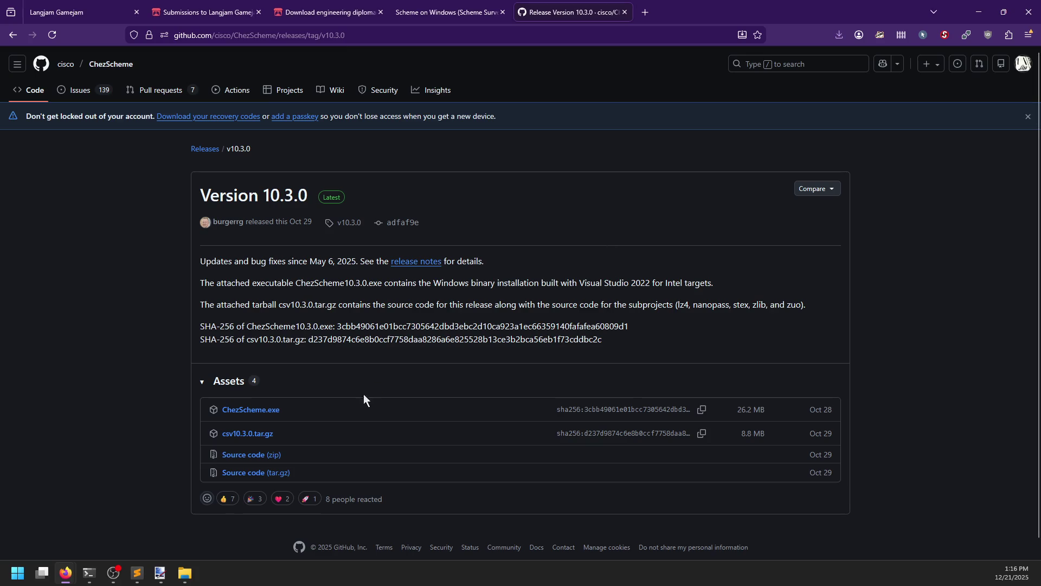
click(839, 35)
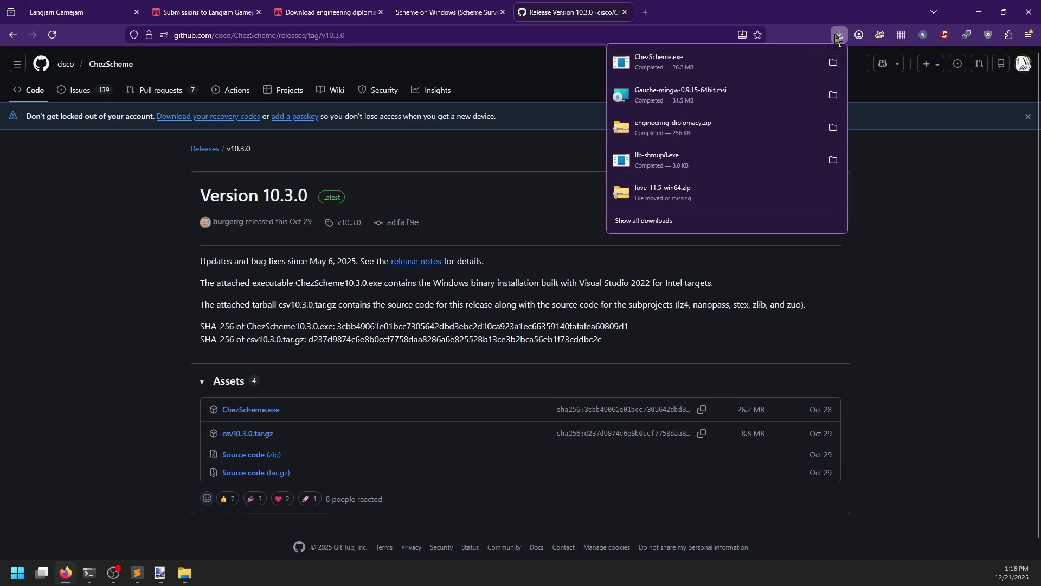
click(746, 64)
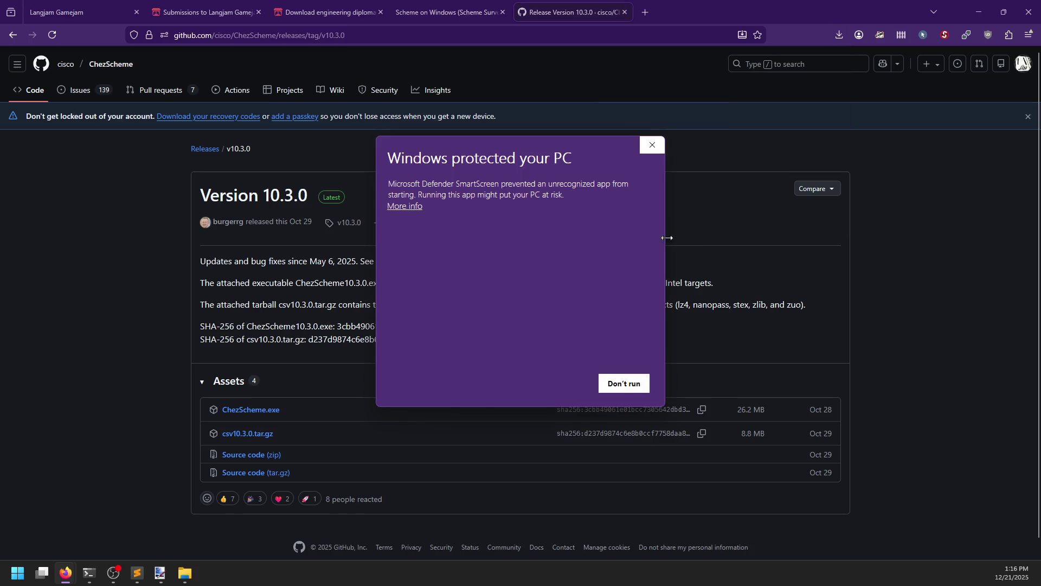
Bypass SmartScreen, accept the license and install Chez Scheme 10.3.0, then close the installer.
click(416, 209)
click(568, 386)
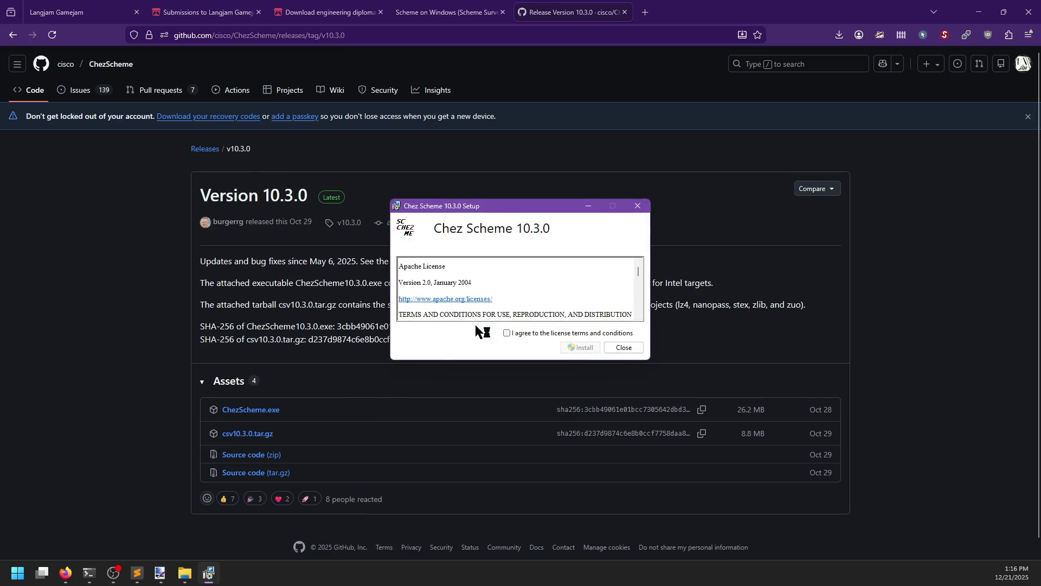
click(506, 332)
click(580, 346)
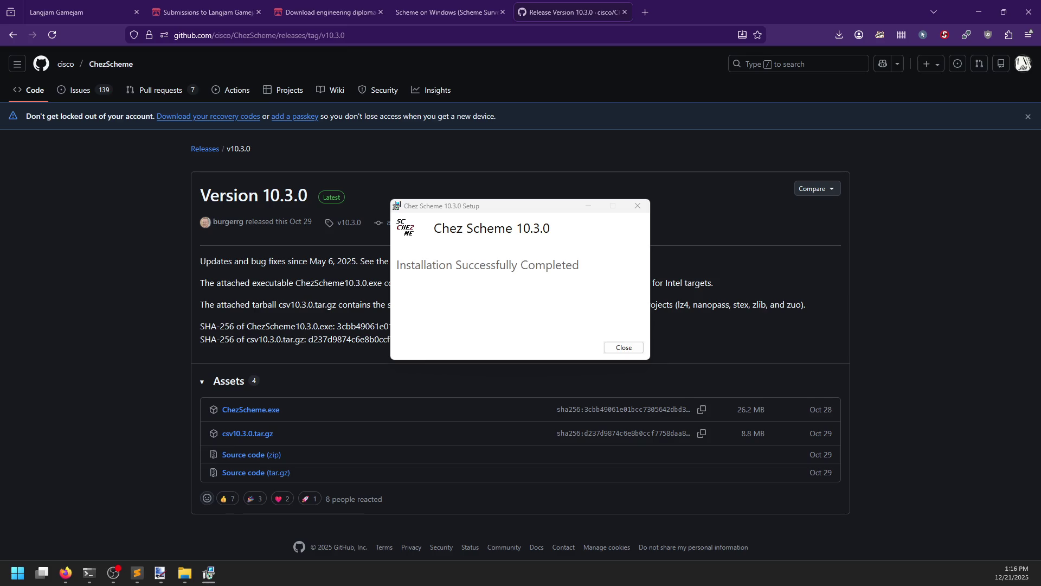
click(623, 347)
click(185, 573)
key(shift+F10)
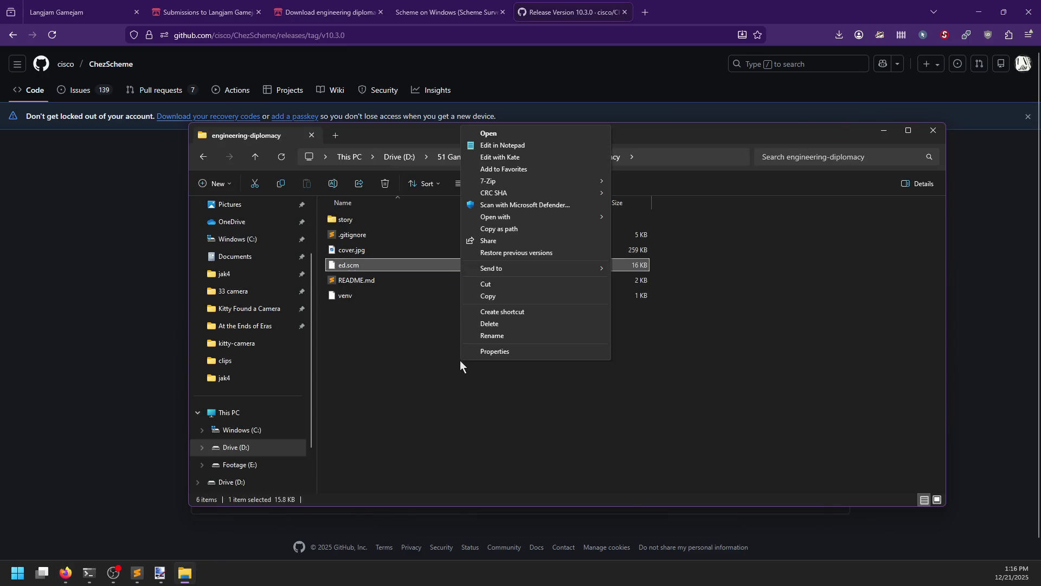
Open a PowerShell window in the engineering-diplomacy folder.
mouse_move(503, 186)
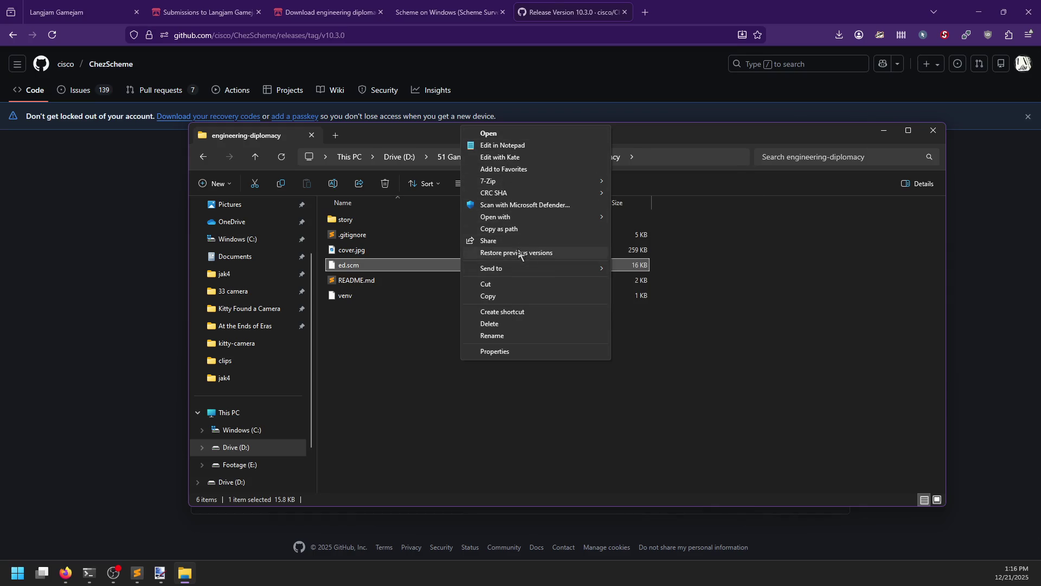
click(412, 355)
right_click(408, 356)
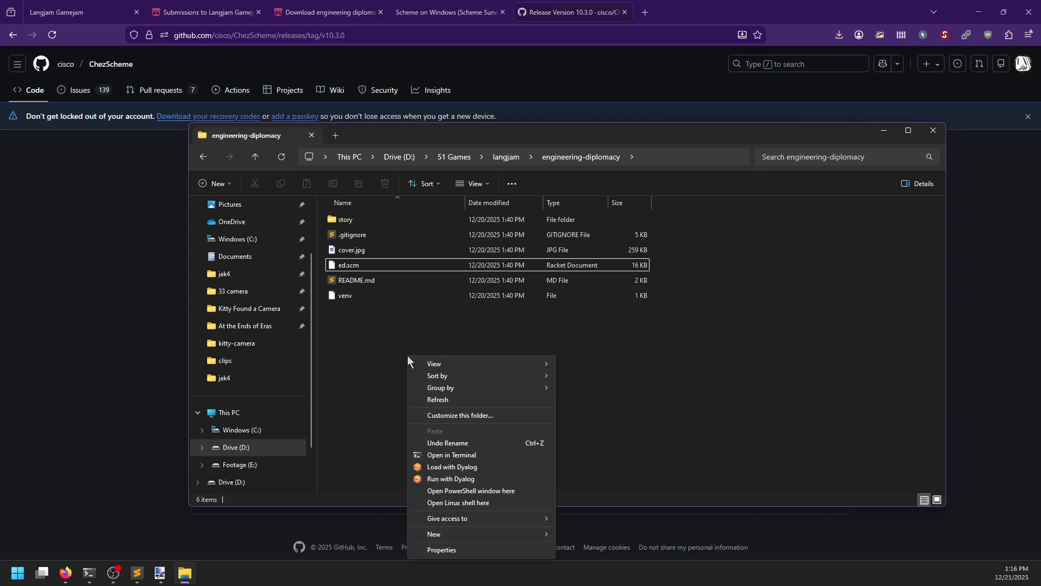
click(487, 490)
Try running 'chez ed.scm', which PowerShell rejects as an unrecognized command.
text(chez ed.scm)
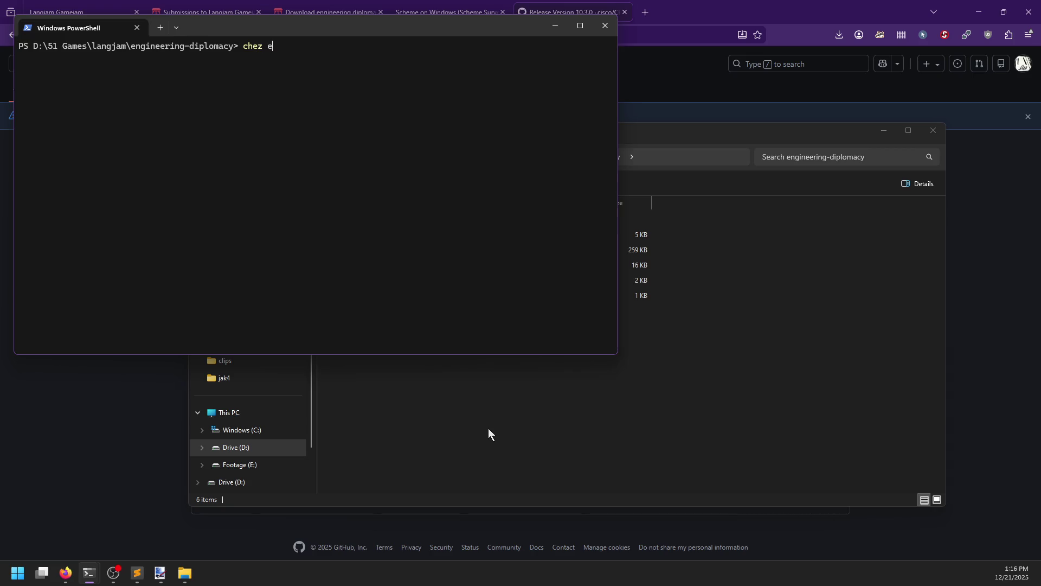
key(Return)
drag(289, 24, 565, 102)
text(check-node.exe)
key(BackSpace)
key(BackSpace)
key(BackSpace)
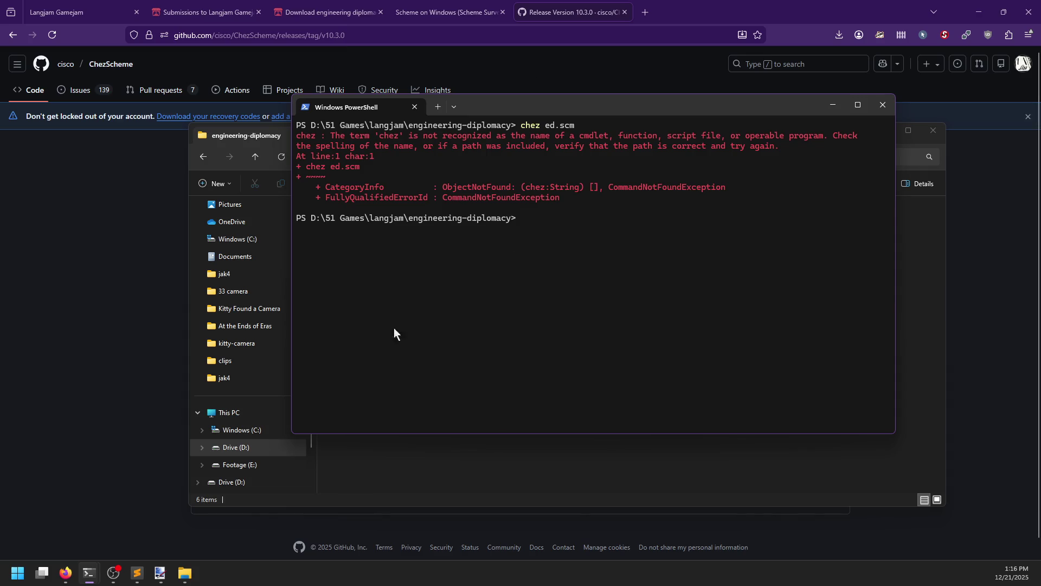
click(105, 432)
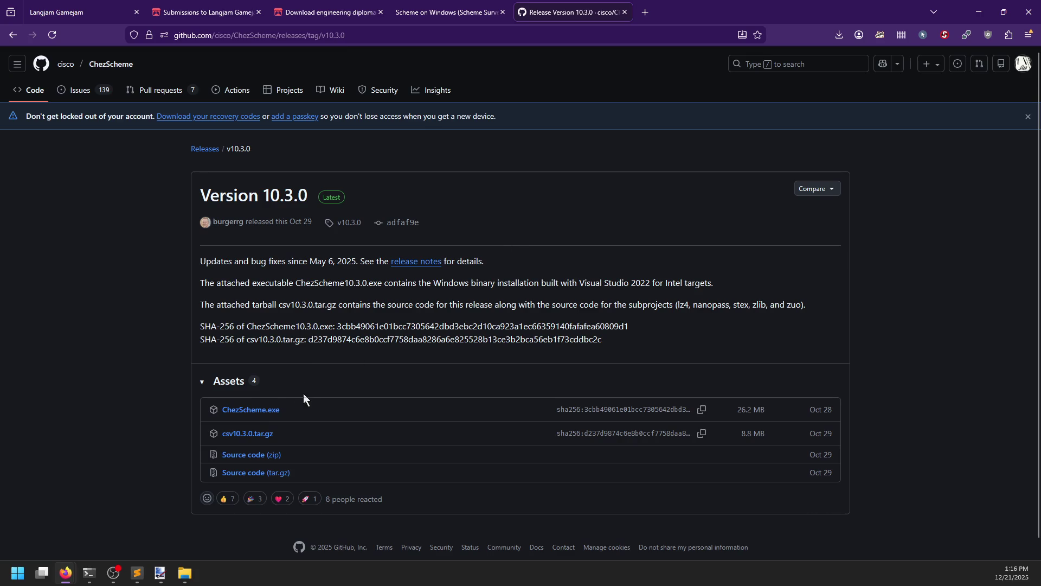
key(super)
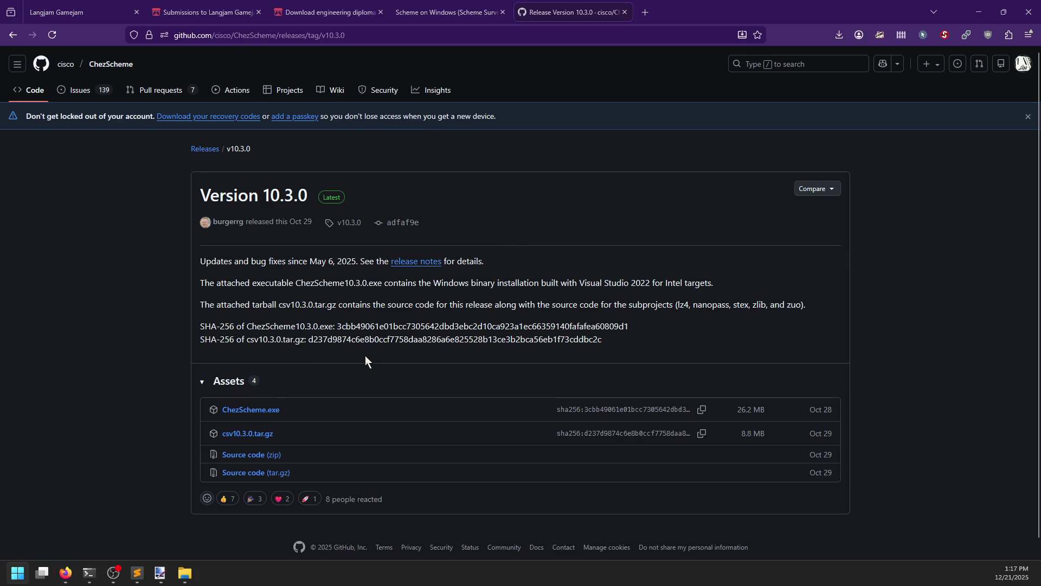
key(Return)
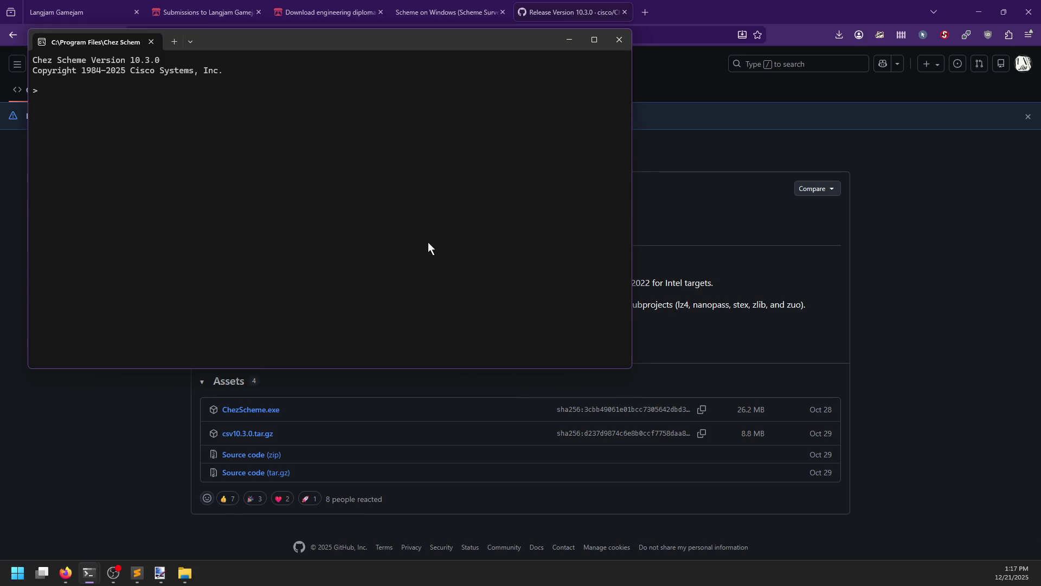
click(619, 39)
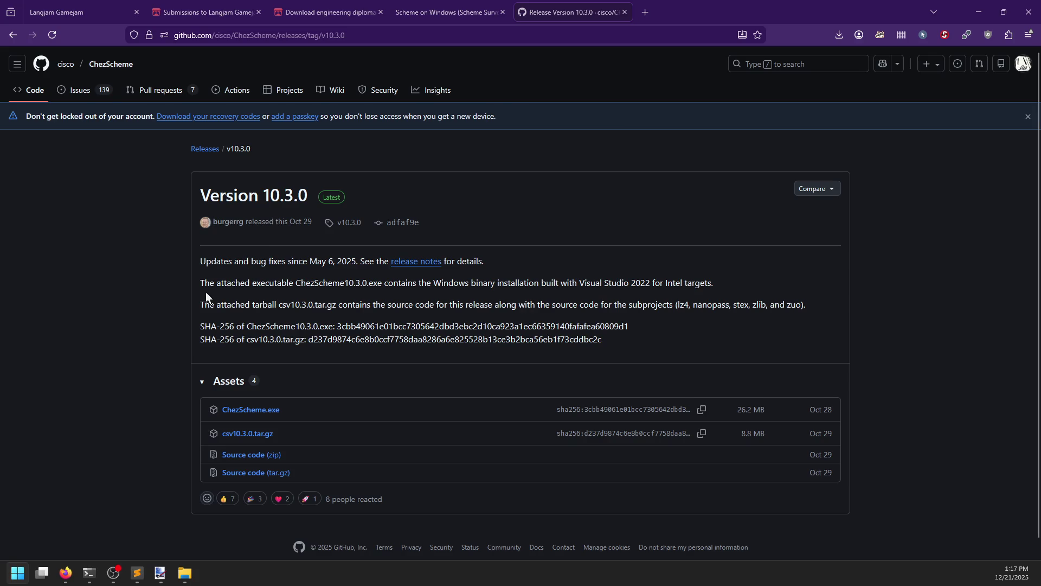
key(Return)
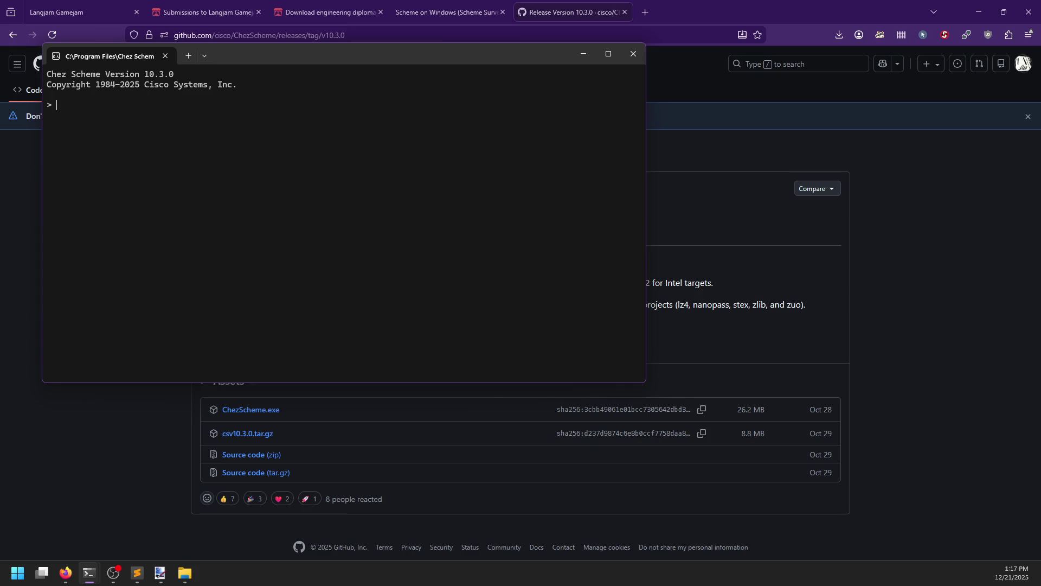
drag(284, 52, 480, 157)
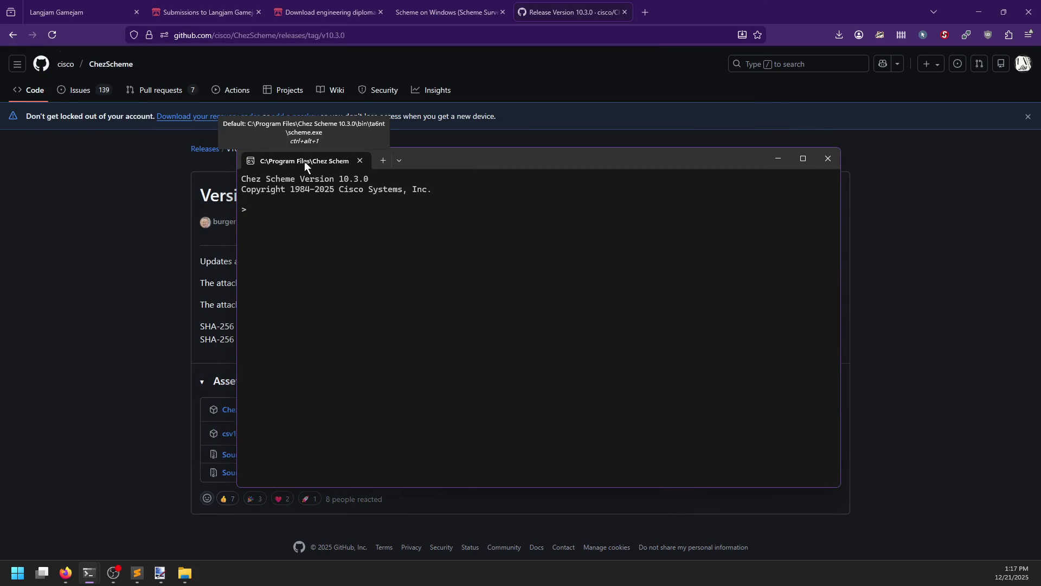
click(828, 158)
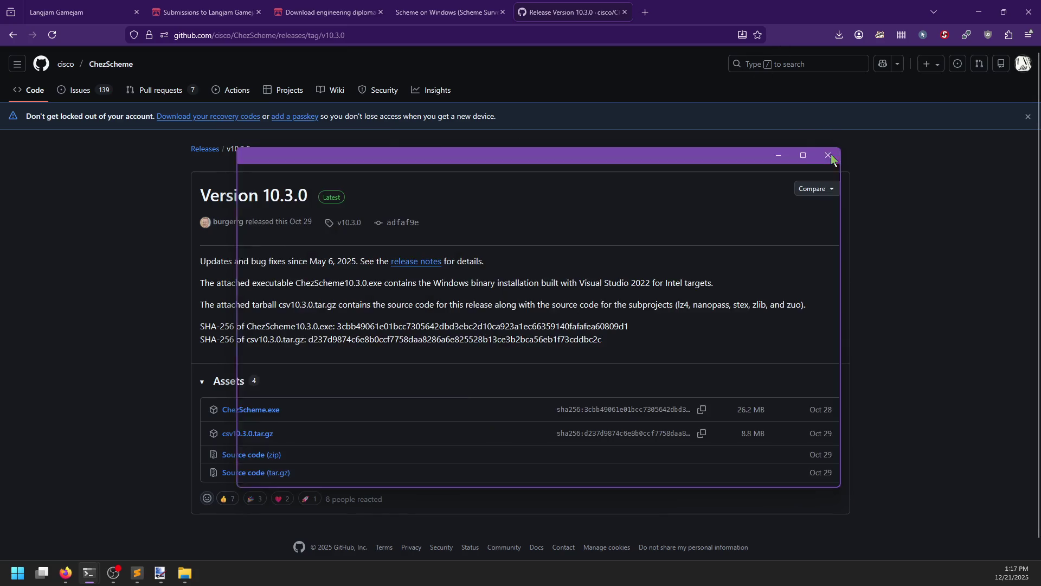
mouse_move(89, 572)
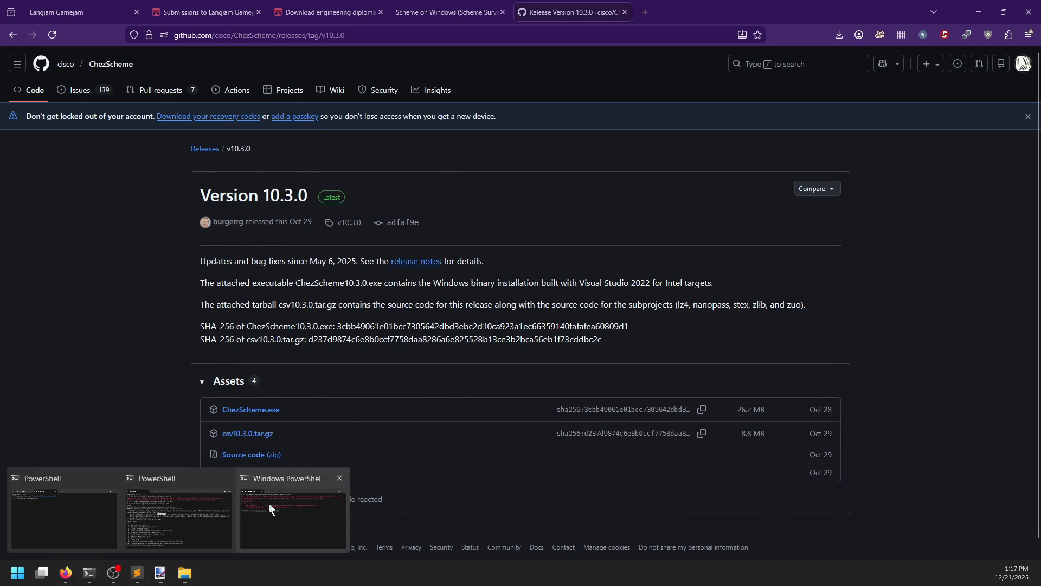
In the game-folder PowerShell, try running ed.scm with the scheme command.
click(268, 502)
text(scheme )
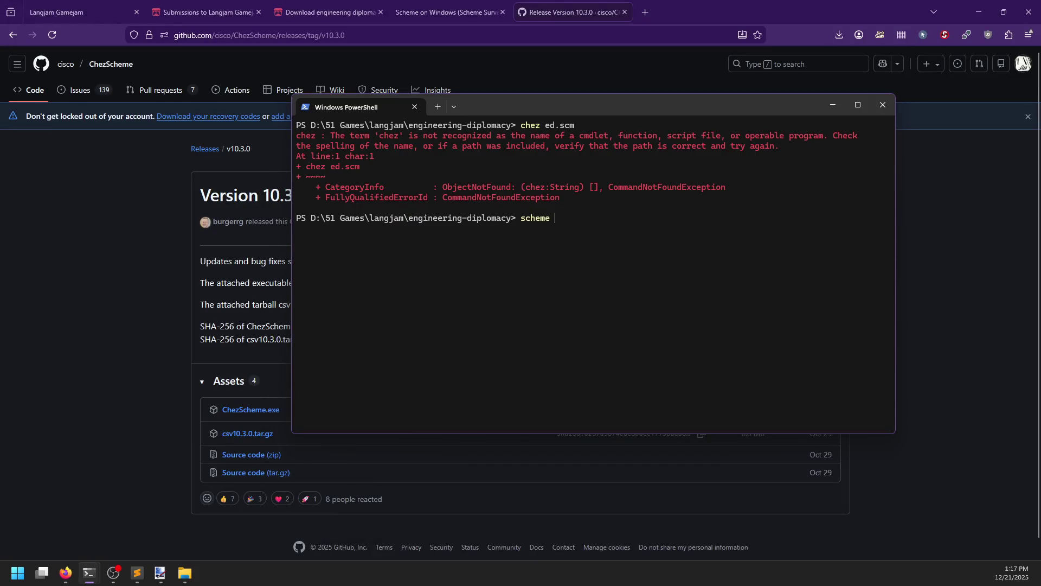
text(ed.scm)
key(Return)
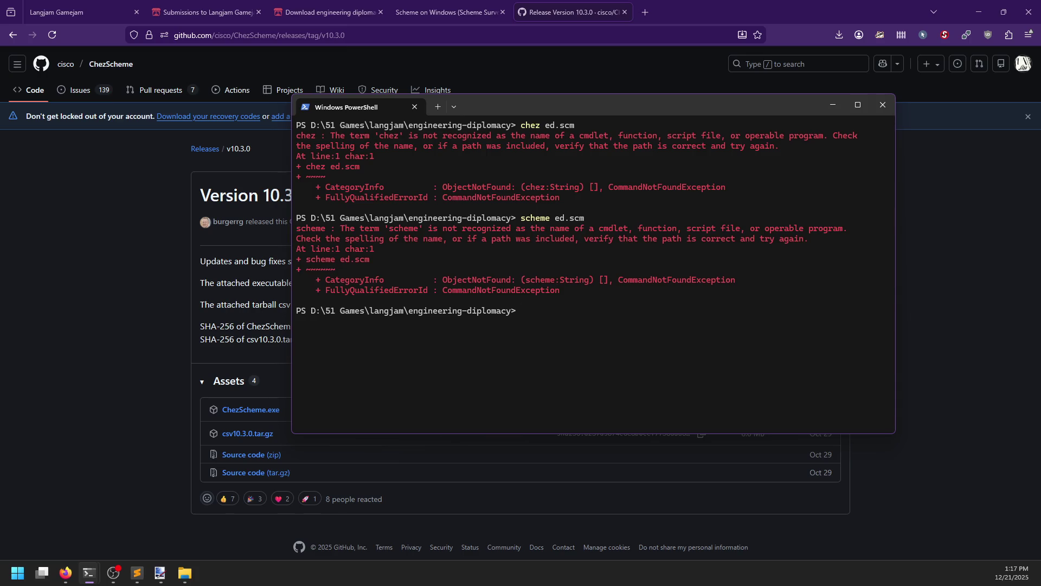
Run ed.scm with the Tab-completed path 'C:\Program Files\Chez Scheme 10.3.0\bin\scheme.exe'.
text(C:\pro)
key(Tab)
text(ch)
key(Tab)
text(bi)
key(BackSpace)
key(BackSpace)
text(sch)
key(BackSpace)
key(BackSpace)
key(BackSpace)
text(b)
key(Tab)
key(BackSpace)
key(BackSpace)
key(BackSpace)
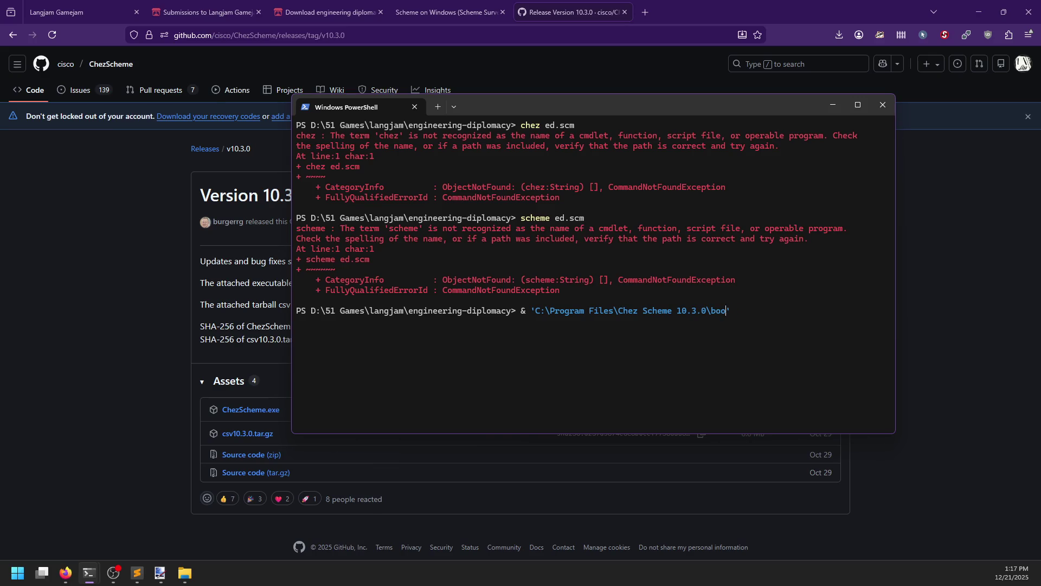
text(i)
key(Tab)
text(scheme.exe' )
text(ed.scm)
key(Return)
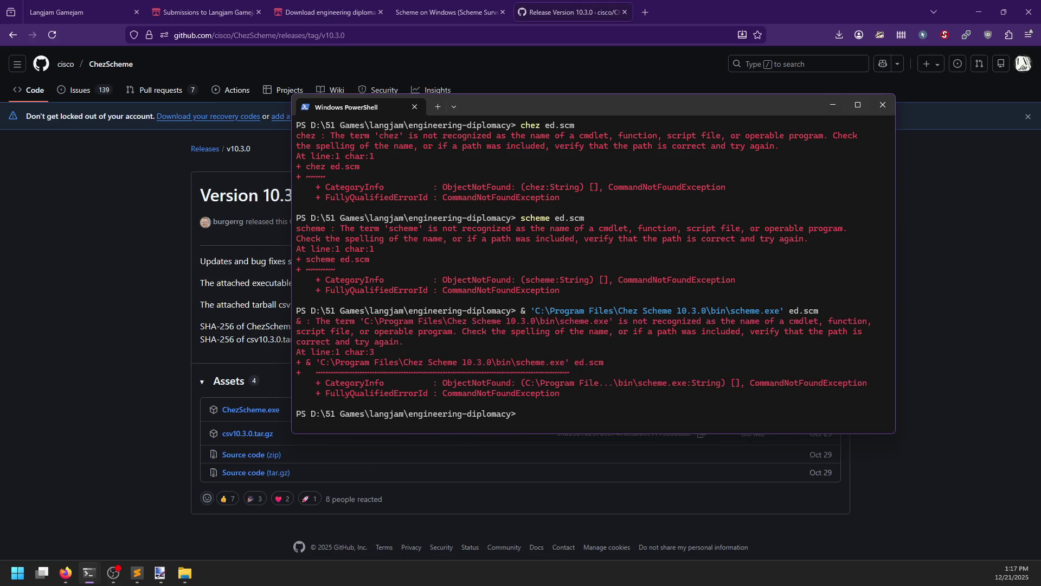
Rerun ed.scm with bin\a6nt\scheme.exe, reaching the Chez Scheme 10.3.0 prompt.
key(Up)
key(BackSpace)
key(BackSpace)
key(BackSpace)
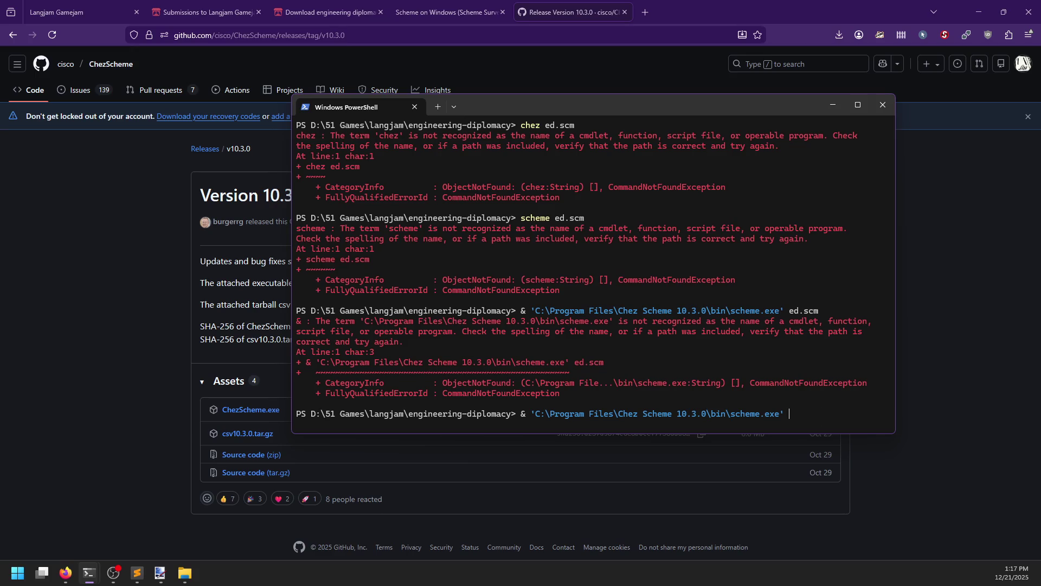
key(BackSpace)
key(BackSpace)
key(BackSpace)
key(Tab)
text(sc)
key(Tab)
text(ed.scm)
key(Return)
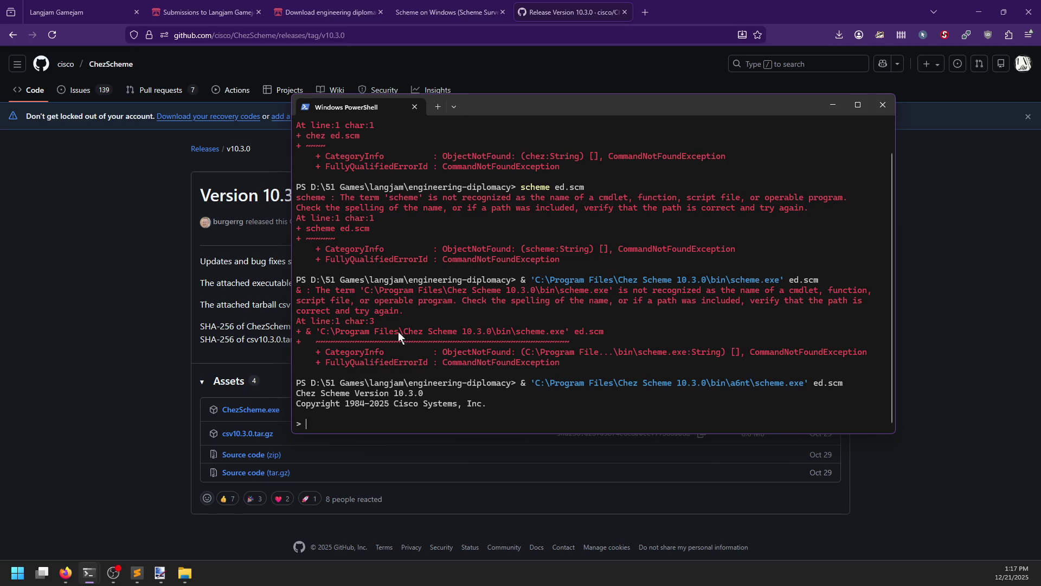
In Firefox, begin a web search for 'chez scheme run file'.
click(235, 369)
click(427, 35)
text(chez scheme )
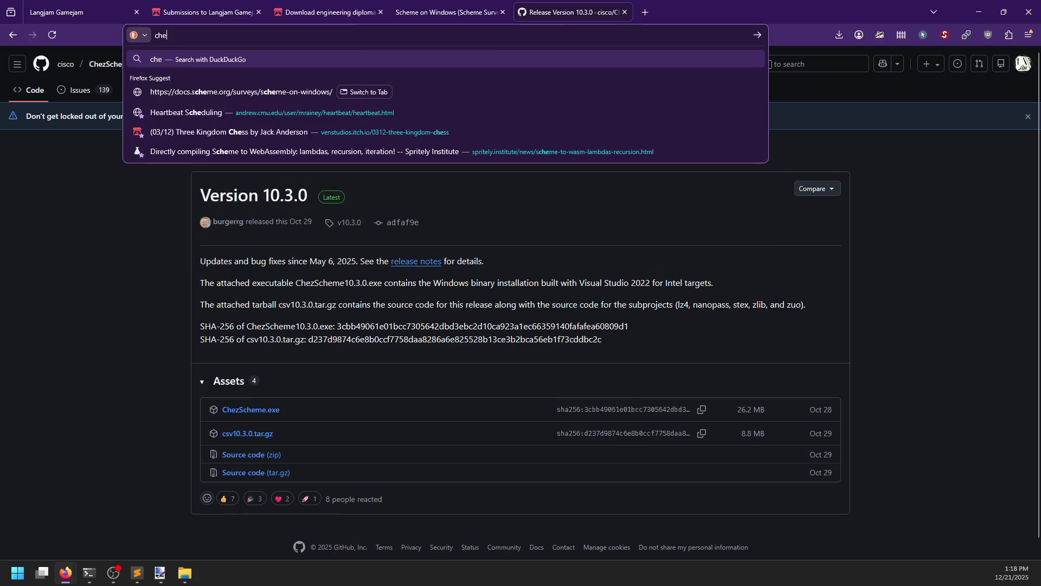
text(run file)
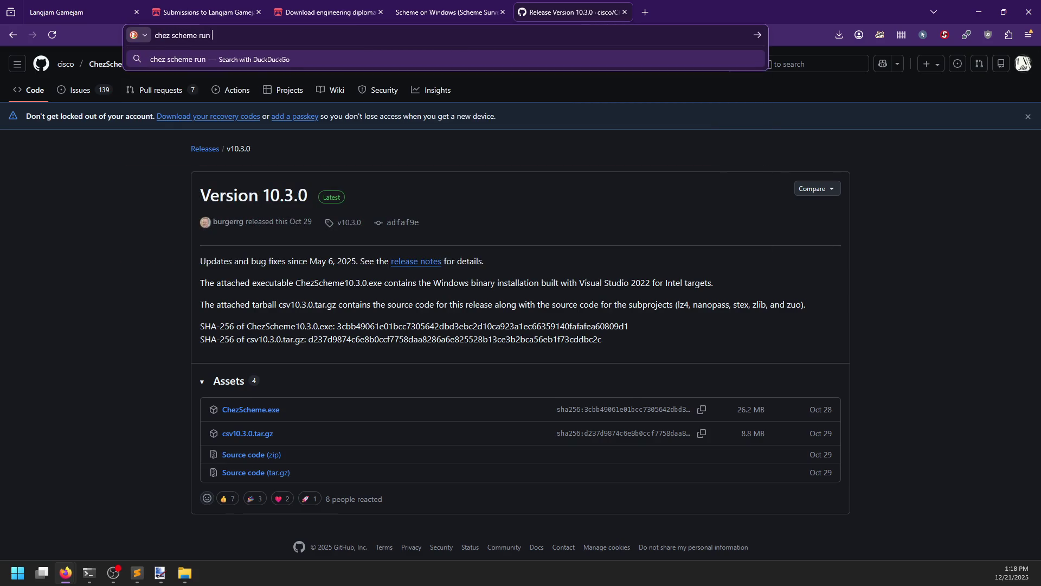
Run the search and open the 'Using Chez Scheme' documentation result.
key(Return)
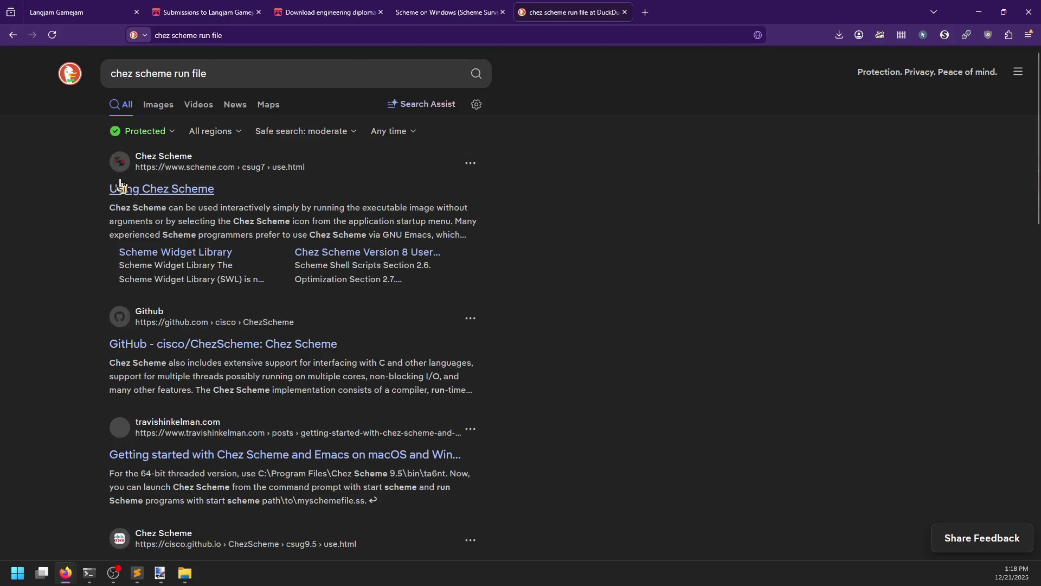
click(123, 190)
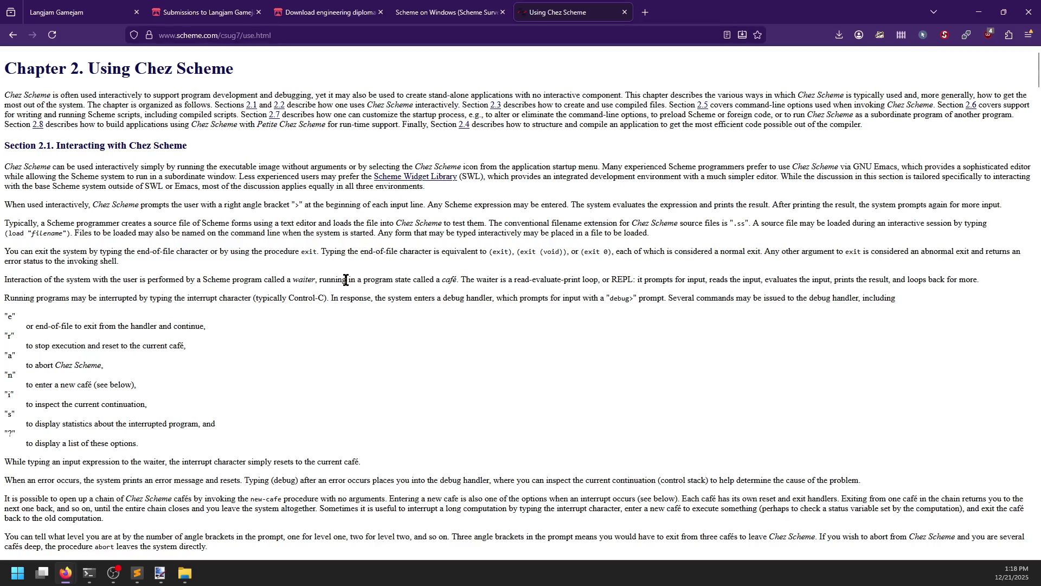
scroll(345, 279, down, 4)
scroll(346, 280, up, 3)
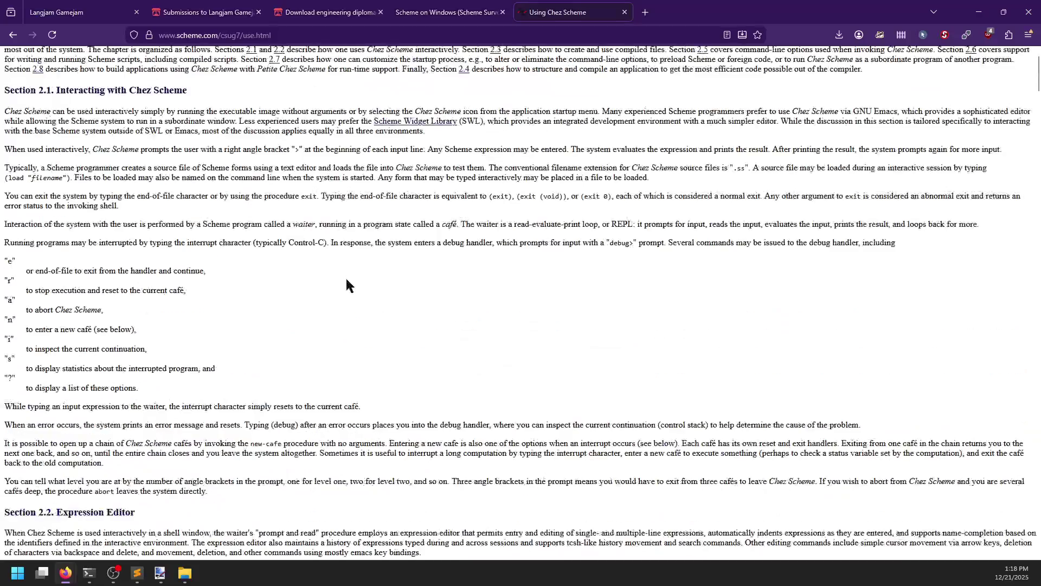
In PowerShell, recall the scheme.exe command and strip its ed.scm argument.
key(alt+Tab)
key(Up)
key(BackSpace)
key(BackSpace)
key(BackSpace)
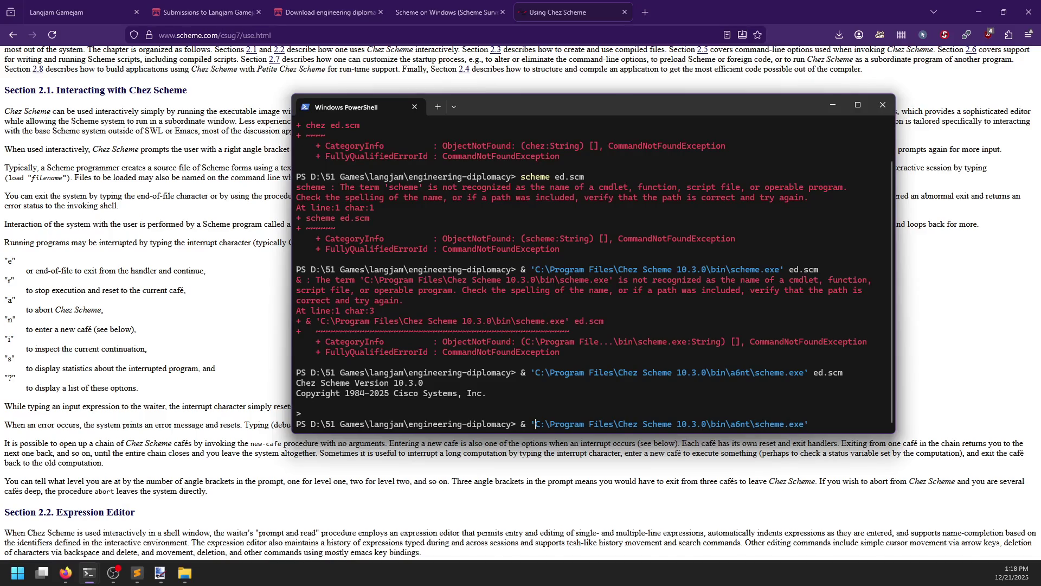
Retry the scheme.exe path with and without ed.scm, then launch the Chez REPL using &.
key(BackSpace)
key(BackSpace)
key(Return)
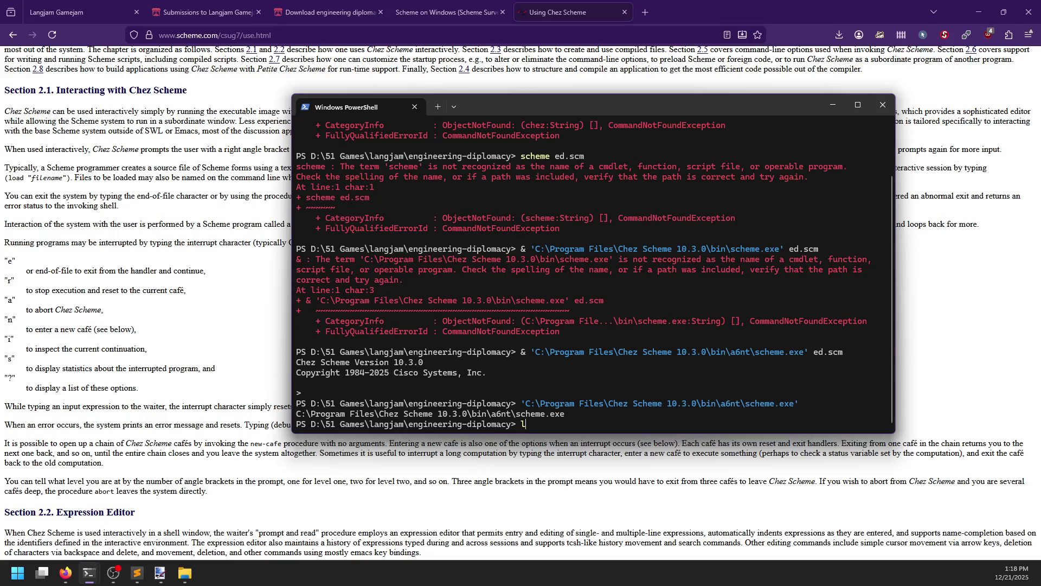
key(Up)
text(ed.scm)
key(Return)
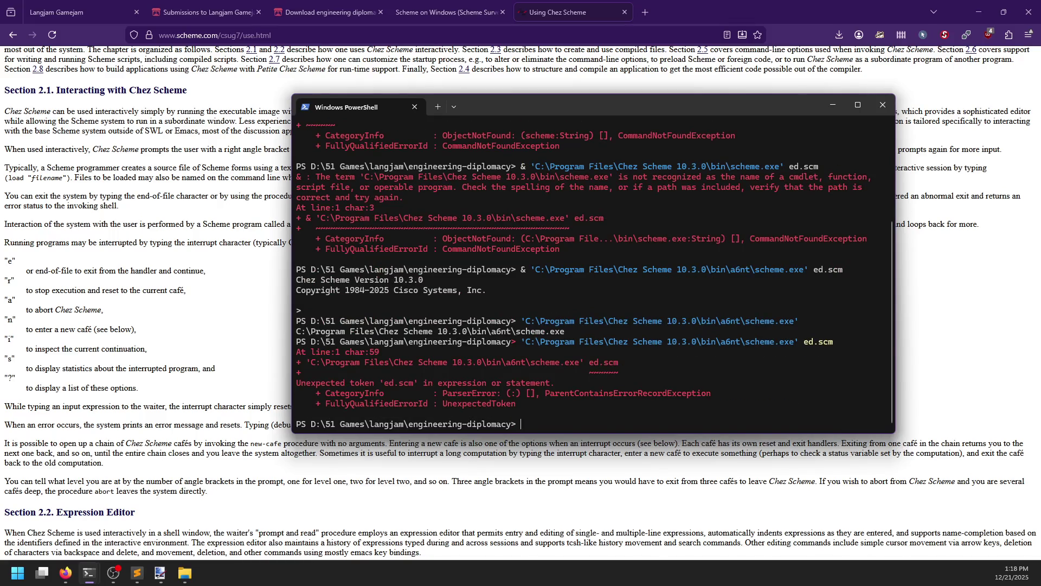
key(Up)
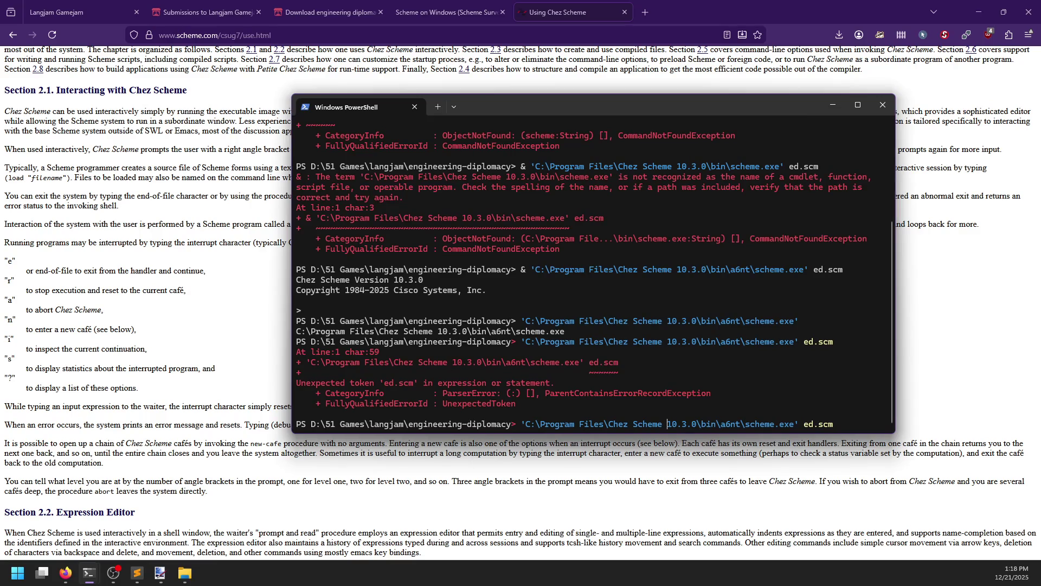
key(BackSpace)
key(BackSpace)
key(BackSpace)
text(&)
key(Return)
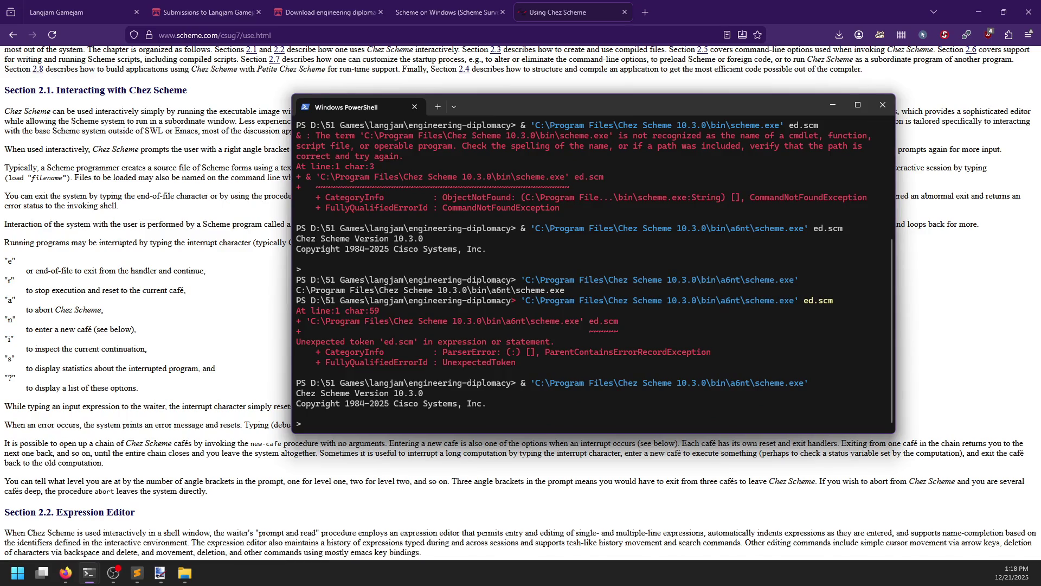
Load ed.scm at the REPL with (load "ed.scm"), correcting the single quotes to double.
text((load 'ed.)
text(scm'))
key(Return)
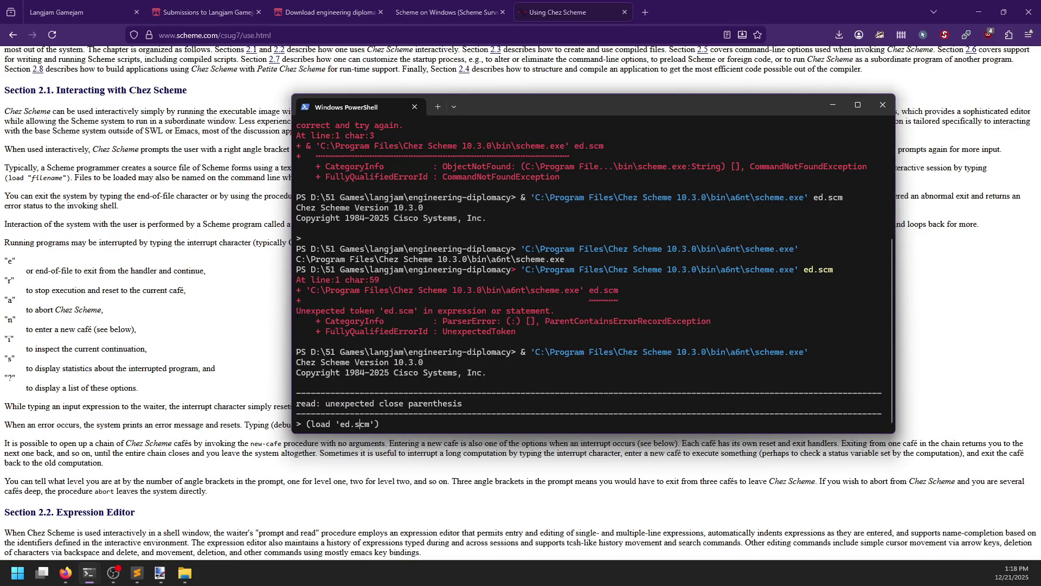
key(Left)
key(BackSpace)
text(")
key(BackSpace)
text(")
key(Return)
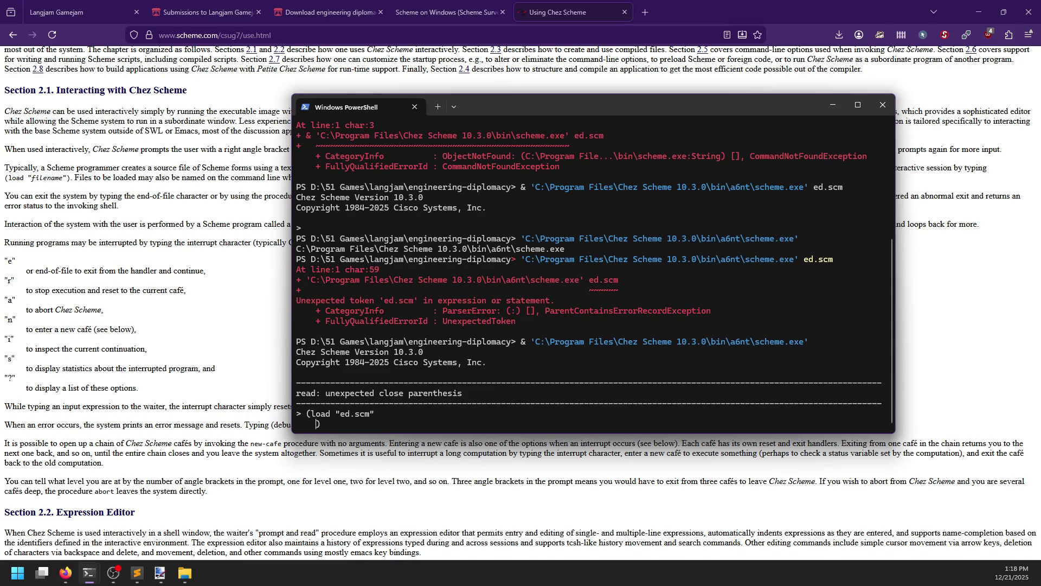
key(BackSpace)
key(BackSpace)
key(BackSpace)
click(445, 12)
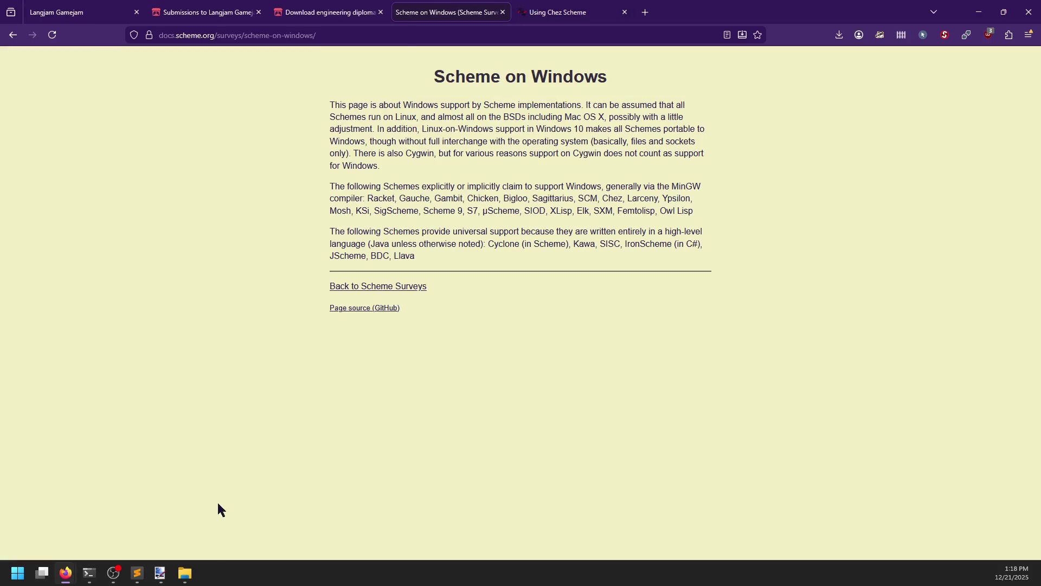
Open ed.scm from the engineering-diplomacy folder in Sublime Text.
click(137, 573)
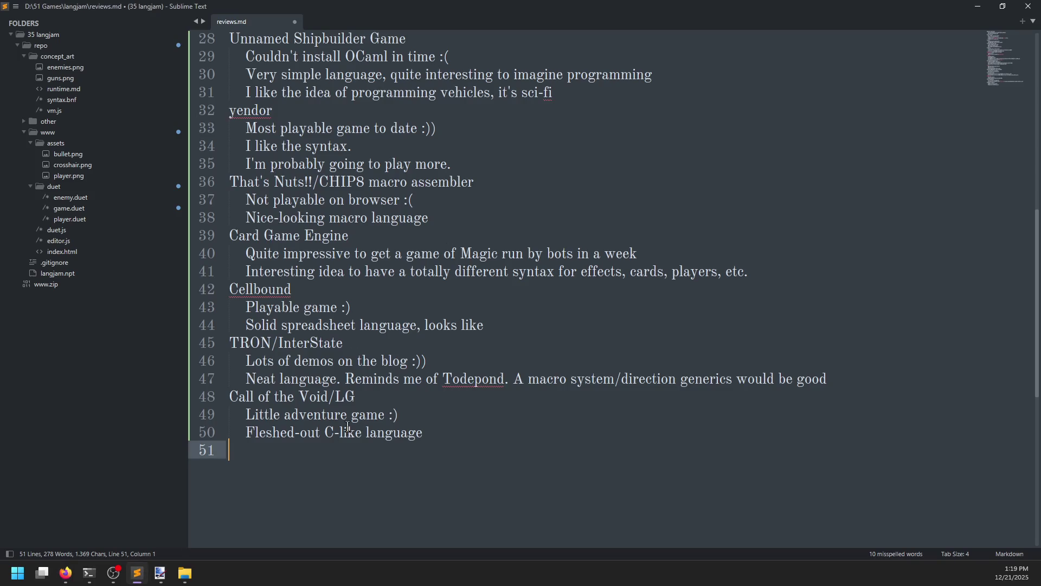
click(185, 572)
drag(373, 265, 466, 236)
drag(538, 92, 538, 93)
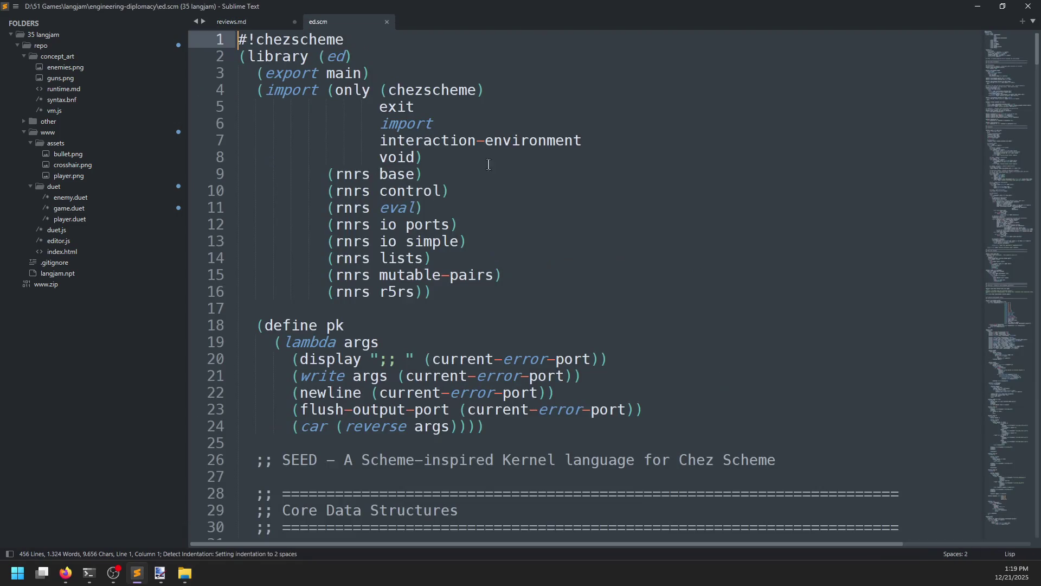
click(227, 56)
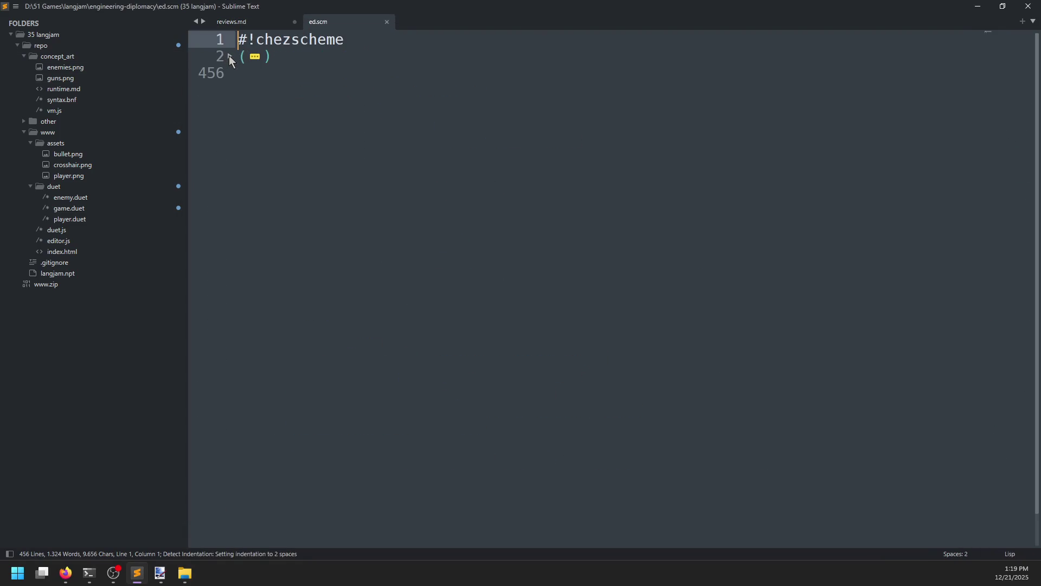
click(229, 56)
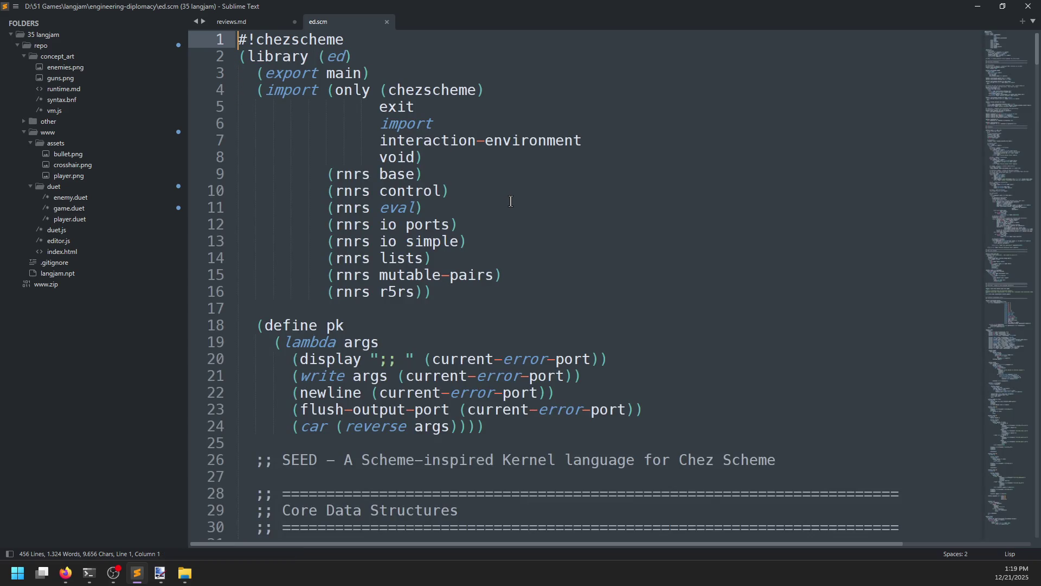
Call (main) in the Chez REPL, which reports 'variable main is not bound'.
key(alt+Tab)
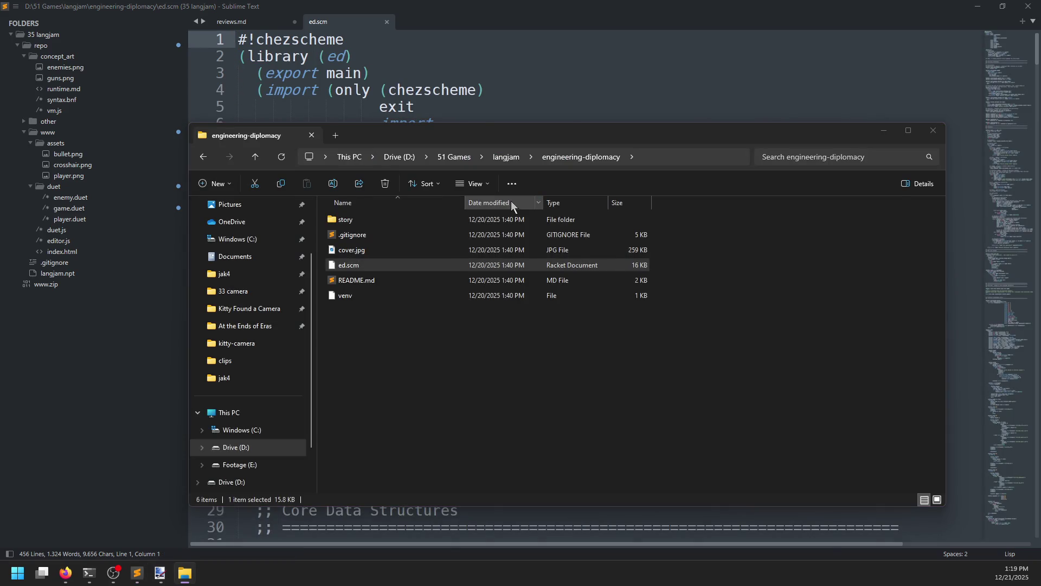
key(alt+Tab)
text(main))
key(Return)
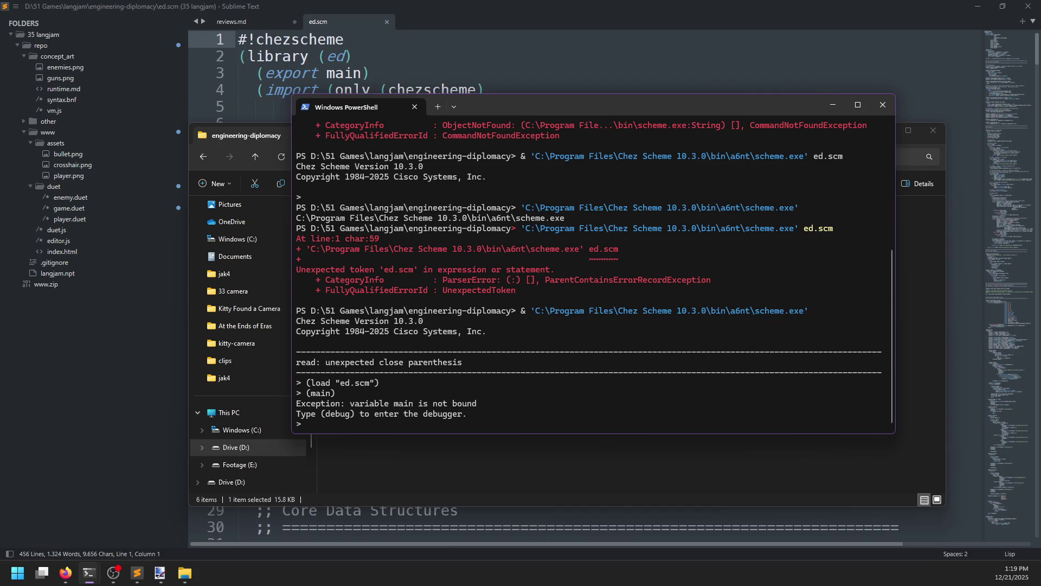
Attempt an (ed main) call in the REPL, clear it, and return to the Using Chez Scheme page.
click(265, 76)
key(alt+Tab)
text((main))
text(ed)
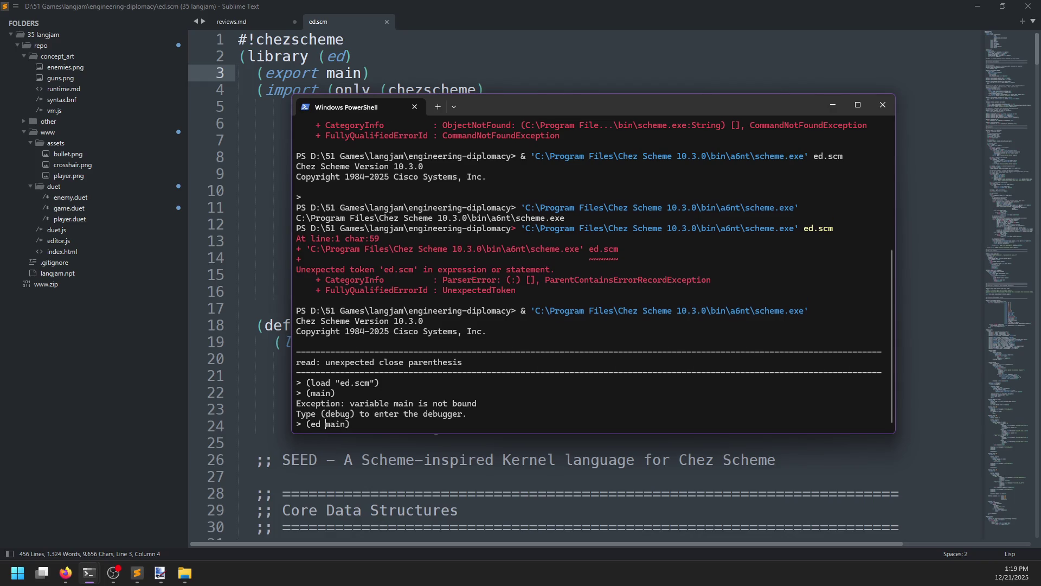
key(Return)
key(BackSpace)
key(BackSpace)
key(BackSpace)
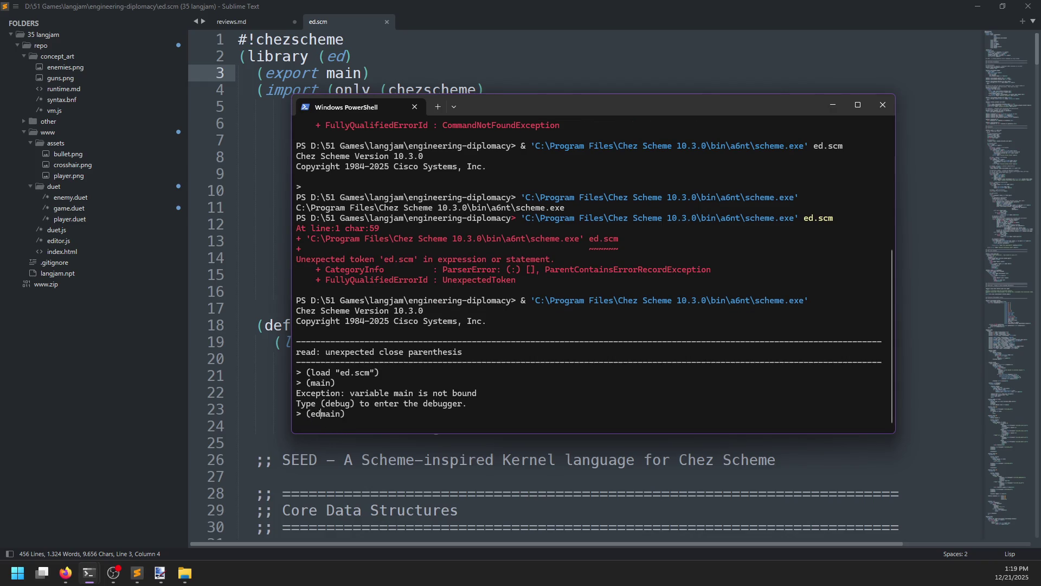
key(BackSpace)
key(BackSpace)
key(BackSpace)
key(BackSpace)
key(BackSpace)
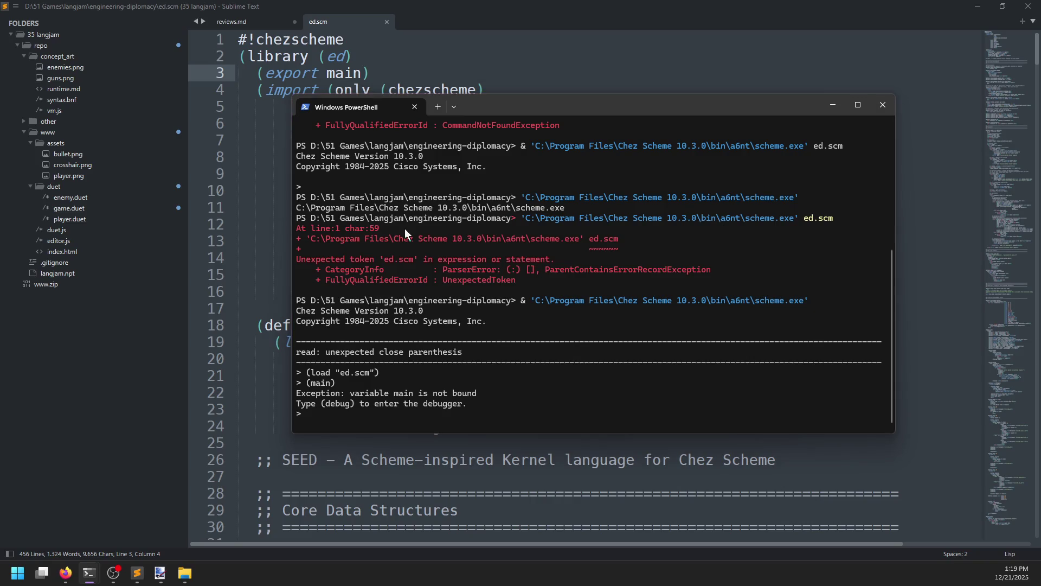
key(alt+Tab)
click(531, 16)
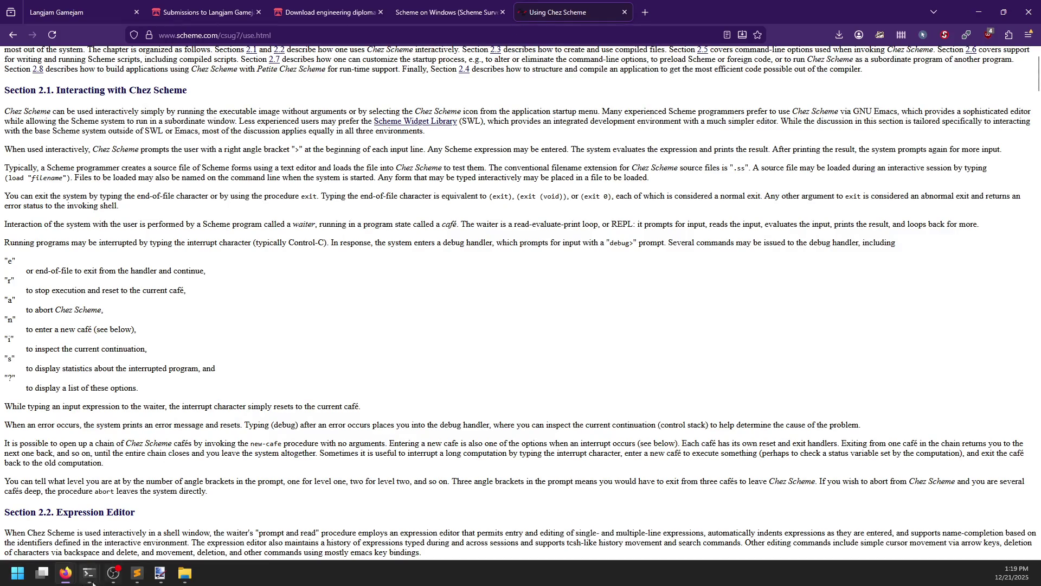
Skim the Chez Scheme docs, then close the Using Chez Scheme and Scheme on Windows tabs.
mouse_move(85, 579)
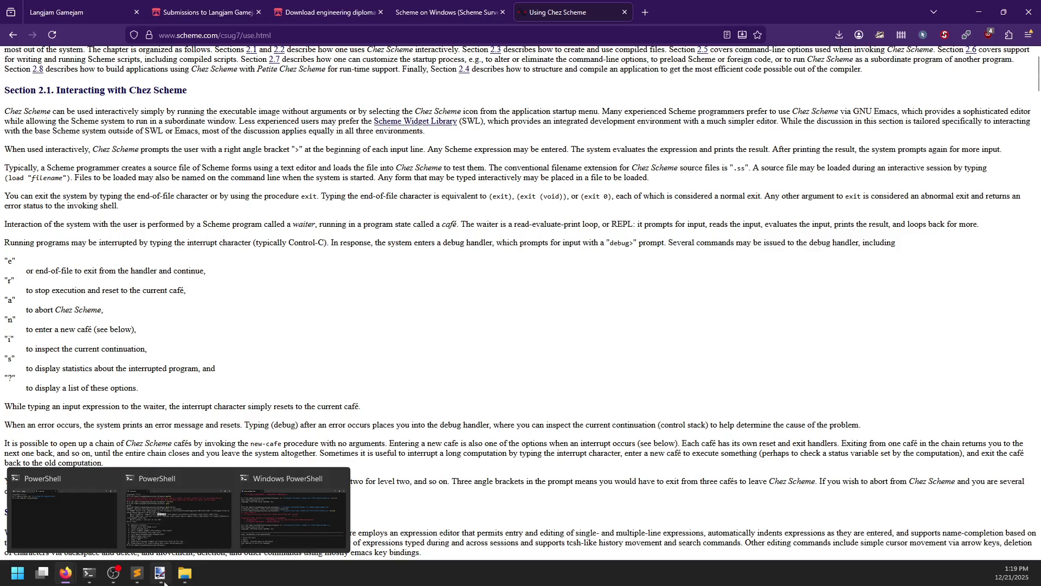
triple_click(381, 269)
click(314, 289)
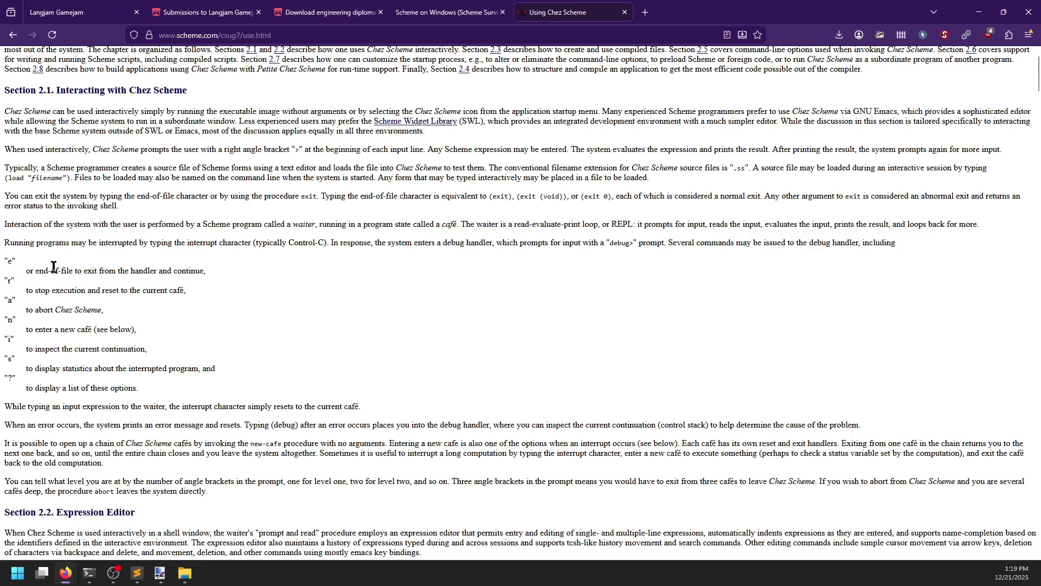
scroll(68, 444, down, 2)
scroll(93, 441, up, 2)
scroll(184, 250, down, 8)
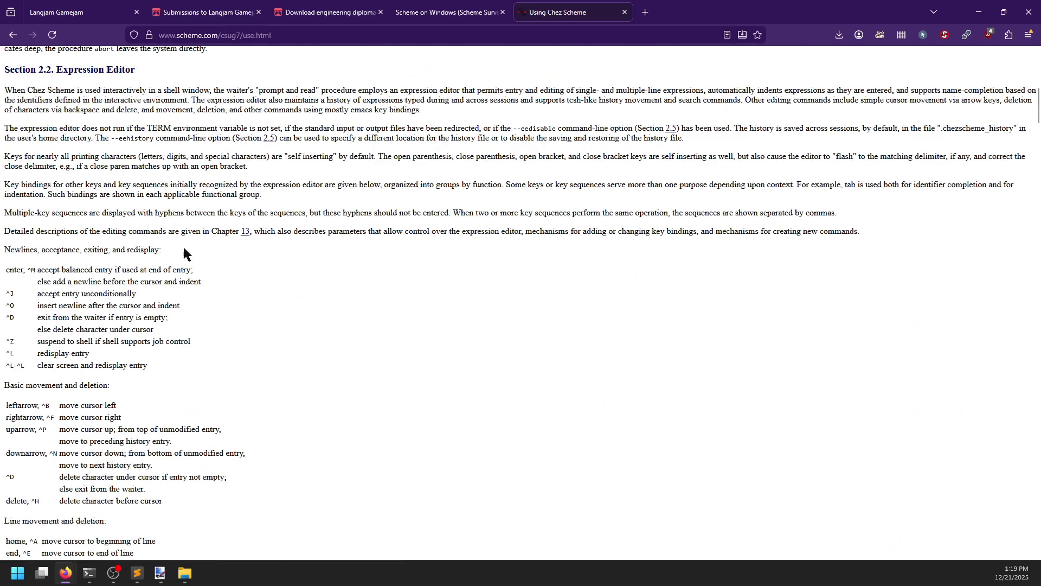
scroll(184, 248, up, 9)
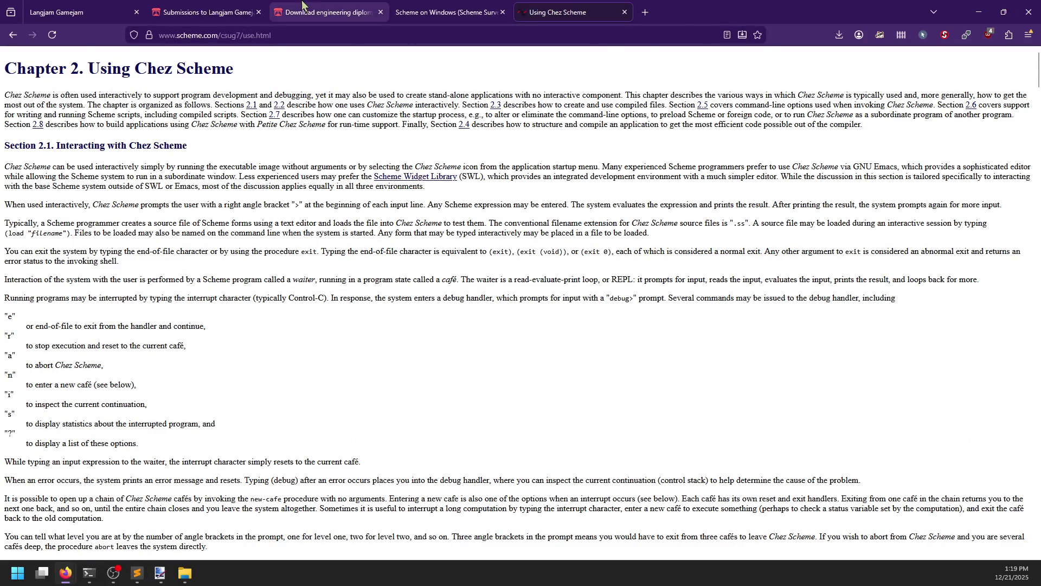
click(624, 12)
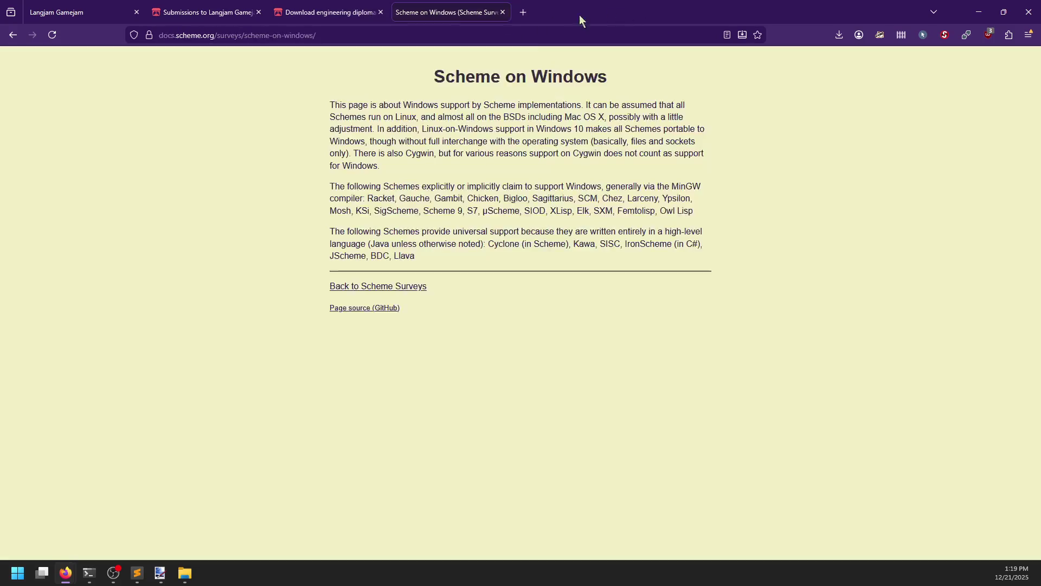
click(502, 12)
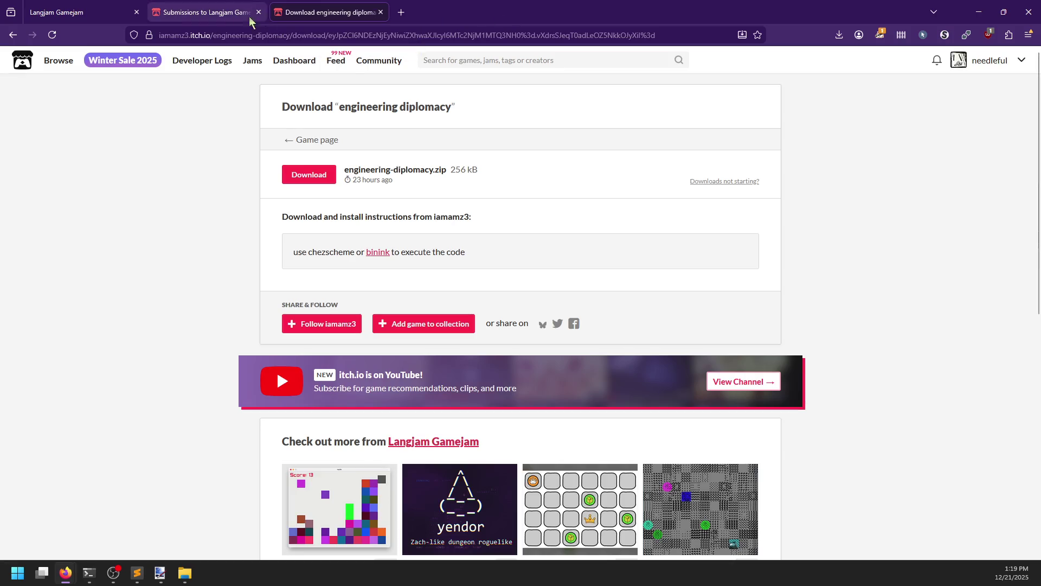
Return to the engineering diplomacy download page and open the project's story folder.
click(215, 11)
click(336, 12)
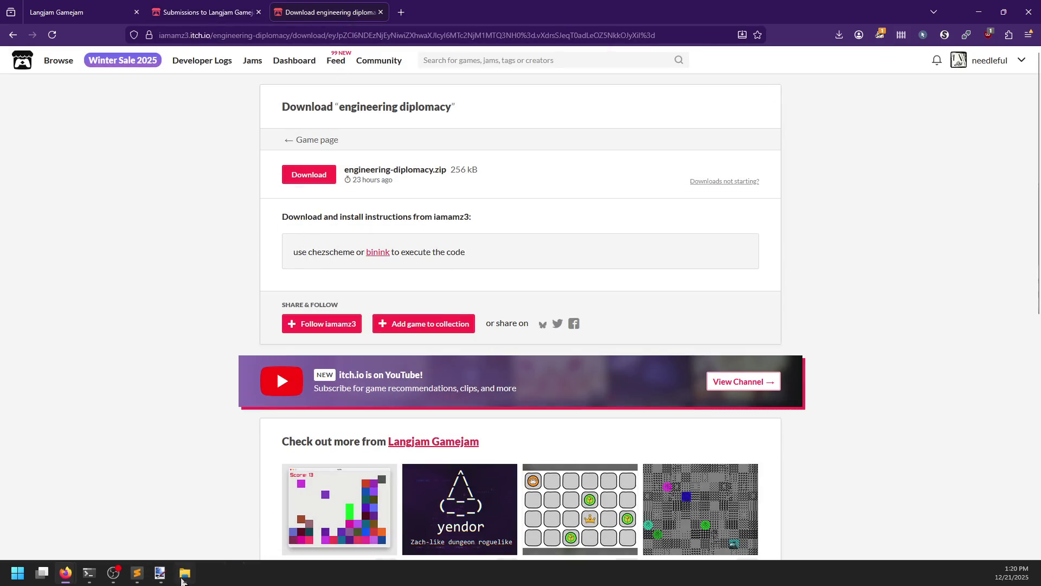
click(185, 573)
double_click(364, 222)
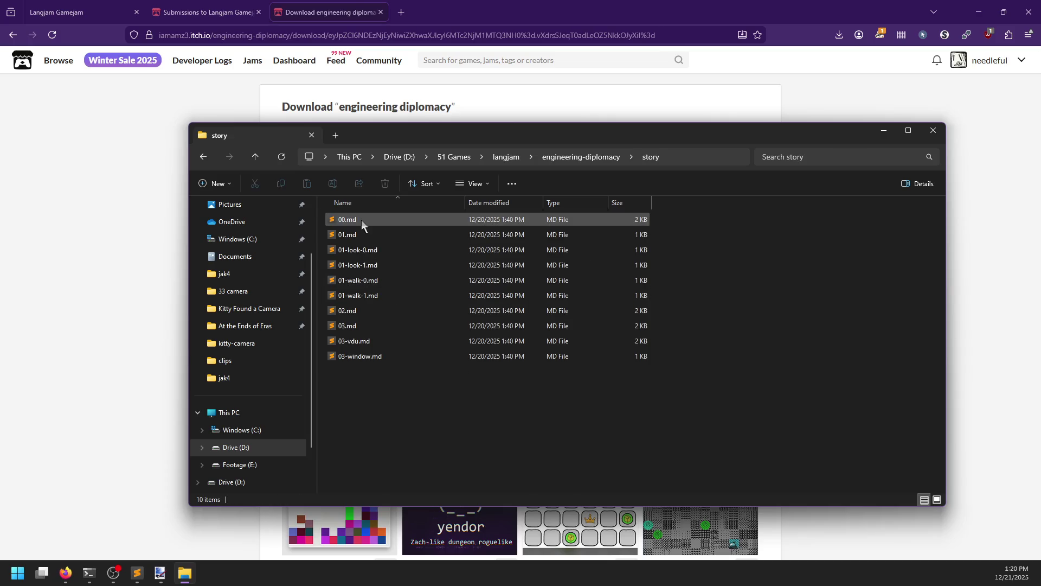
Peek at 00.md and the venv script in Sublime Text, scrolling through ed.scm.
click(136, 574)
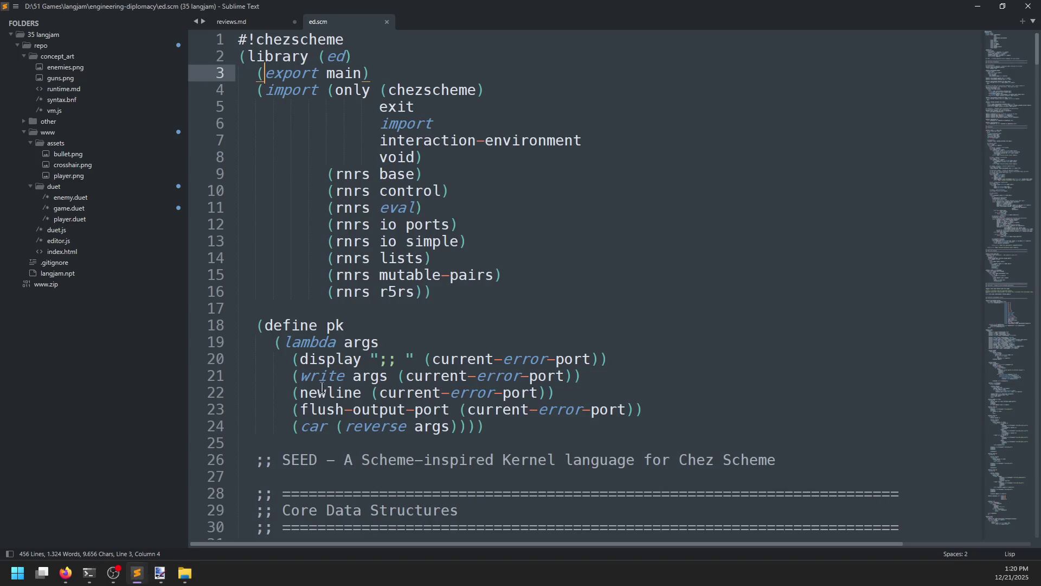
key(alt+Tab)
mouse_move(380, 218)
mouse_down()
mouse_move(400, 225)
mouse_move(556, 70)
mouse_up()
click(479, 21)
scroll(490, 336, down, 8)
scroll(490, 336, down, 20)
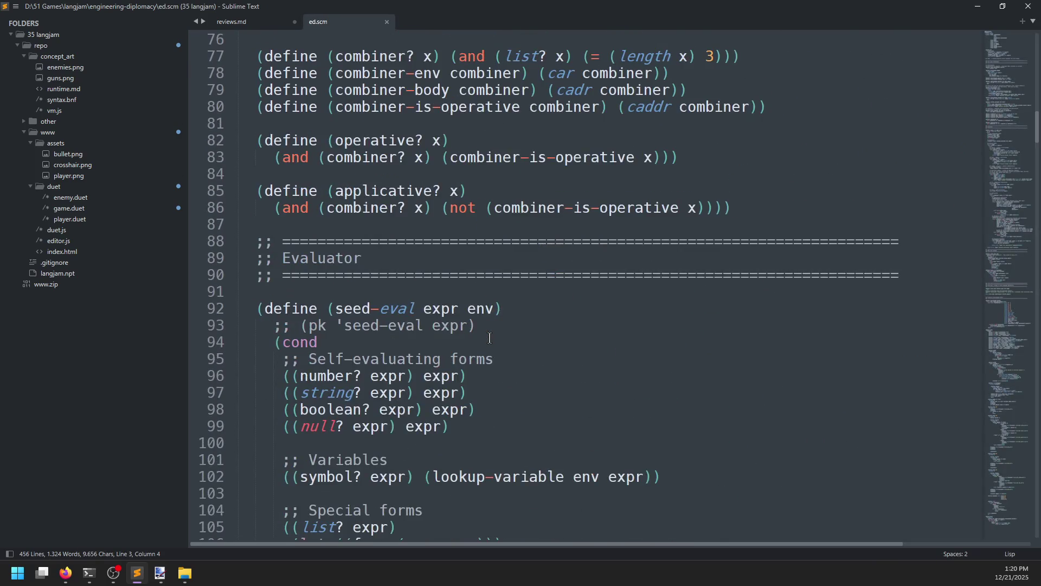
scroll(489, 338, down, 20)
key(ctrl+shift+t)
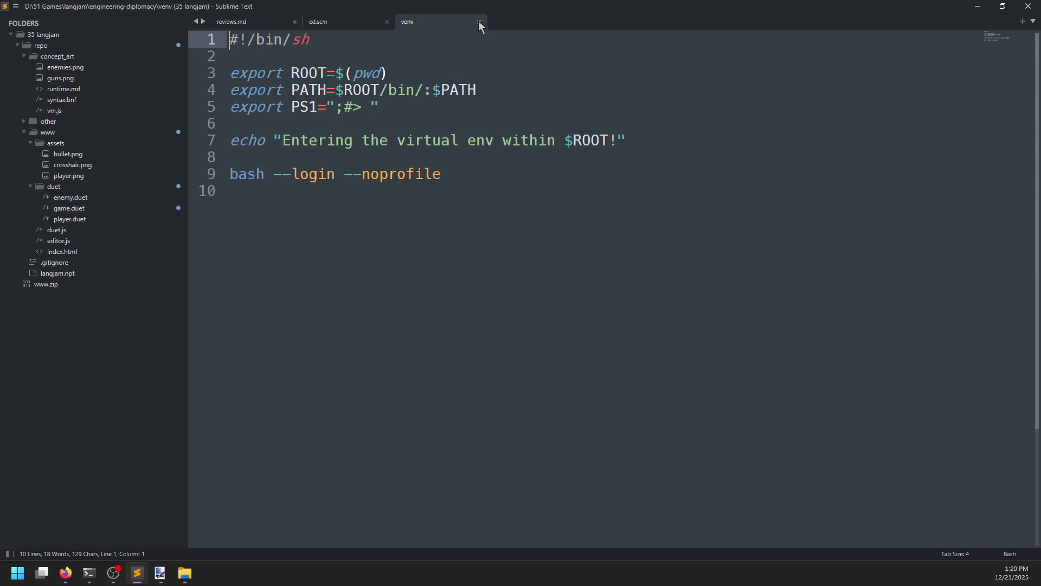
click(478, 21)
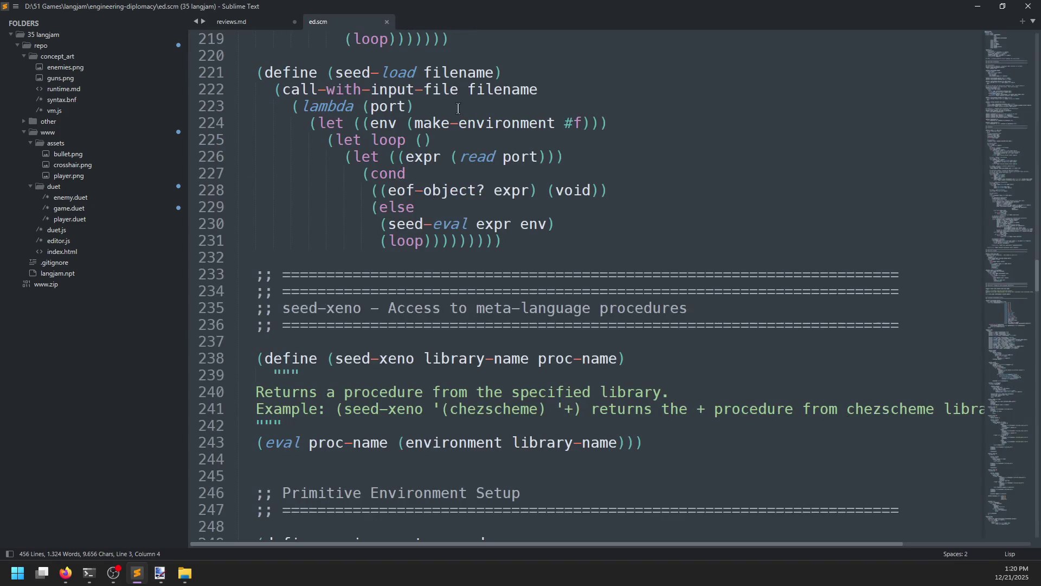
Open and skim the project README, close it, and return to reviews.md.
key(alt+Tab)
double_click(356, 281)
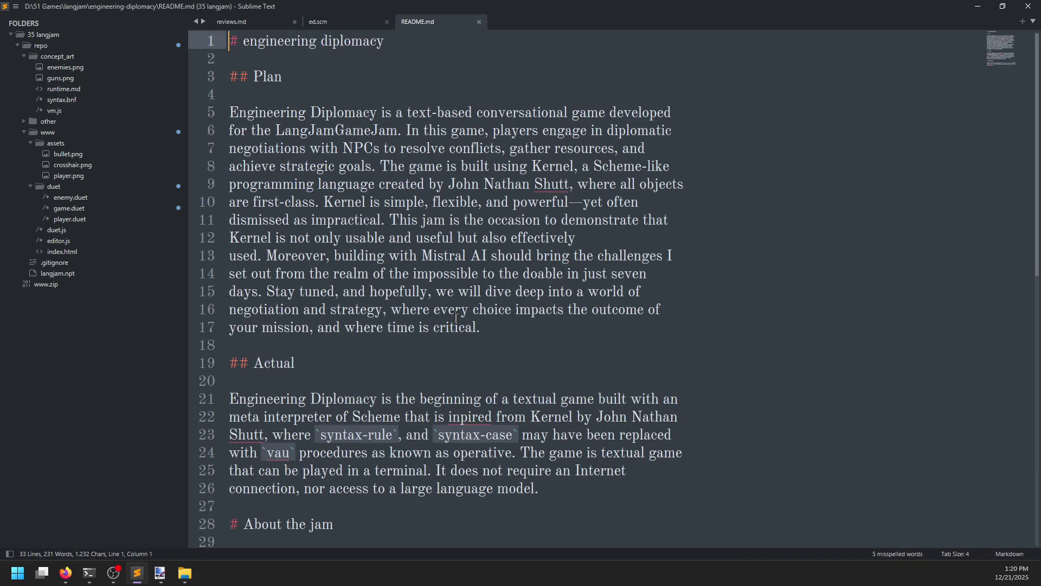
scroll(454, 319, down, 4)
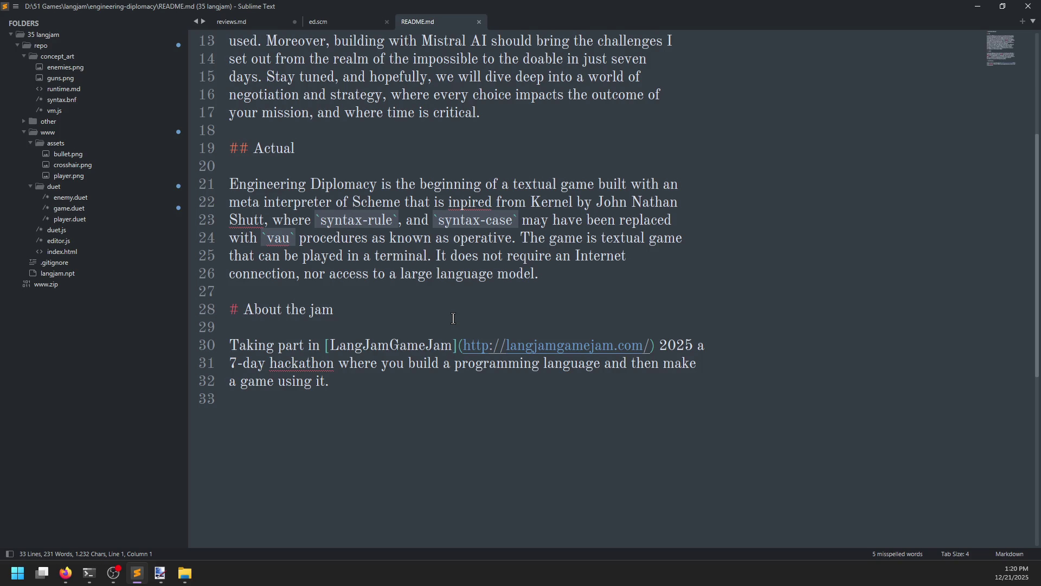
scroll(453, 318, up, 4)
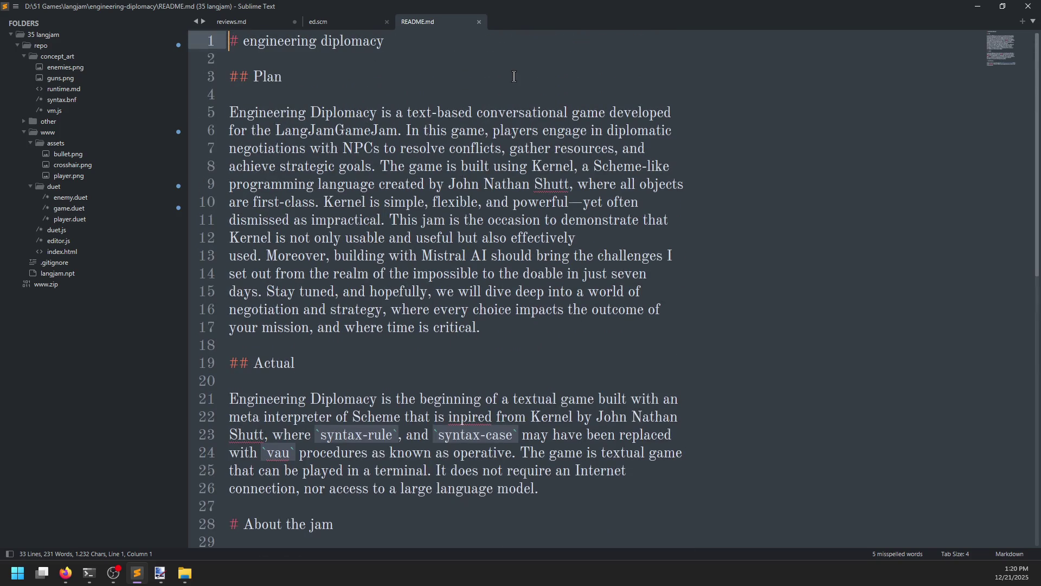
click(479, 22)
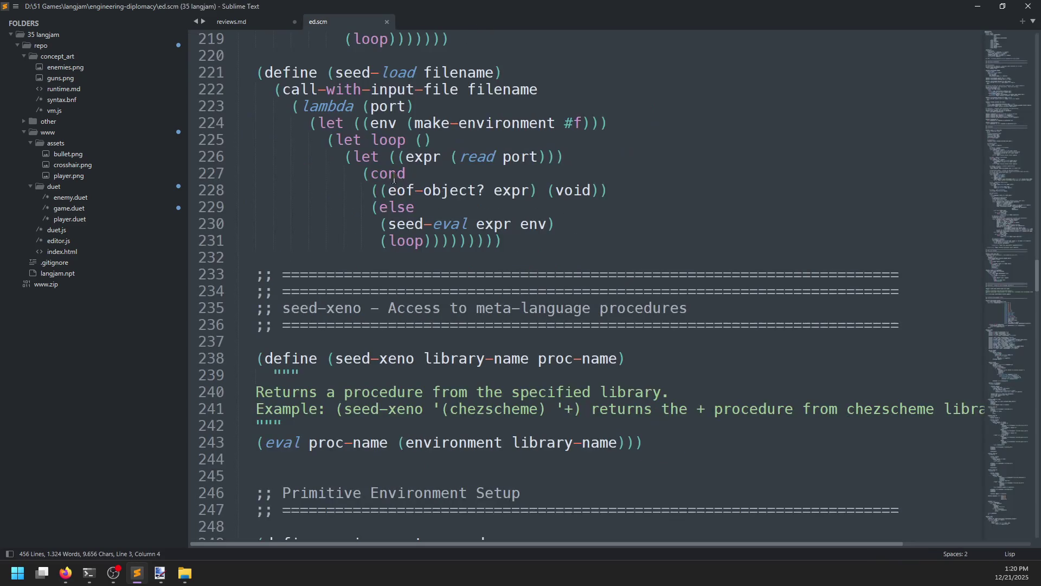
click(246, 20)
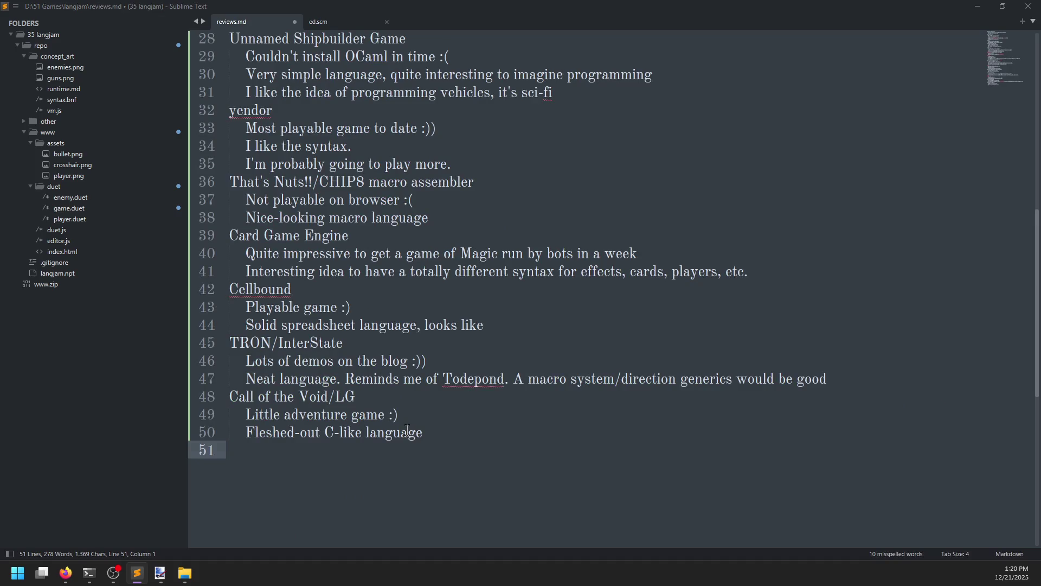
Add 'engineering diplomacy' with notes 'Could not figure it out :(' and 'Some sort of lisp-like language inside Scheme'.
key(alt+Tab)
key(alt+Tab)
text(engineering diploma)
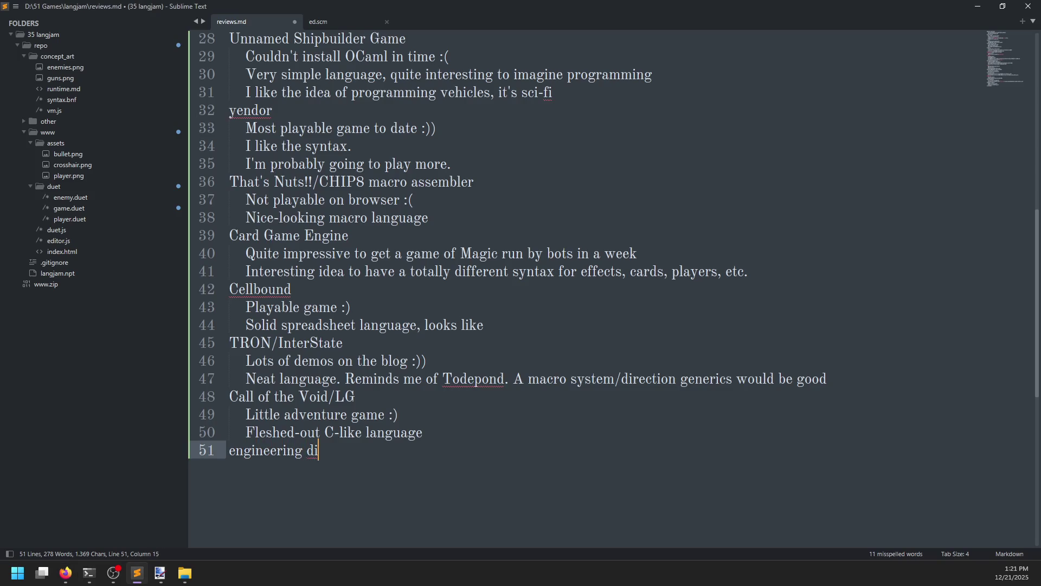
text(cy)
key(Return)
key(Tab)
text(Could not figure it out )
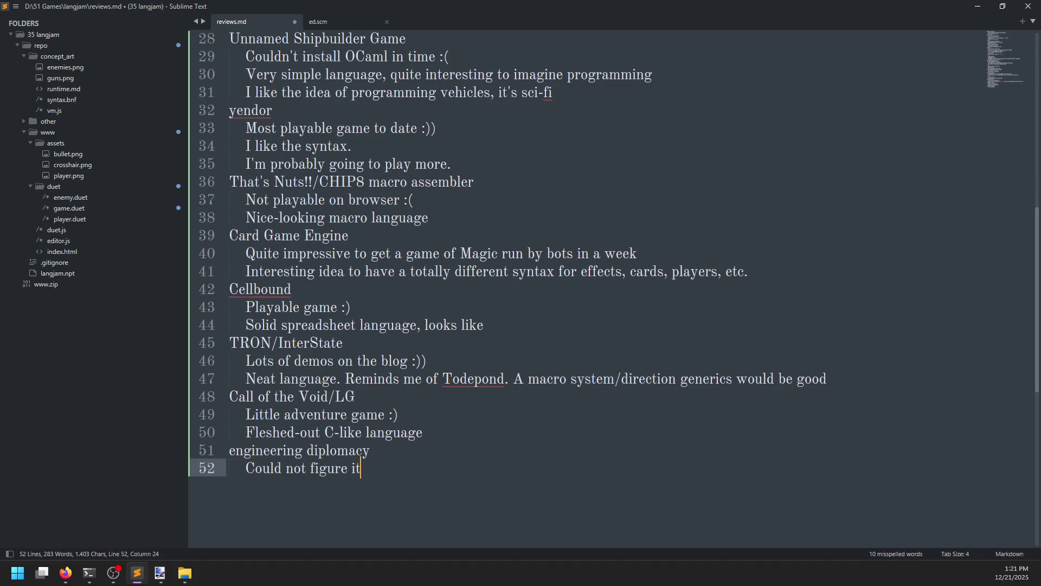
text(:()
key(Return)
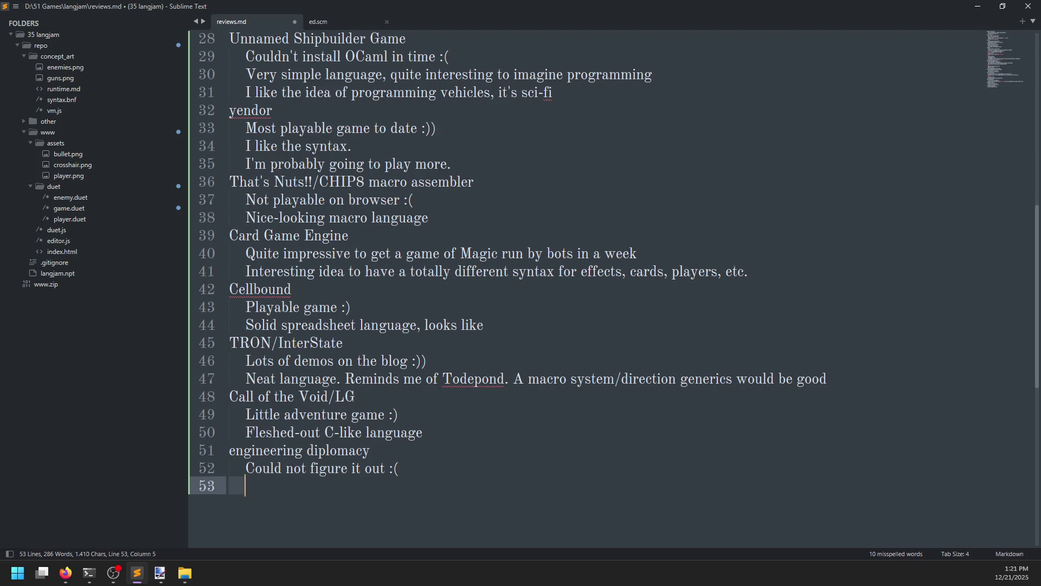
text(Some sort of lisp-like language inside Scheme)
key(Return)
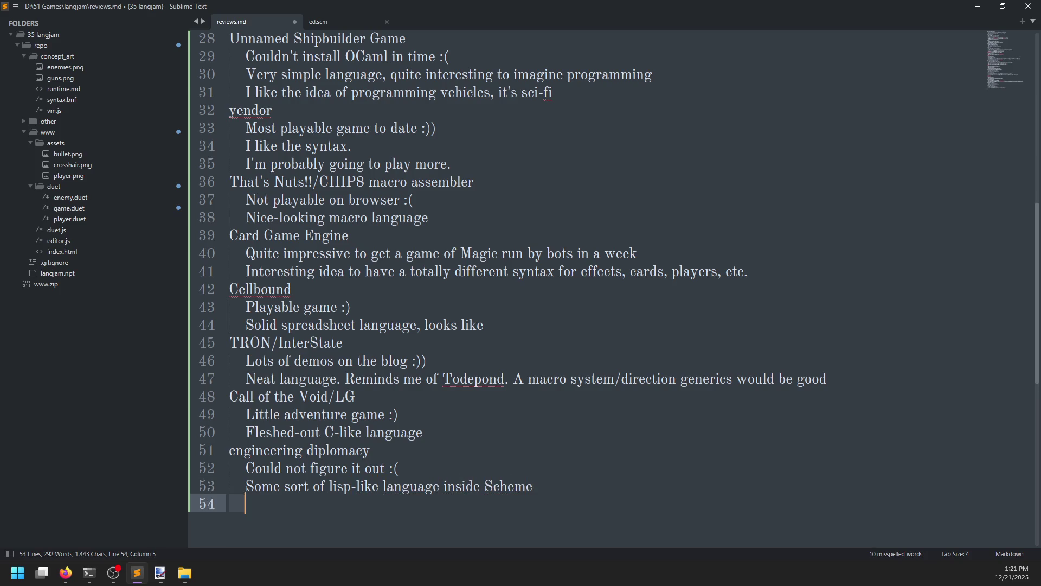
key(alt+Tab)
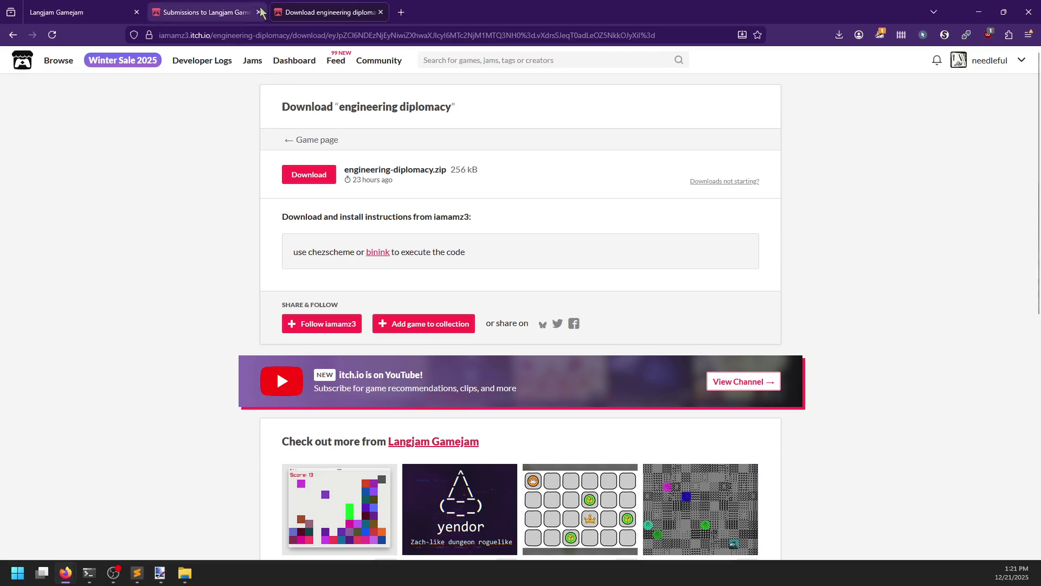
Close the download page and open ship.cool's coulang source repository in a new tab.
click(381, 12)
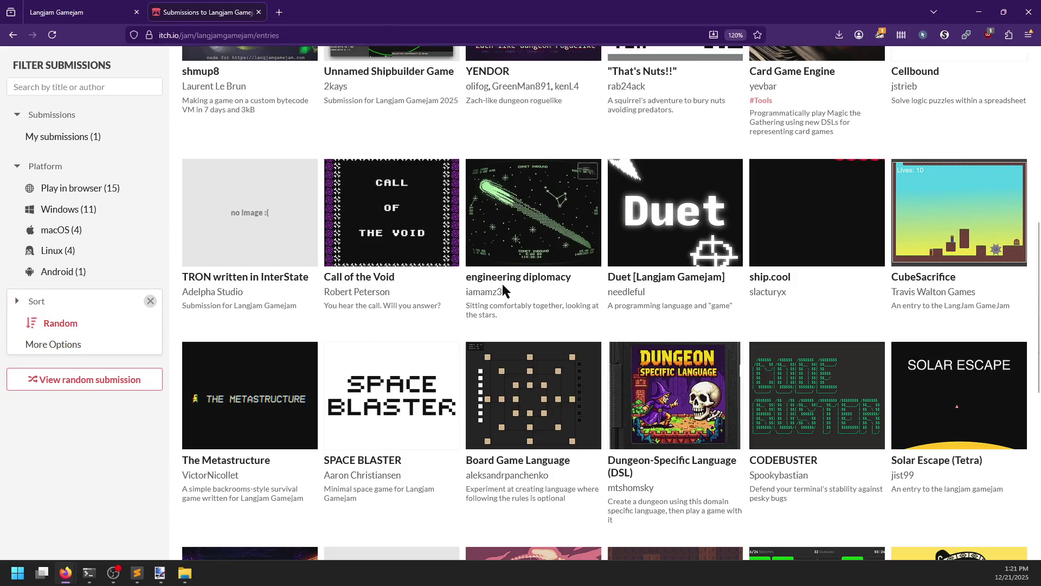
mouse_move(643, 229)
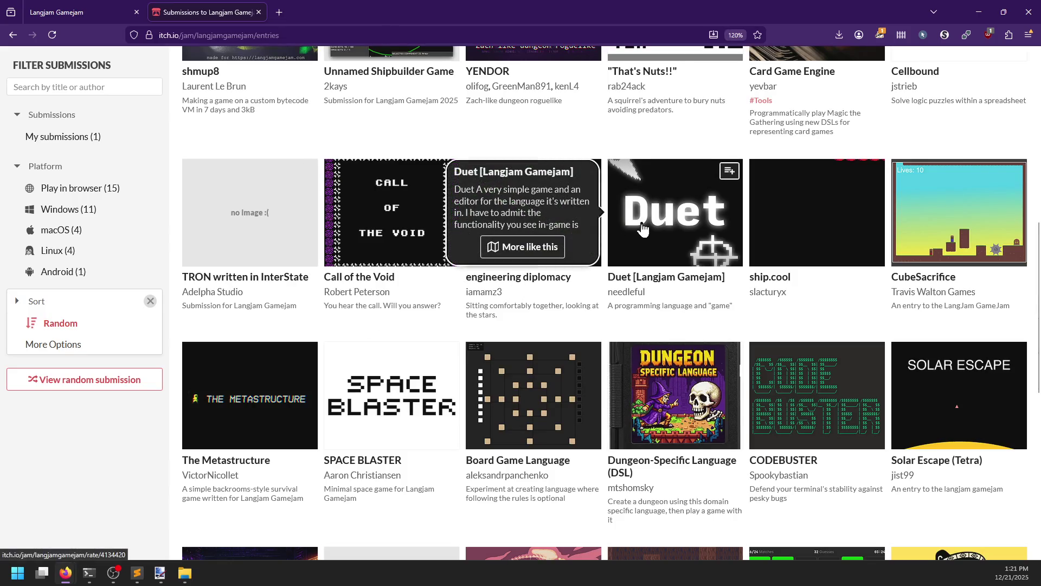
middle_click(782, 234)
click(319, 6)
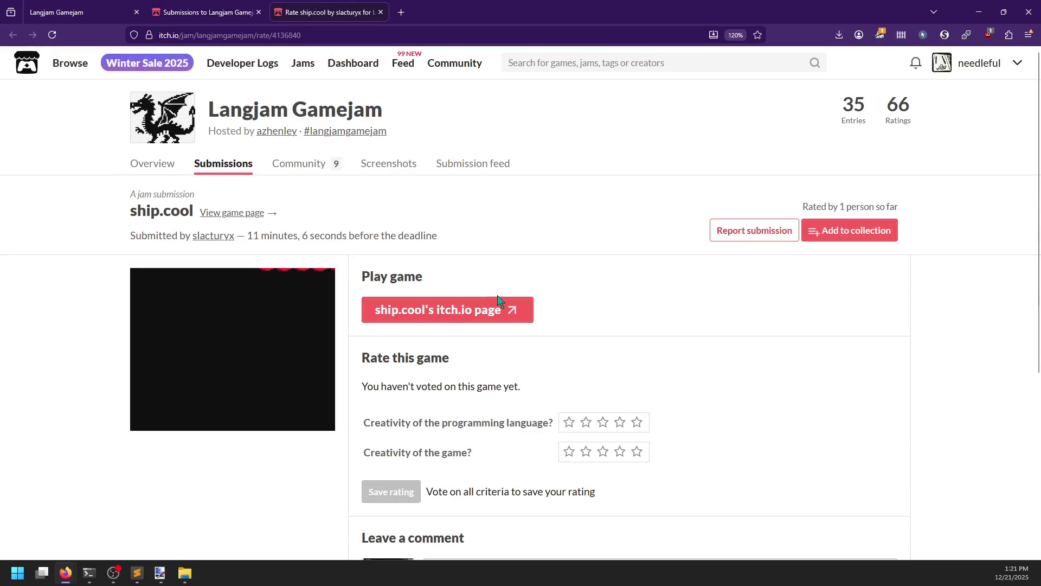
click(432, 313)
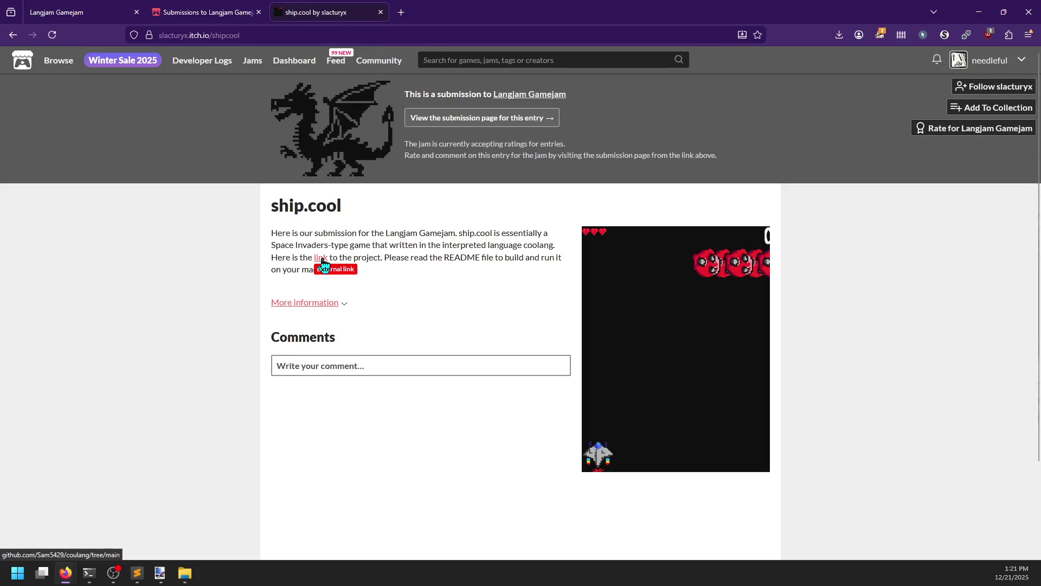
middle_click(322, 260)
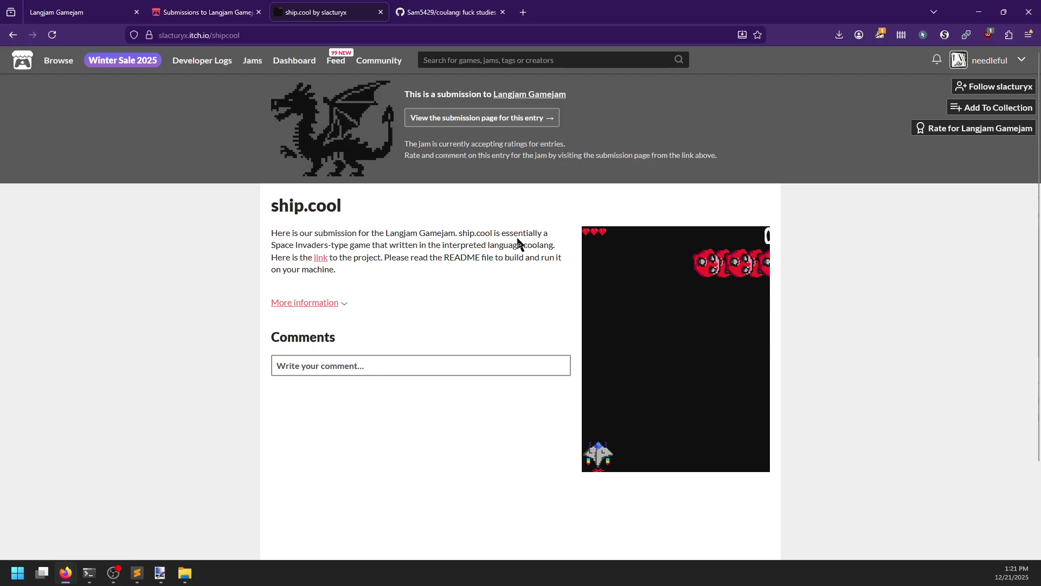
click(462, 15)
Skim the top of the coulang README, briefly checking the review notes in the editor.
scroll(221, 360, down, 4)
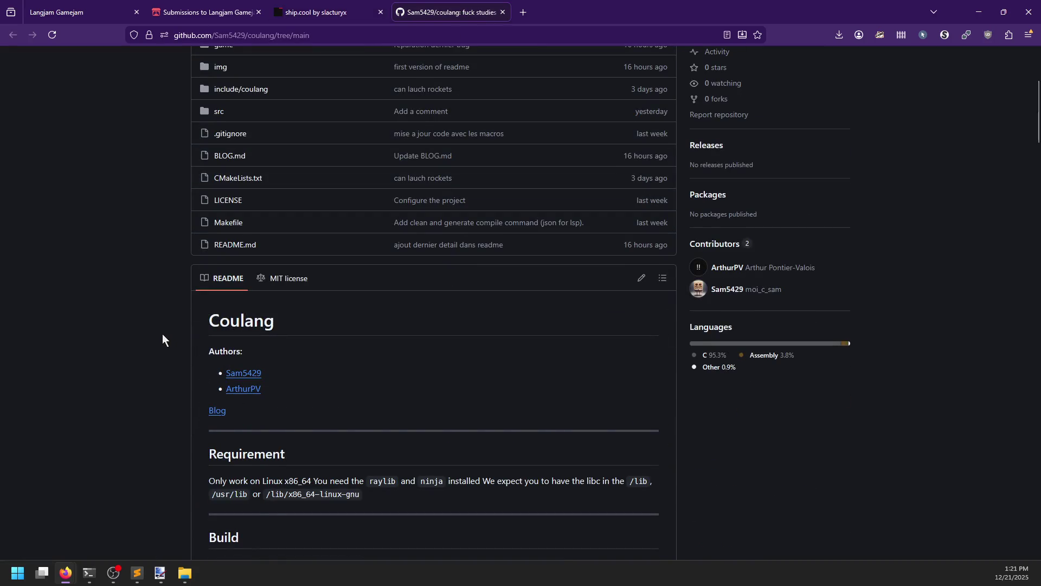
scroll(162, 334, down, 4)
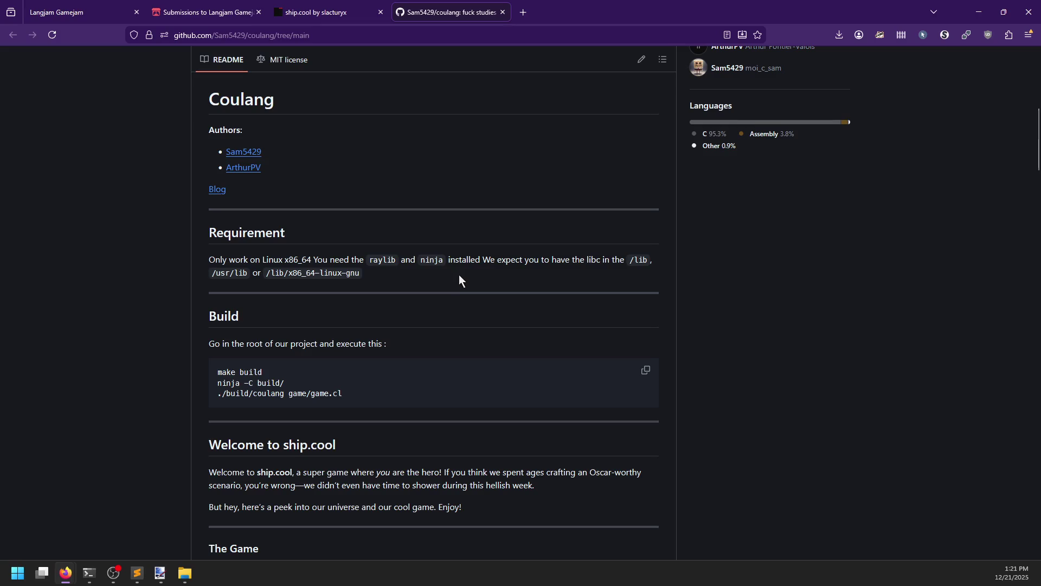
scroll(434, 262, down, 9)
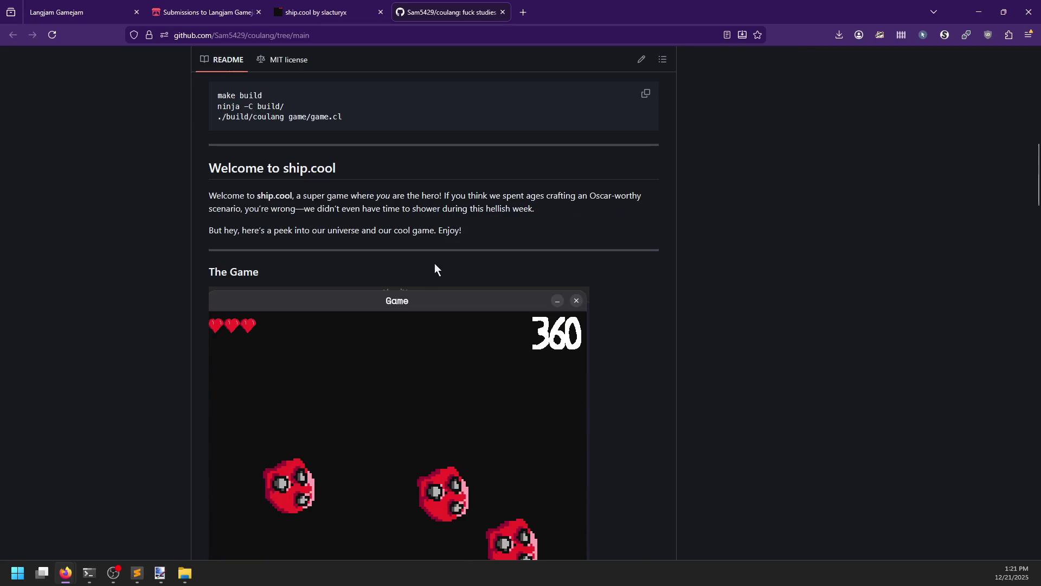
key(alt+Tab)
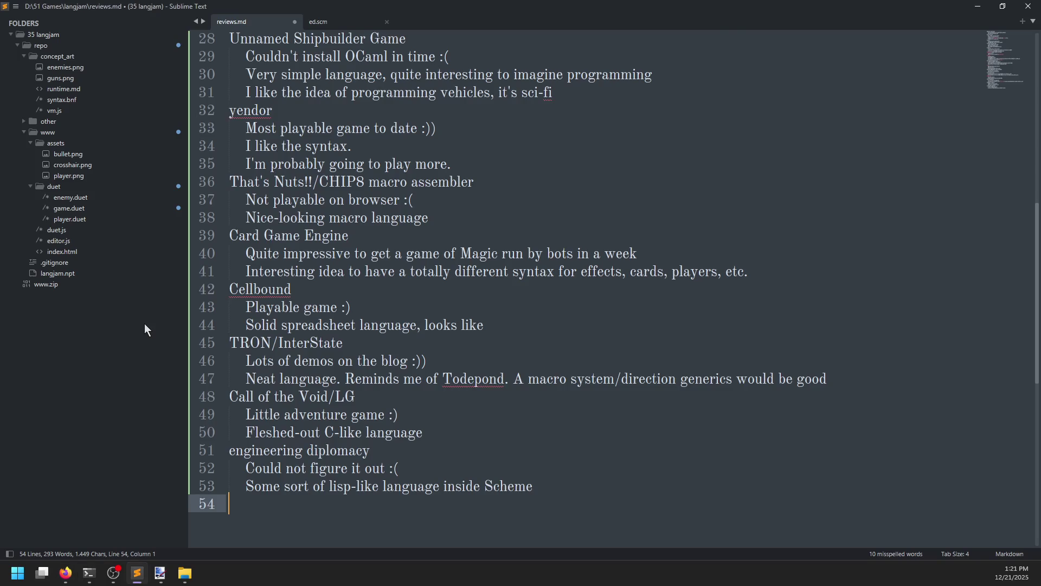
key(alt+Tab)
scroll(138, 312, down, 4)
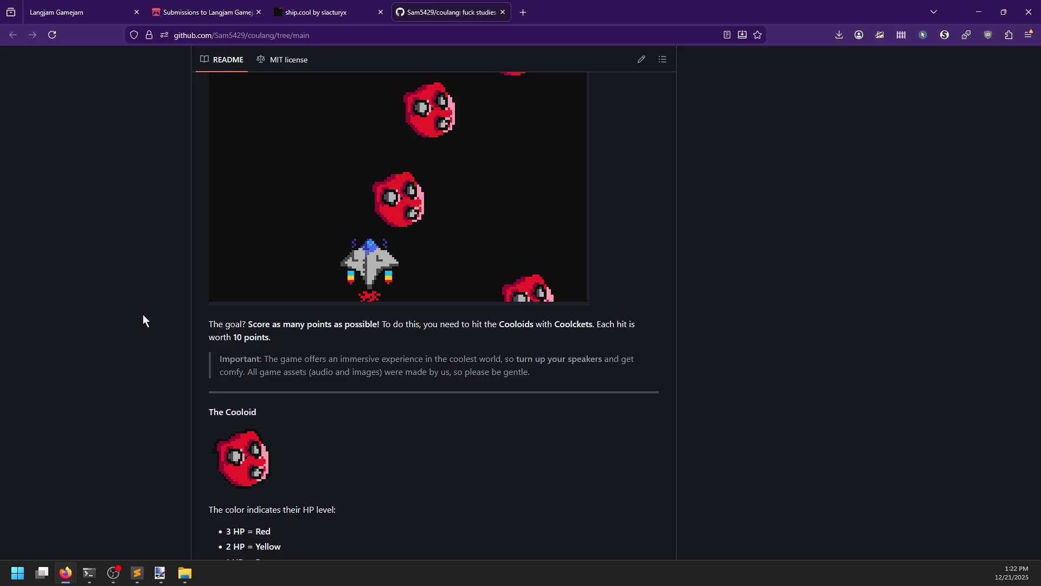
scroll(145, 319, up, 3)
scroll(212, 324, up, 1)
scroll(142, 341, up, 1)
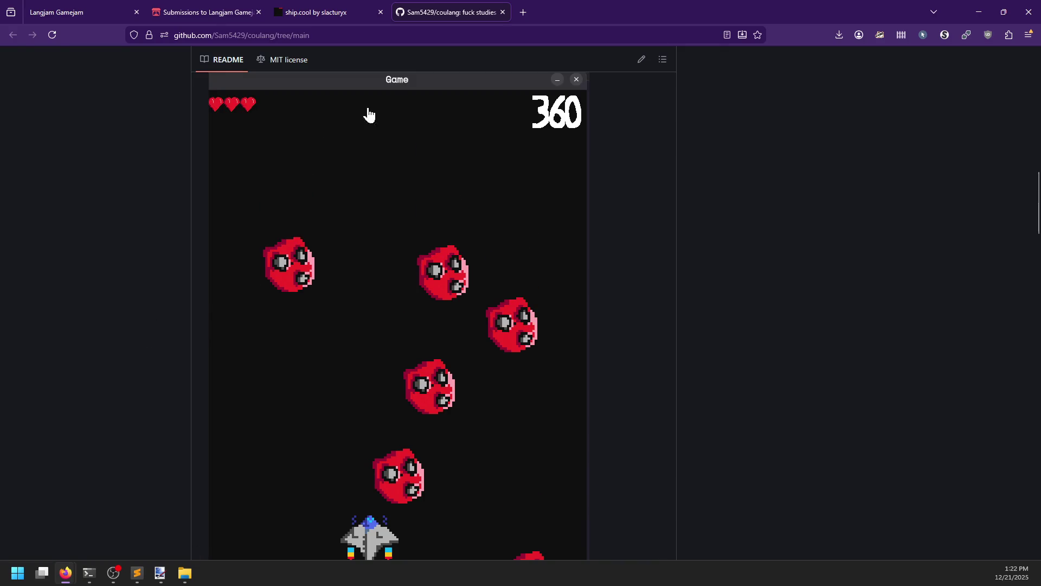
Read down past the Controls list, screenshots and The Language, then return to the file list's game folder.
scroll(359, 478, down, 2)
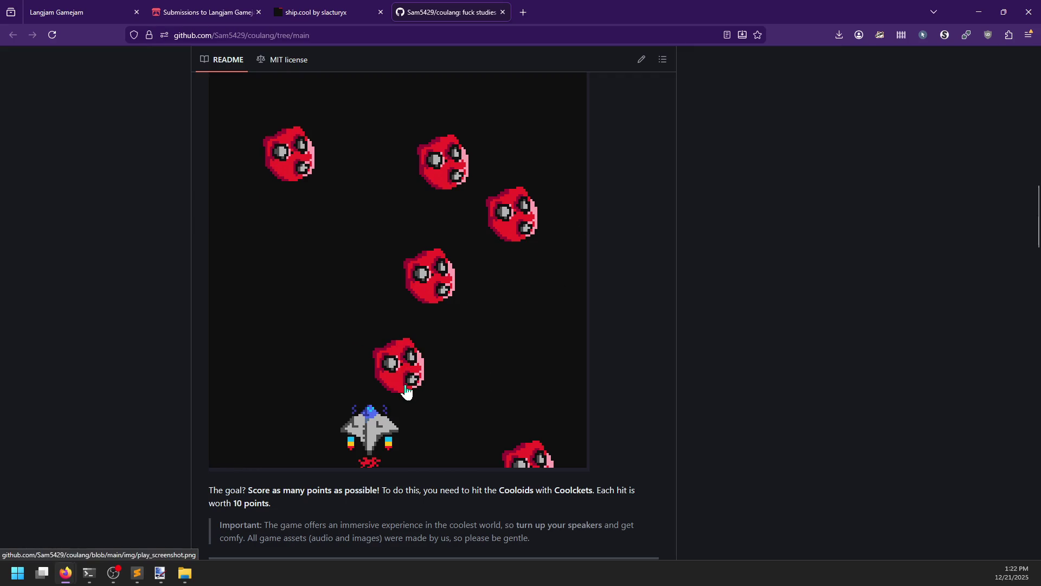
scroll(405, 391, down, 4)
scroll(337, 350, down, 2)
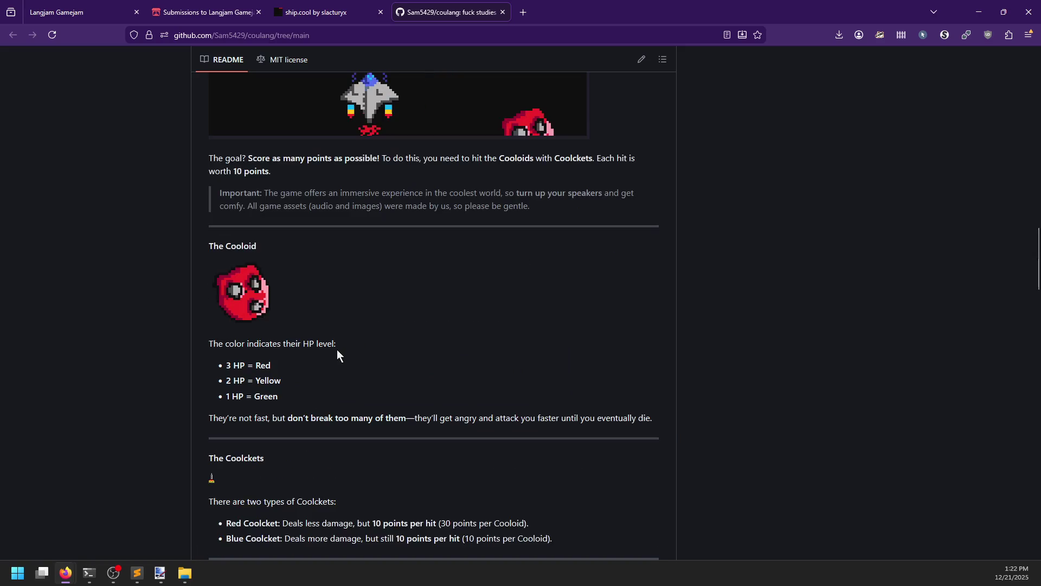
scroll(349, 341, down, 4)
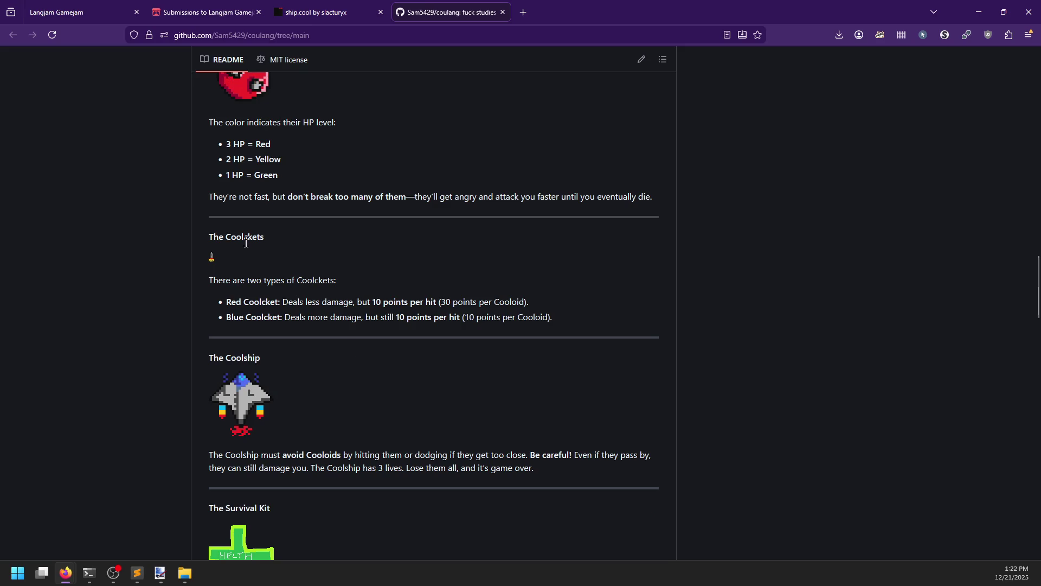
scroll(329, 312, down, 2)
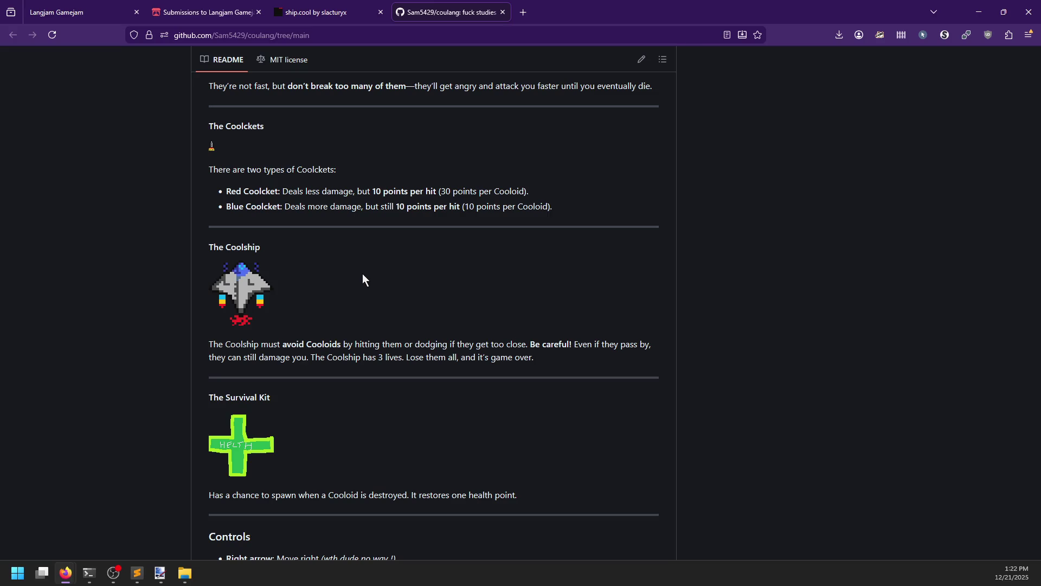
scroll(211, 447, down, 2)
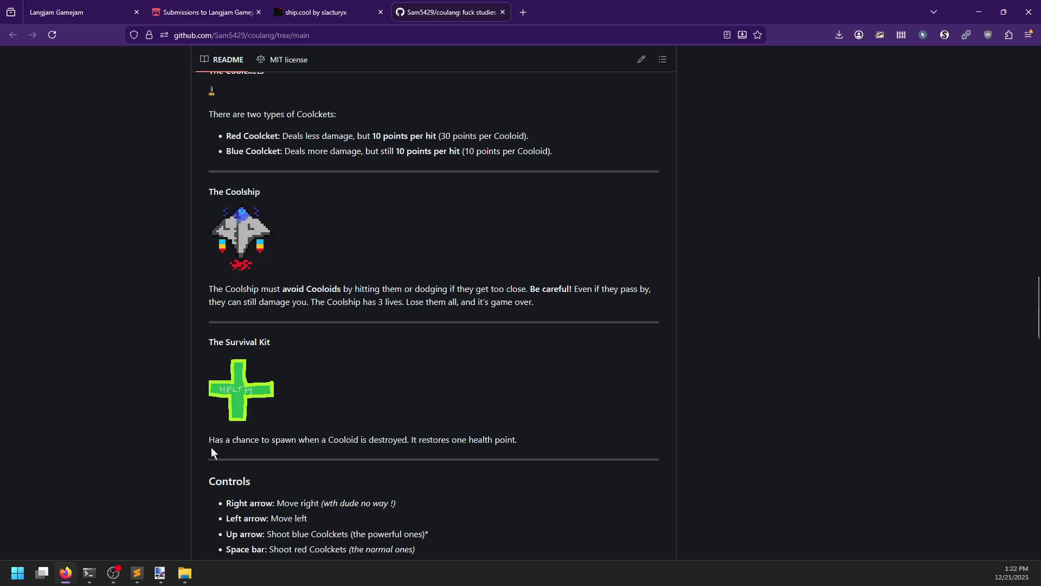
scroll(447, 323, down, 4)
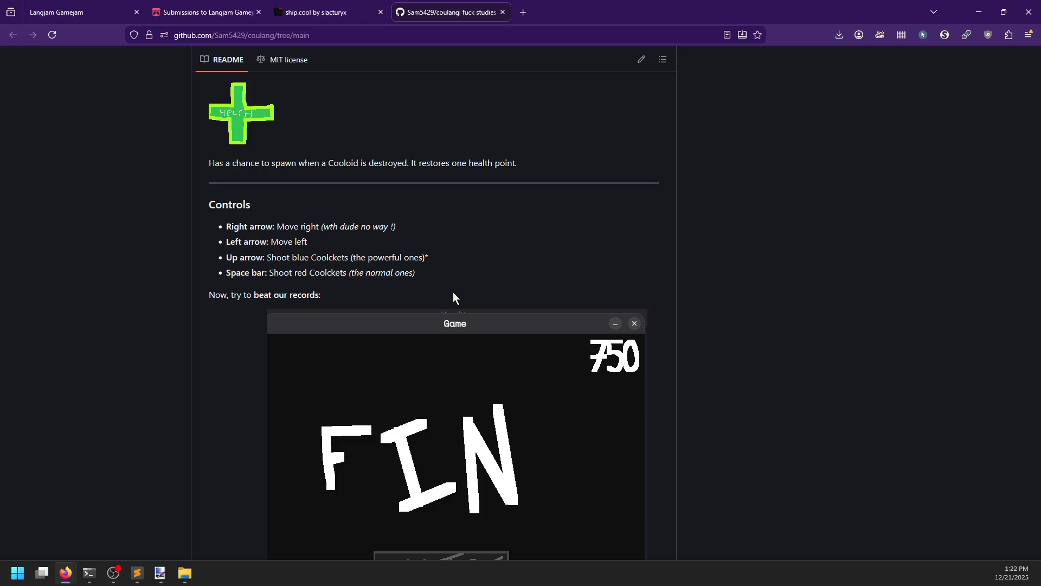
scroll(453, 297, down, 2)
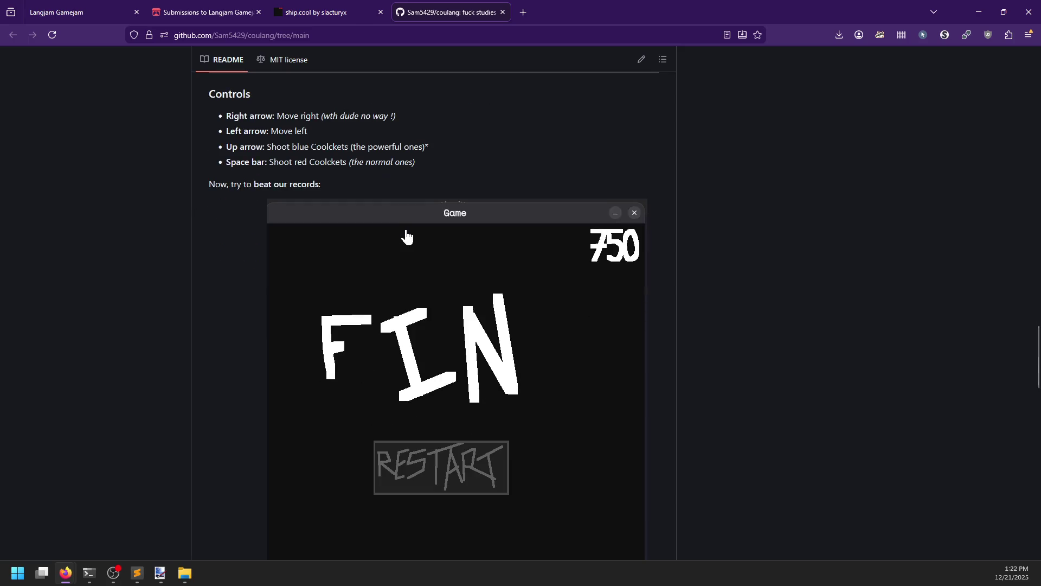
scroll(298, 242, down, 1)
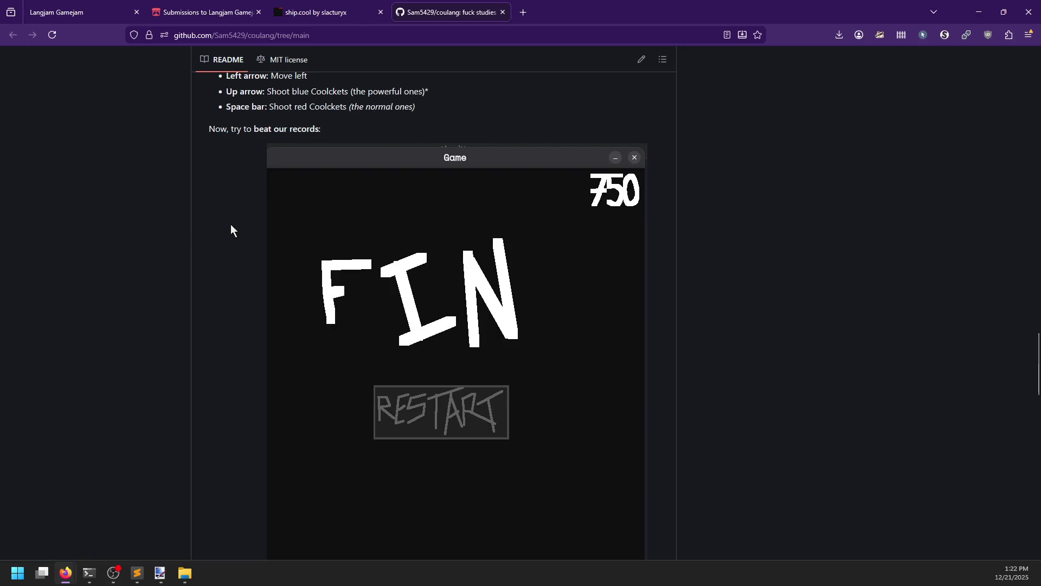
scroll(237, 241, down, 15)
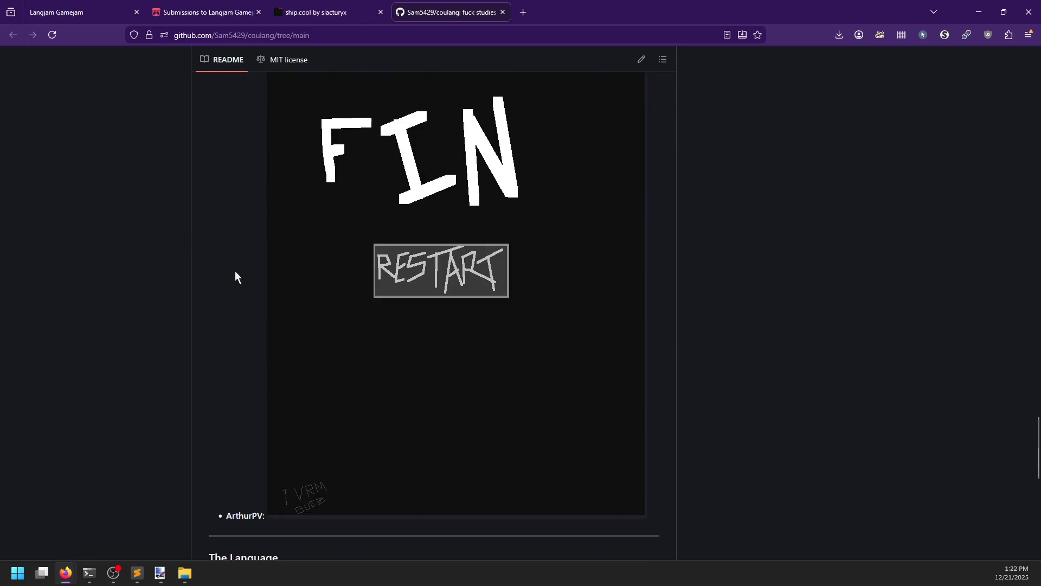
scroll(234, 274, down, 4)
scroll(206, 258, up, 12)
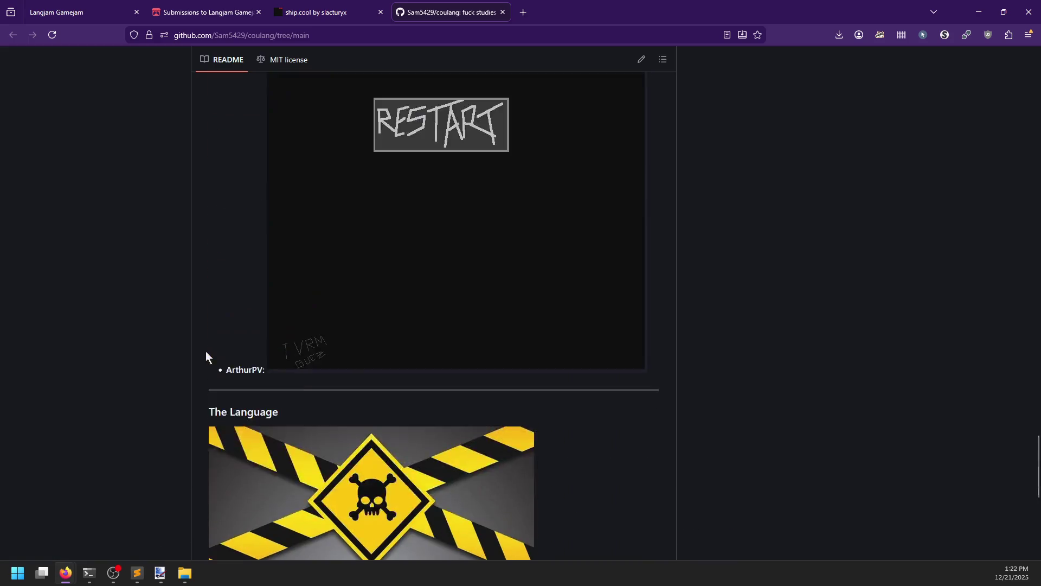
scroll(202, 350, up, 15)
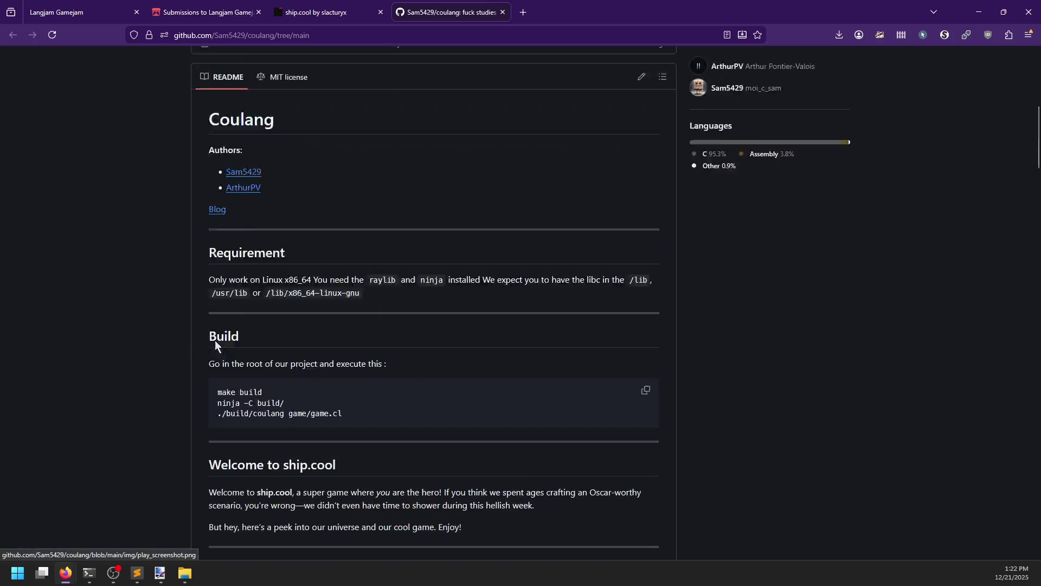
click(217, 265)
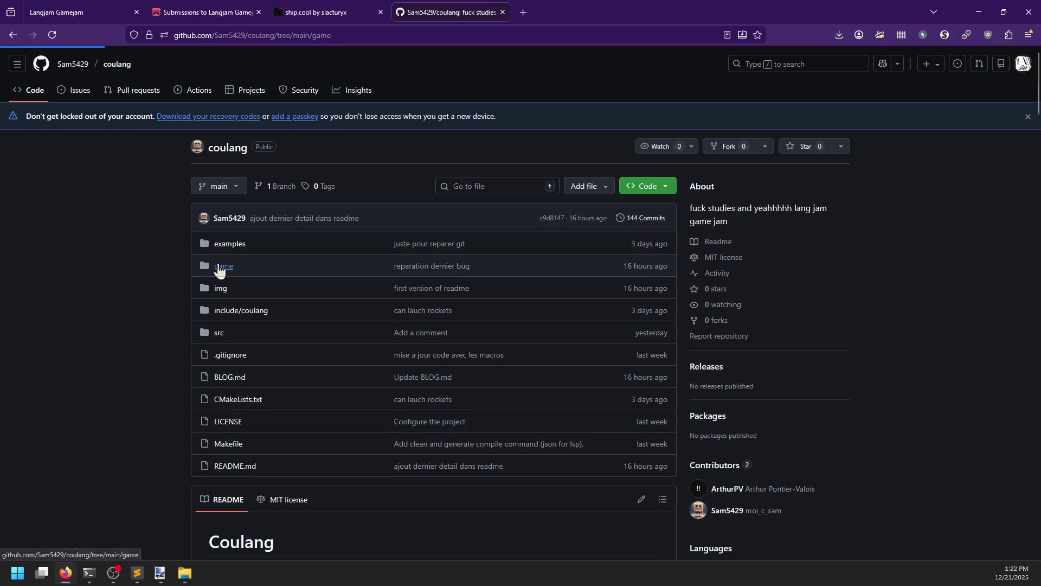
Open game/game.cl and look over its MIT License header and opening lines.
click(46, 278)
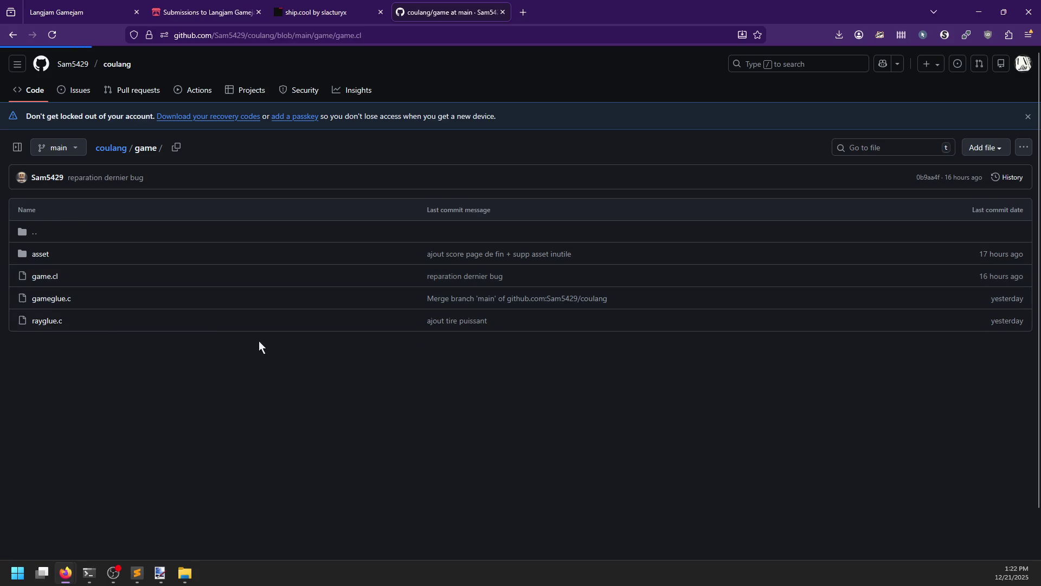
scroll(427, 305, down, 3)
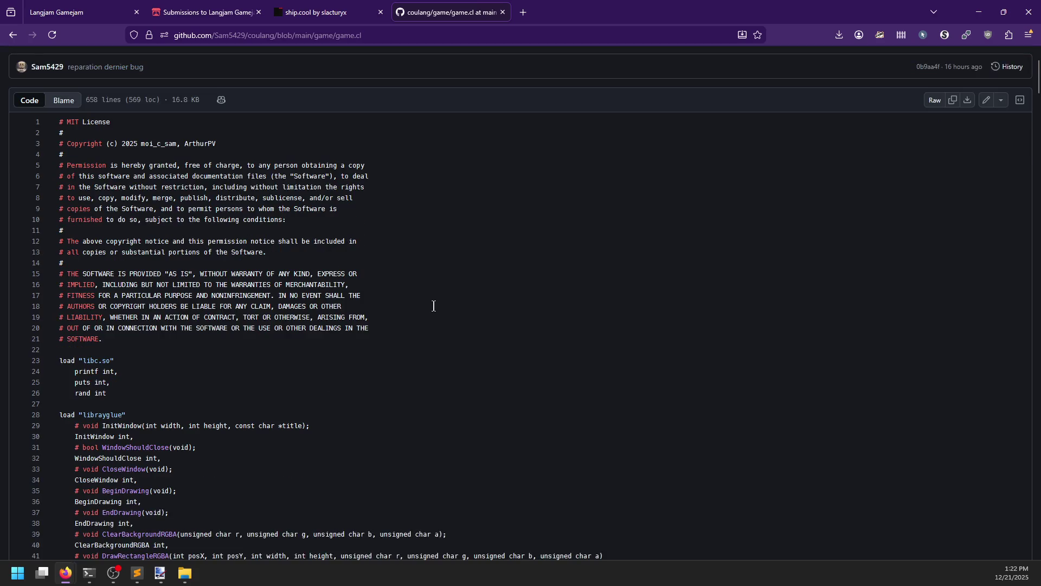
scroll(273, 281, up, 3)
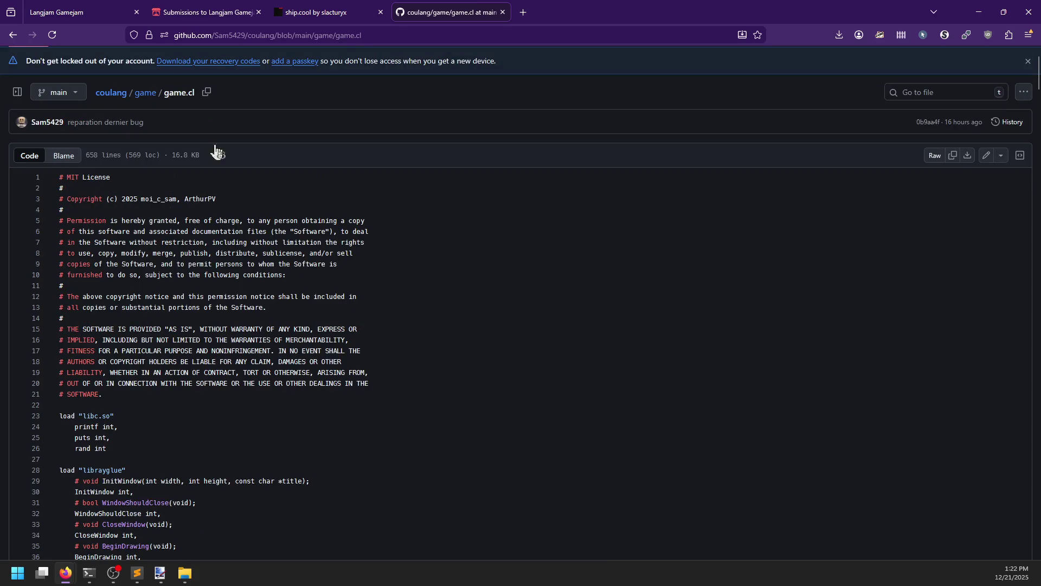
click(191, 394)
scroll(214, 337, down, 4)
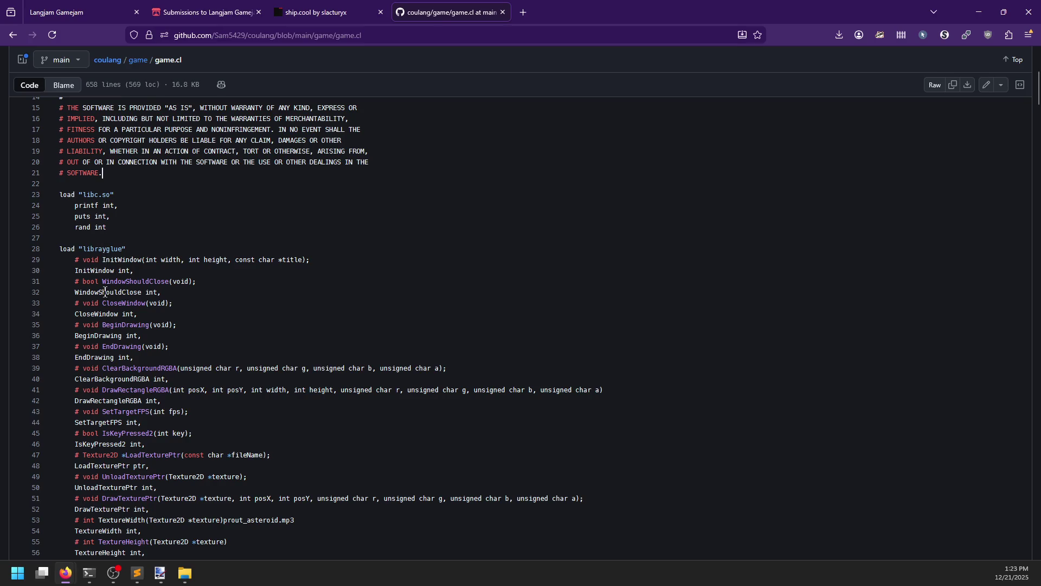
Show InitWindow's 3 references in game.cl, at lines 29, 30 and 562.
double_click(98, 270)
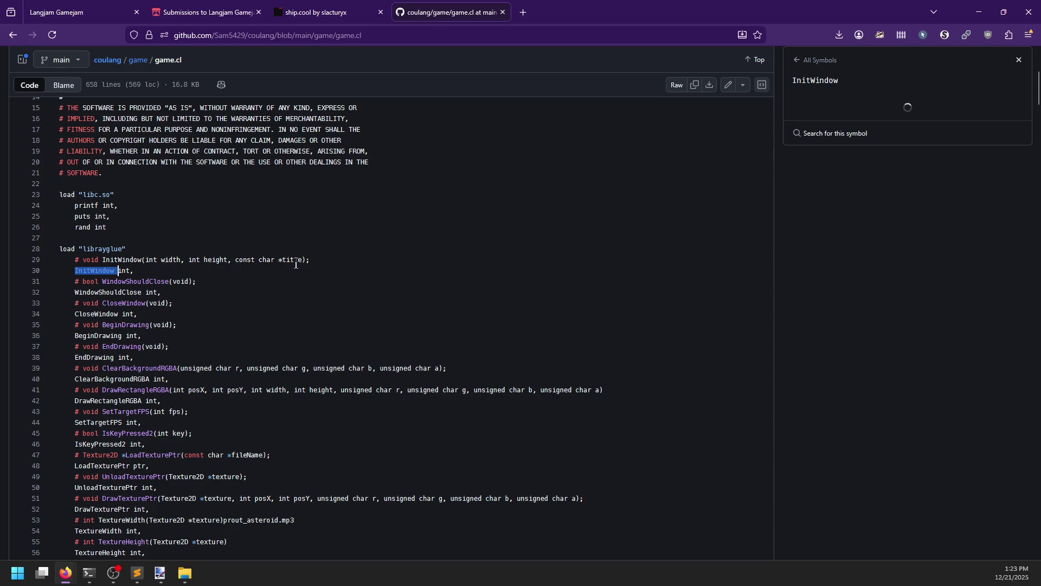
click(309, 260)
drag(76, 261, 331, 265)
click(182, 278)
click(107, 270)
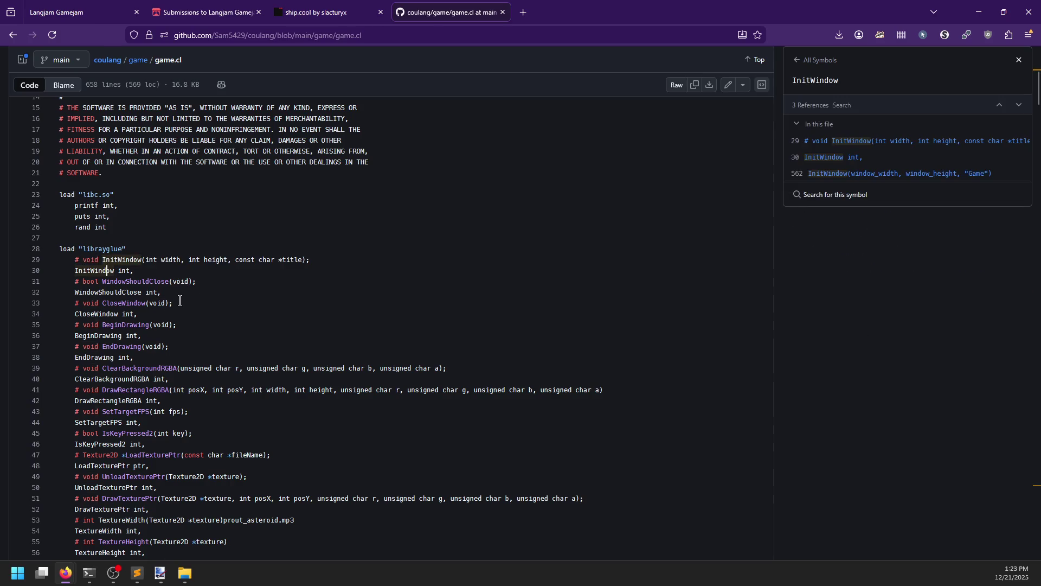
Read down through game.cl to the missile functions.
scroll(179, 300, down, 5)
scroll(179, 300, down, 4)
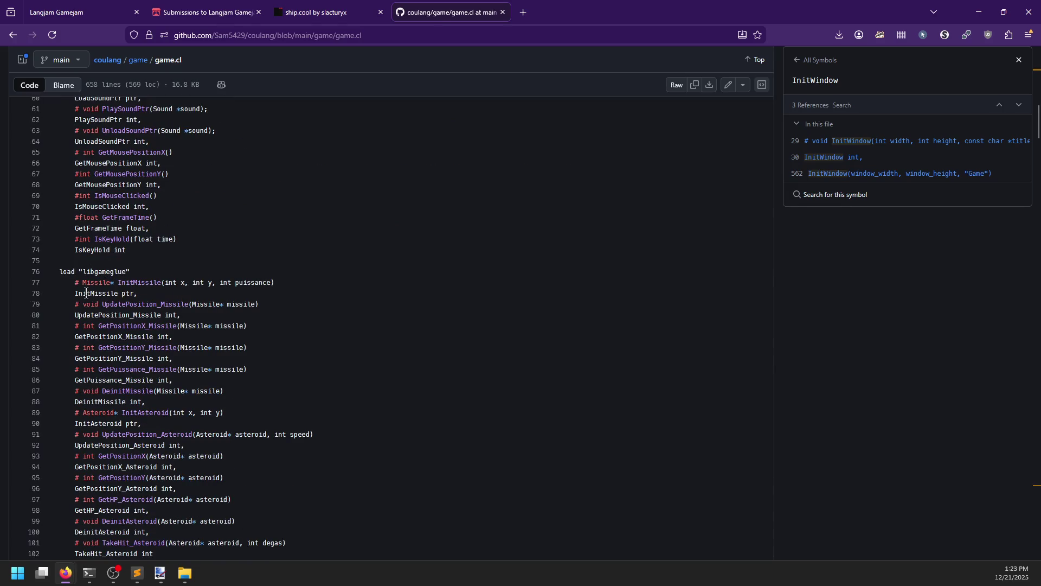
scroll(136, 284, down, 3)
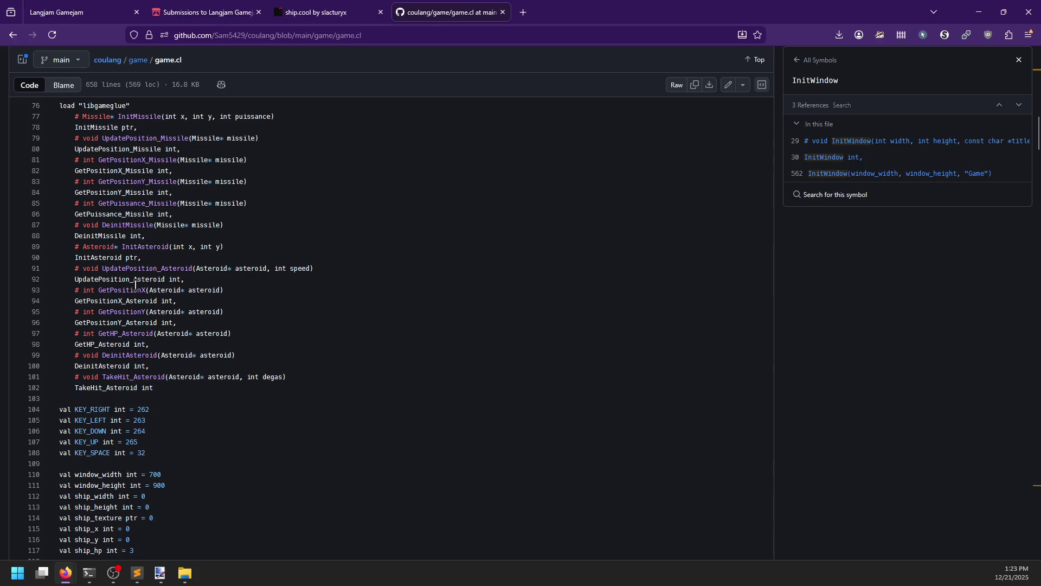
scroll(166, 355, up, 1)
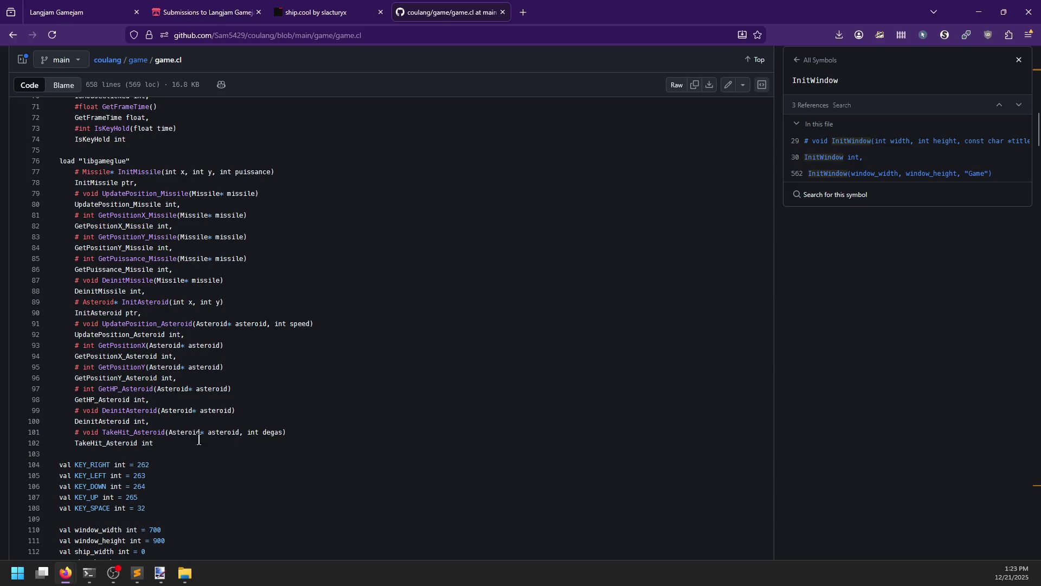
scroll(170, 445, down, 4)
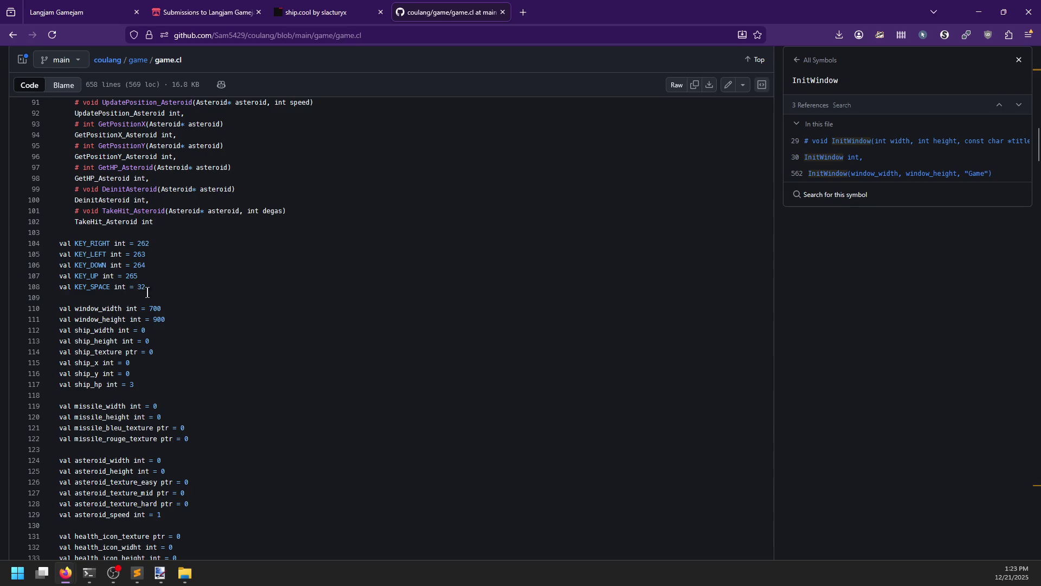
scroll(165, 292, down, 2)
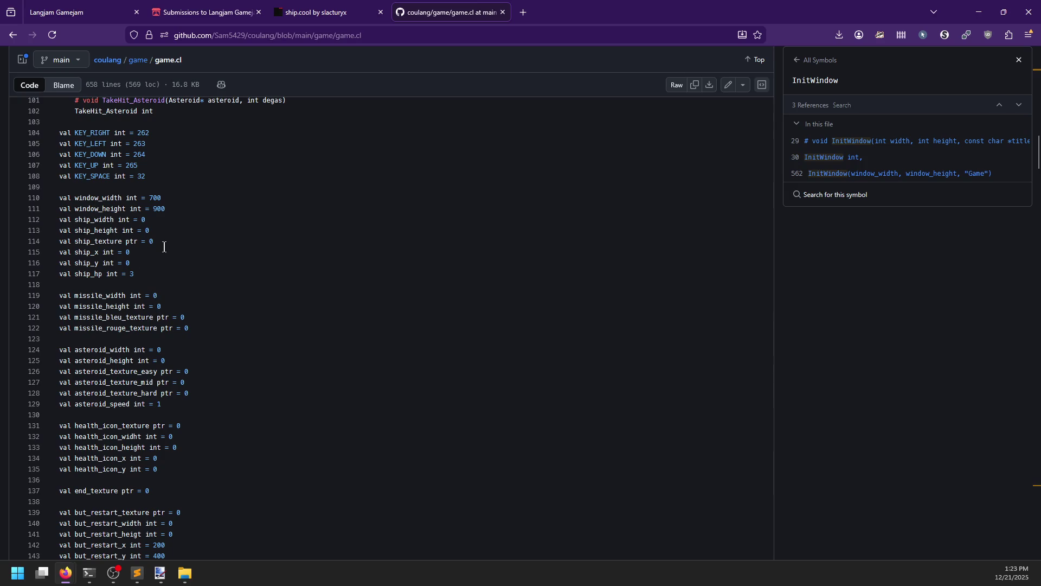
scroll(164, 257, down, 4)
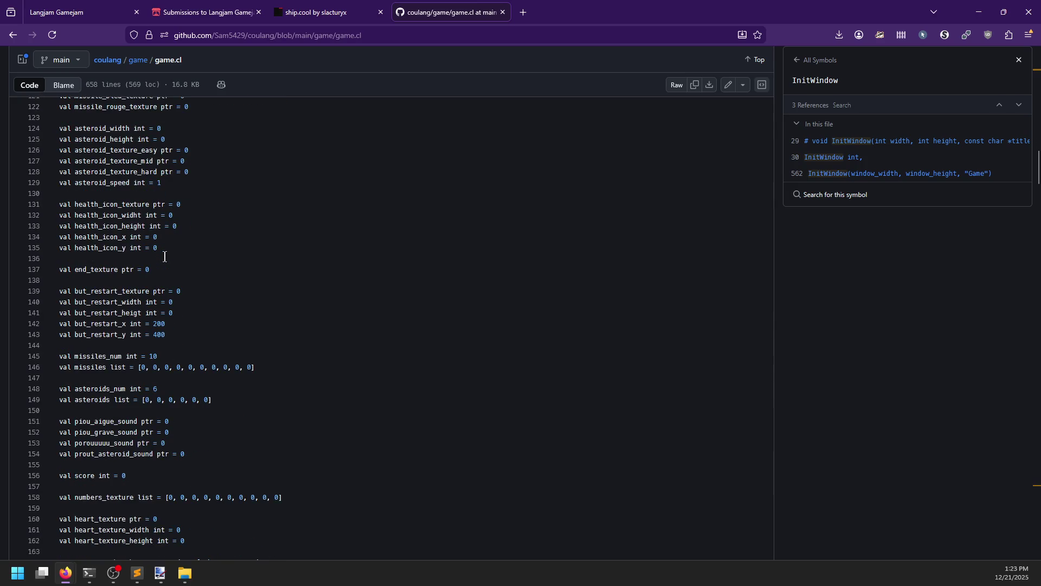
scroll(205, 240, down, 5)
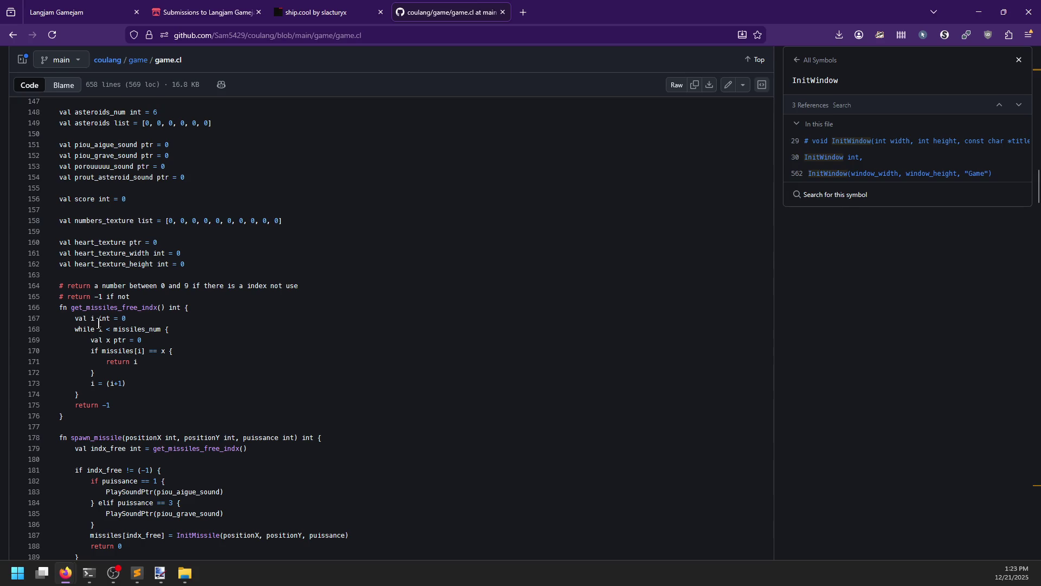
scroll(98, 323, down, 2)
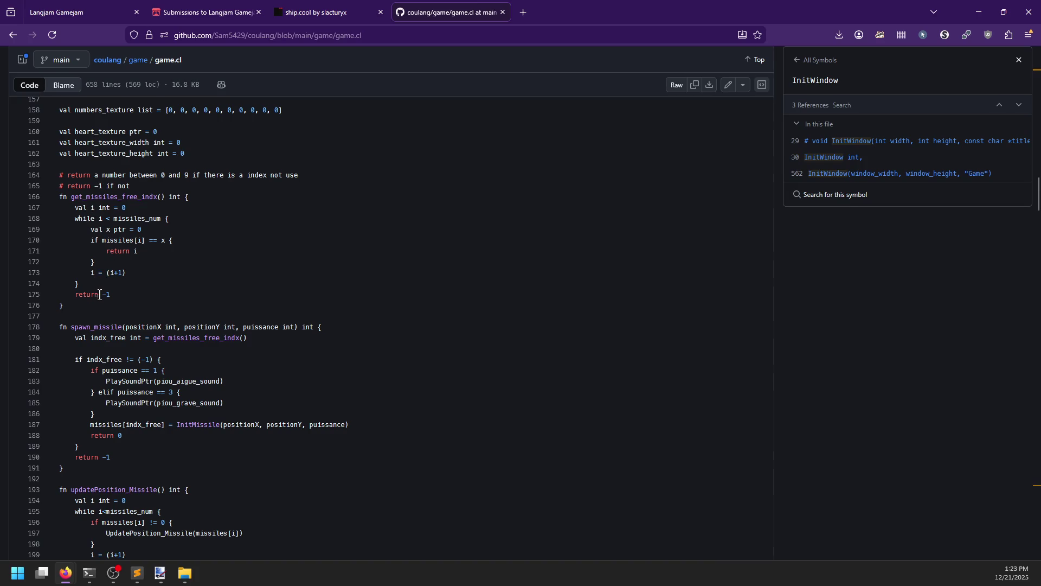
scroll(77, 307, down, 2)
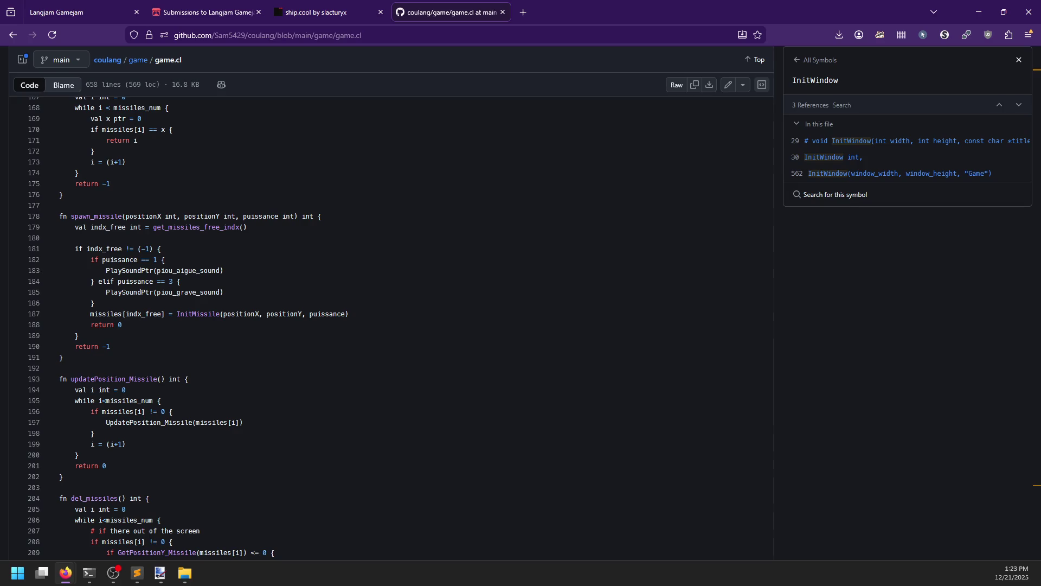
scroll(99, 303, down, 2)
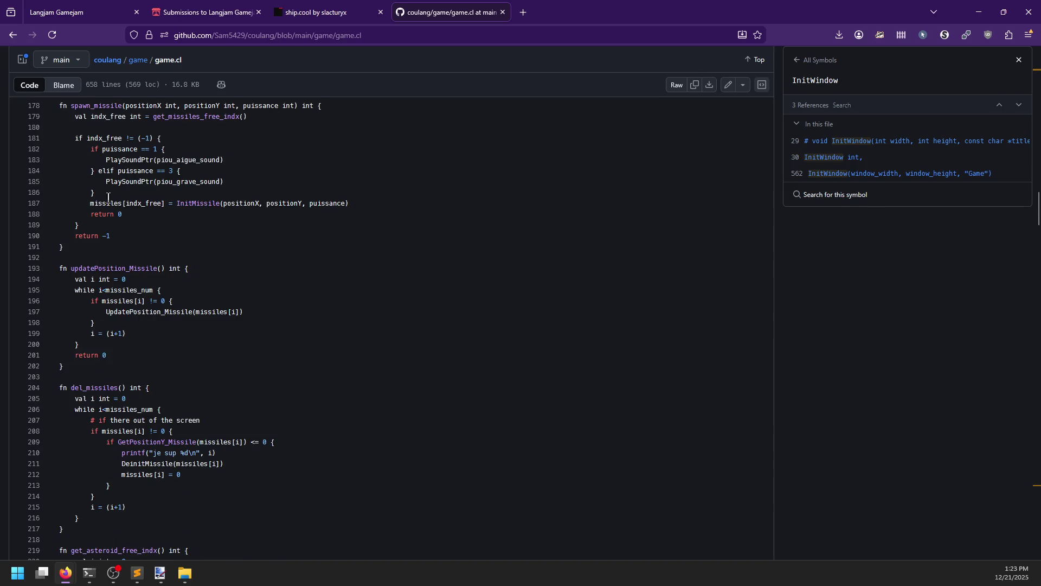
scroll(149, 239, down, 3)
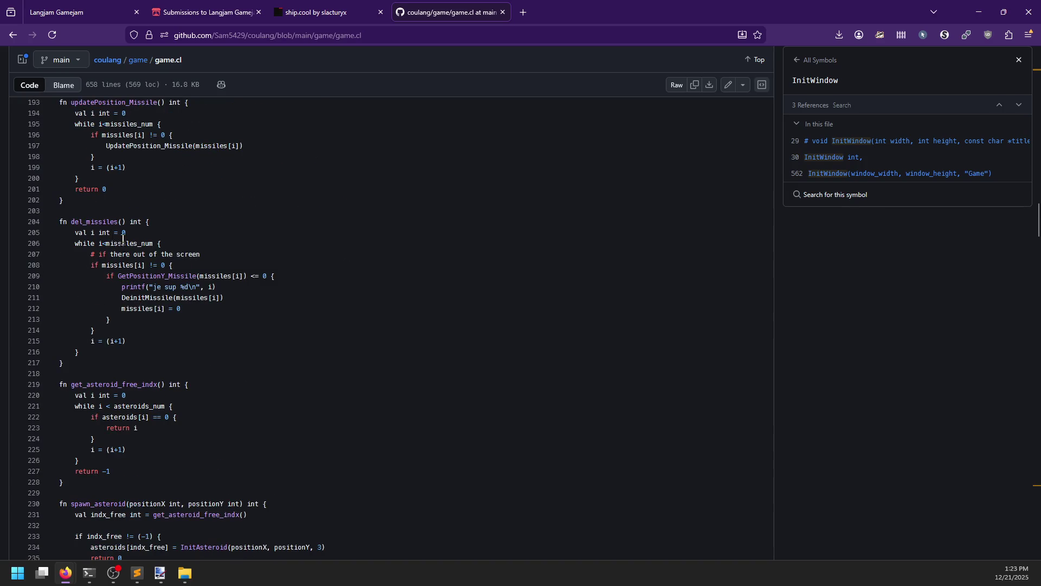
scroll(123, 240, down, 3)
scroll(123, 240, down, 3)
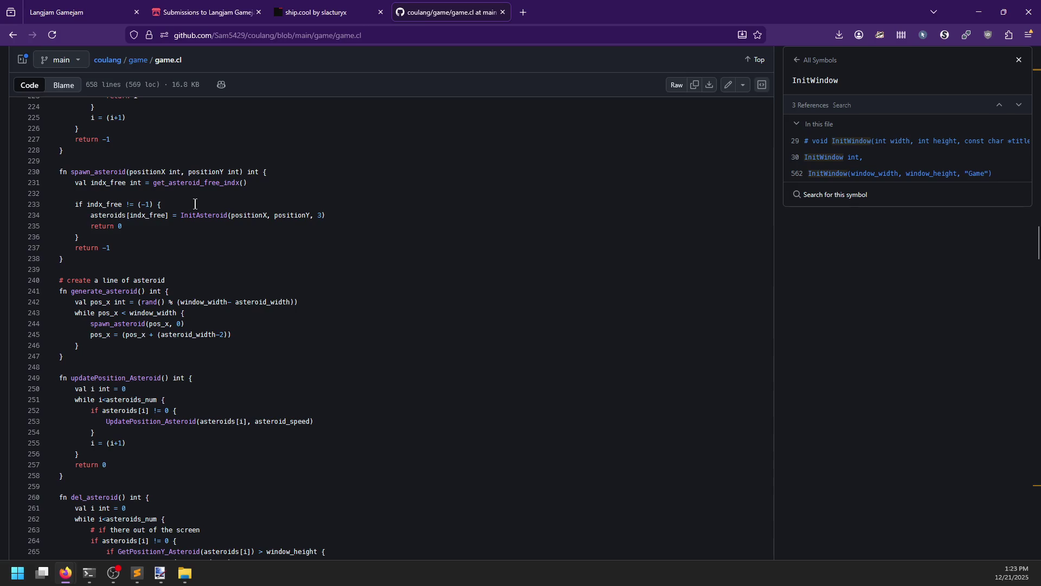
scroll(181, 202, down, 2)
scroll(182, 202, down, 2)
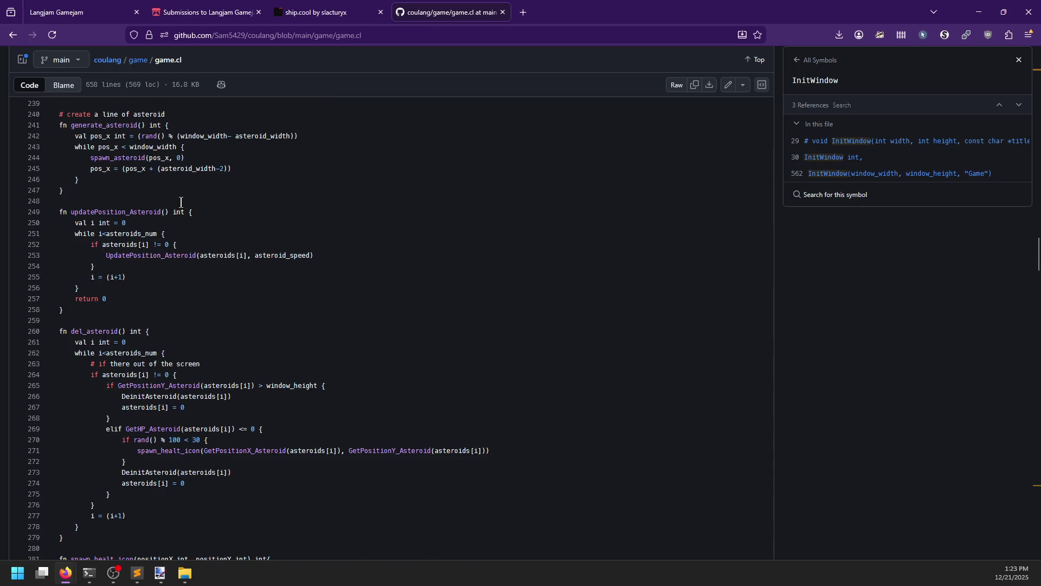
scroll(181, 203, down, 7)
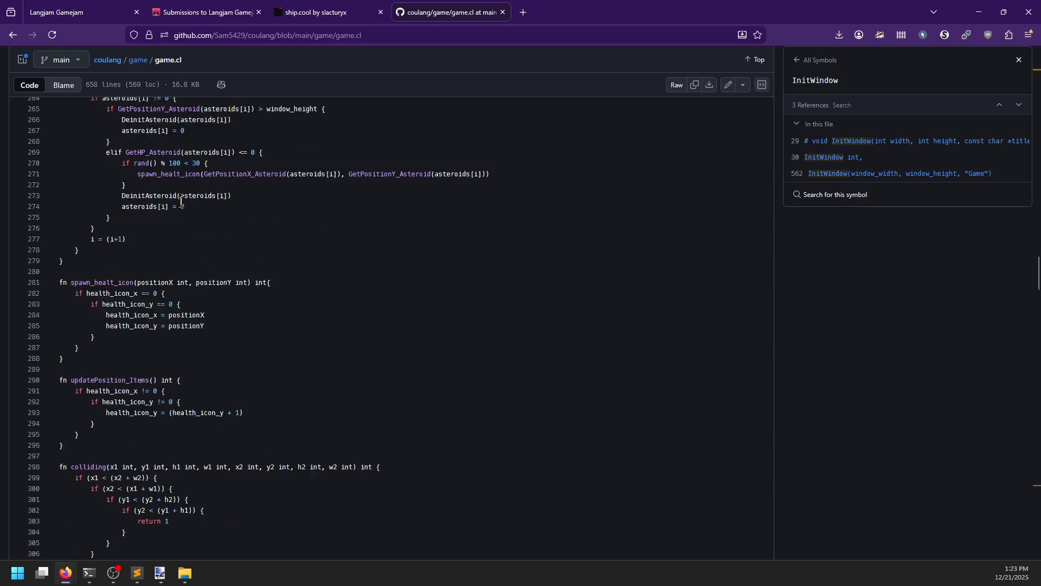
scroll(181, 202, down, 2)
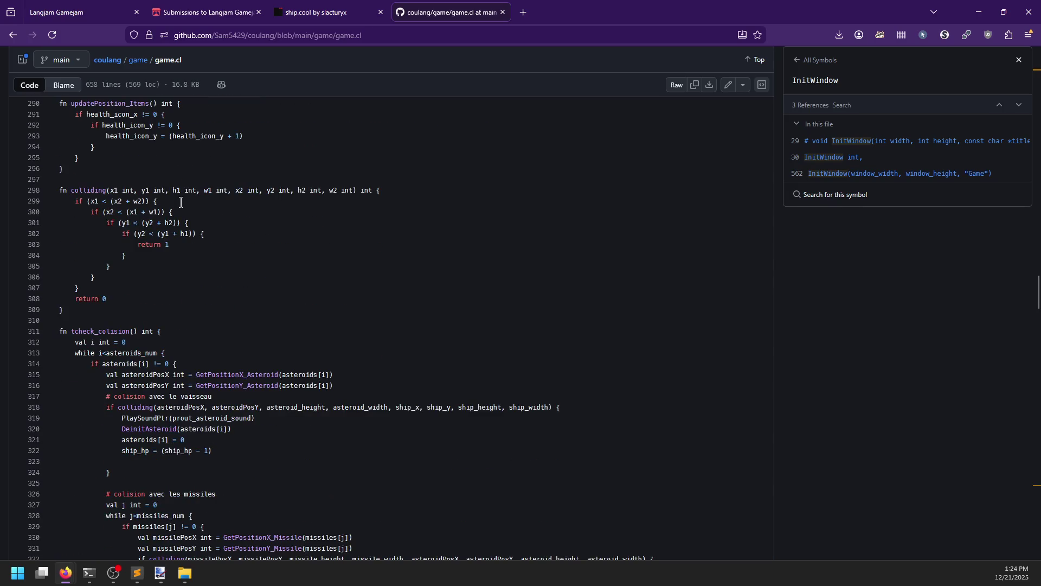
scroll(180, 203, down, 3)
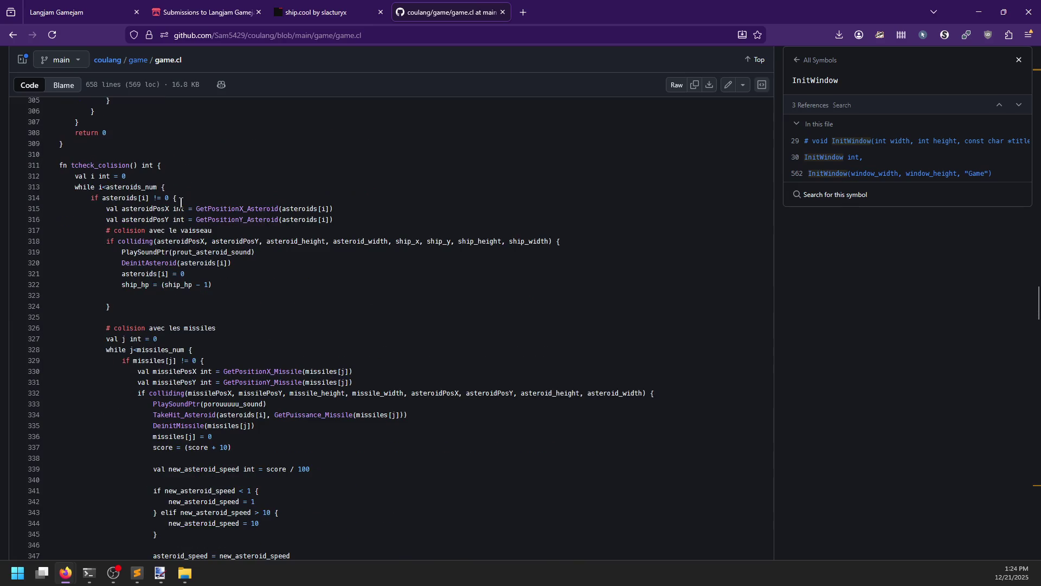
scroll(180, 202, down, 4)
scroll(180, 202, up, 6)
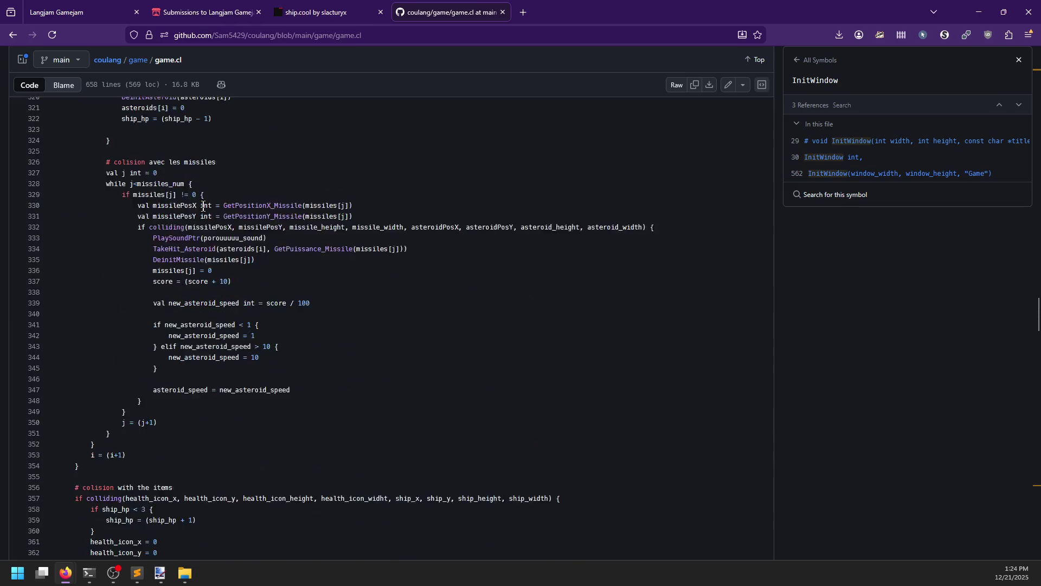
scroll(165, 232, down, 6)
scroll(165, 232, down, 3)
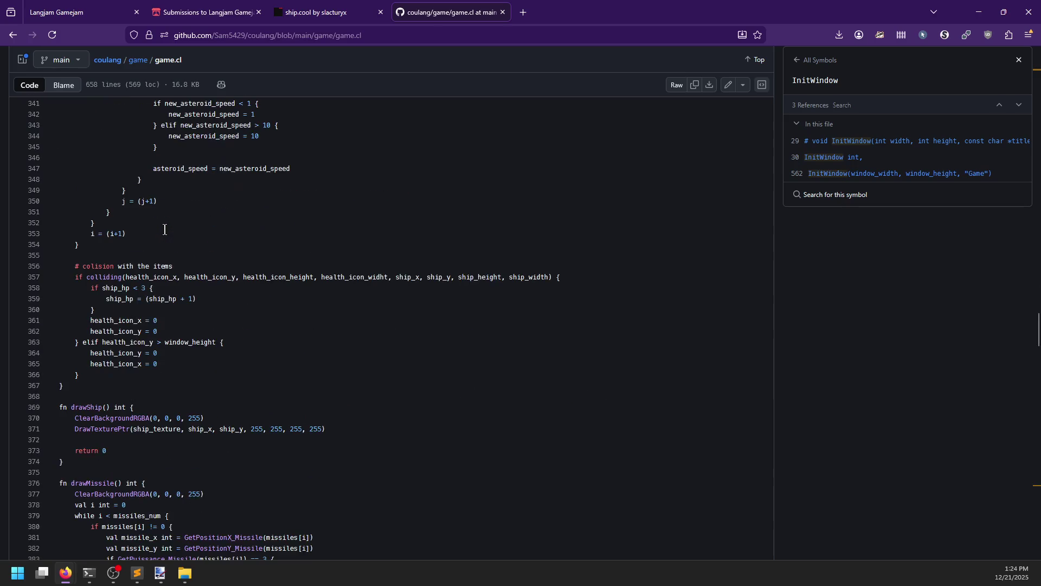
scroll(136, 242, down, 4)
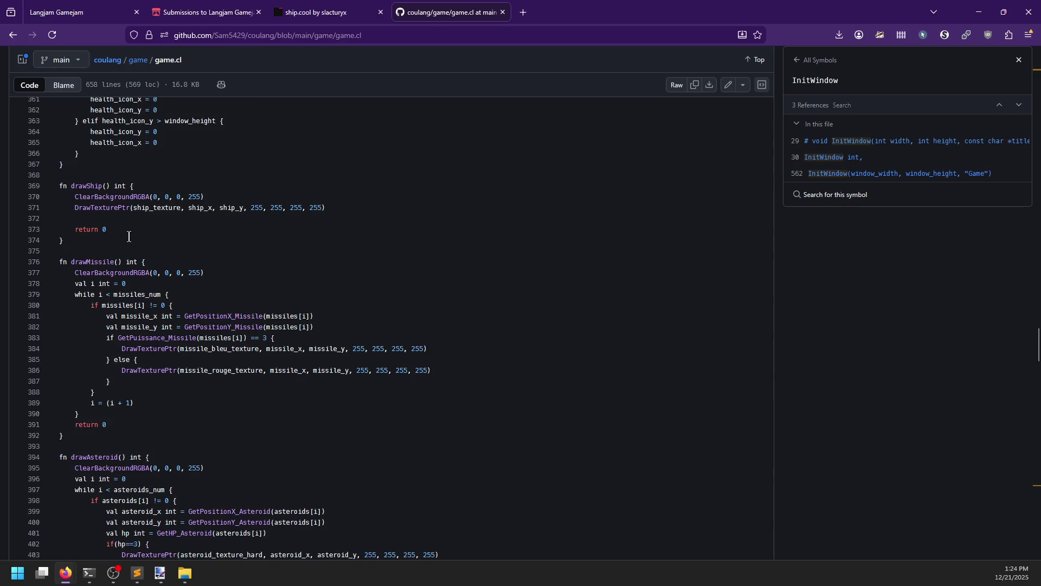
scroll(123, 237, down, 2)
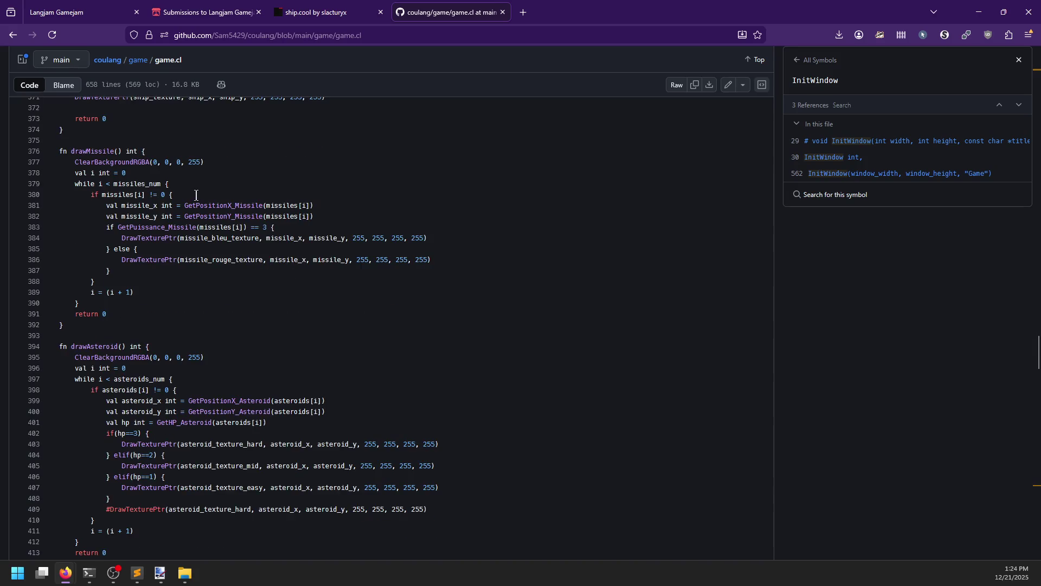
scroll(164, 273, down, 1)
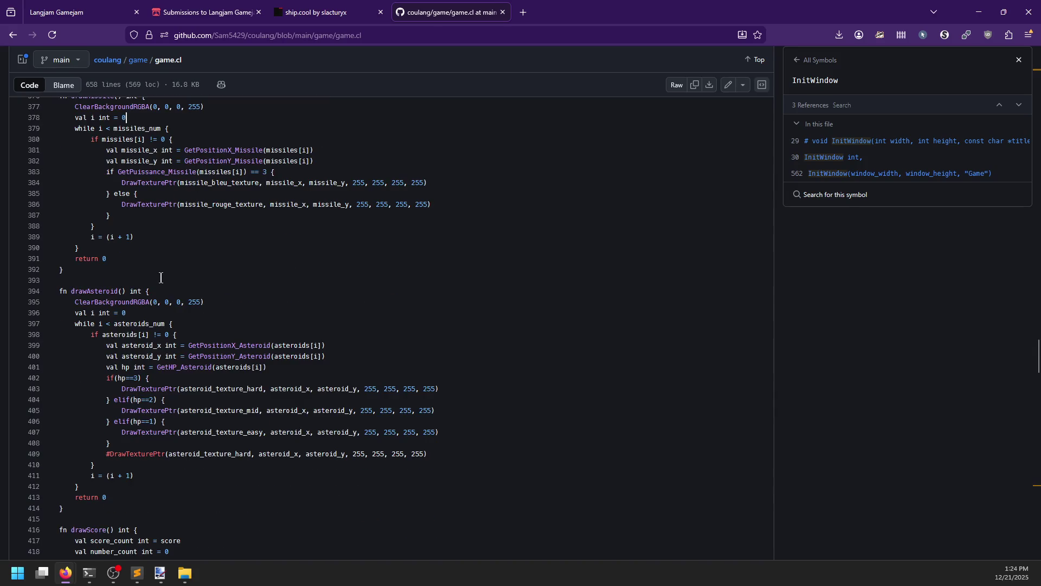
click(122, 268)
scroll(140, 269, up, 2)
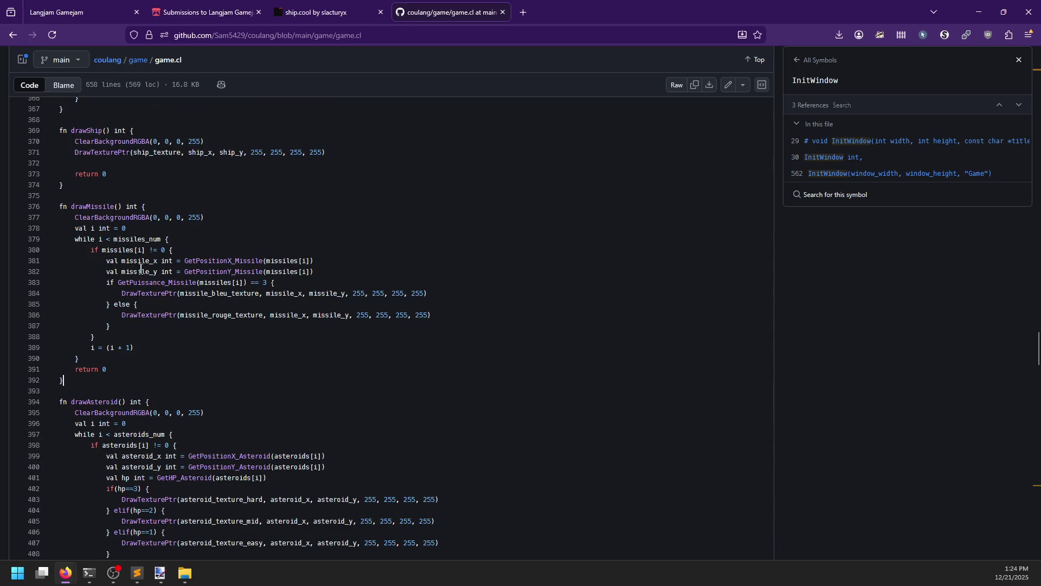
scroll(141, 269, down, 8)
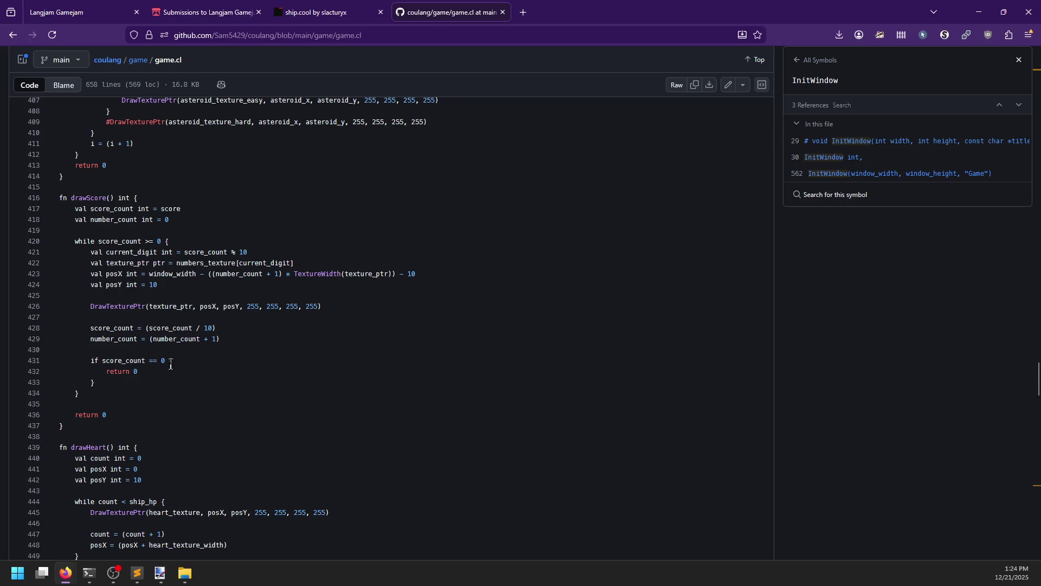
click(95, 423)
scroll(157, 375, down, 1)
scroll(157, 375, down, 3)
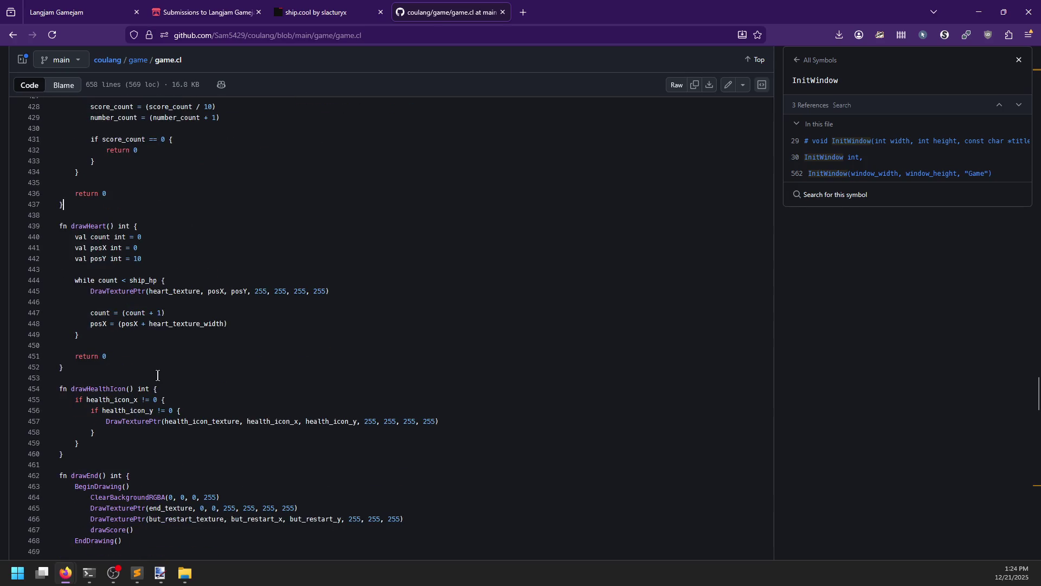
scroll(157, 376, down, 3)
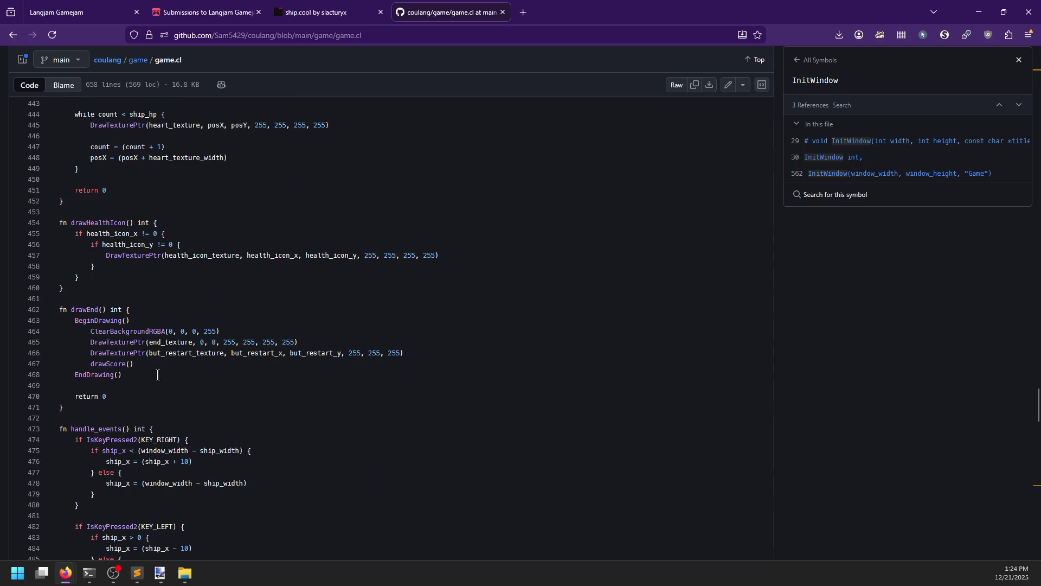
scroll(157, 375, down, 3)
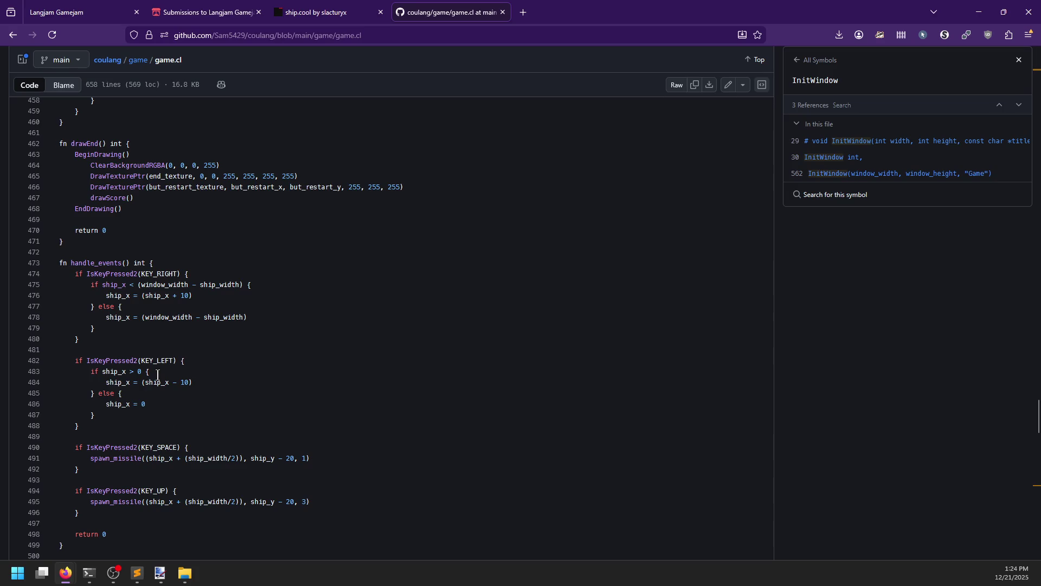
scroll(158, 375, down, 5)
scroll(157, 375, down, 4)
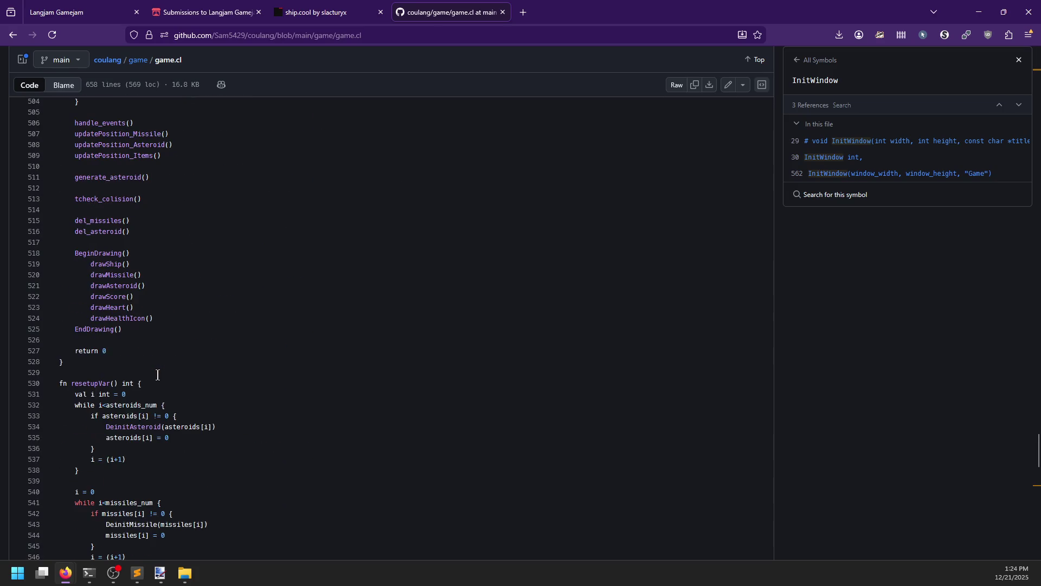
scroll(179, 320, down, 2)
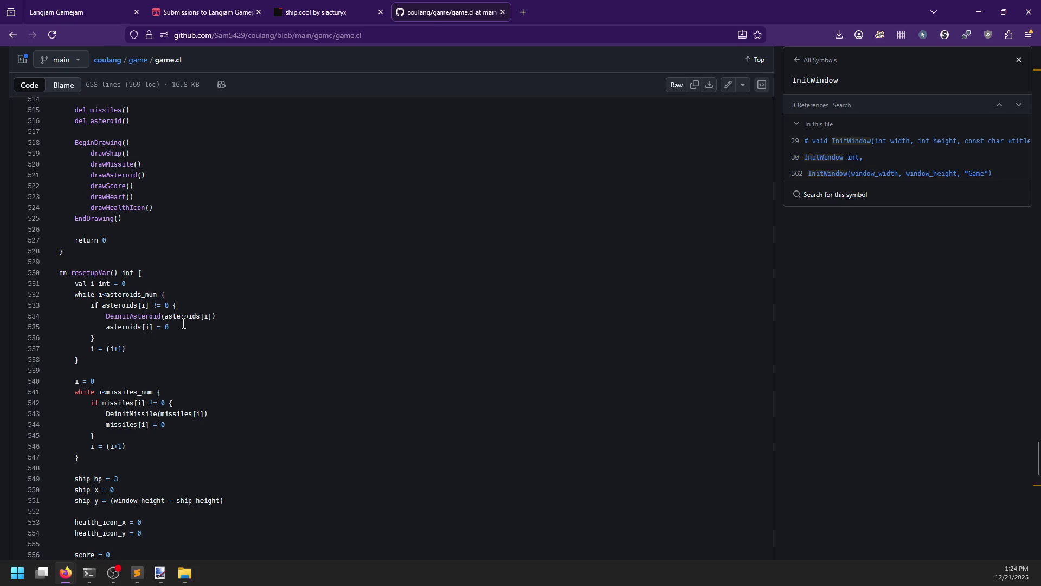
scroll(190, 324, down, 3)
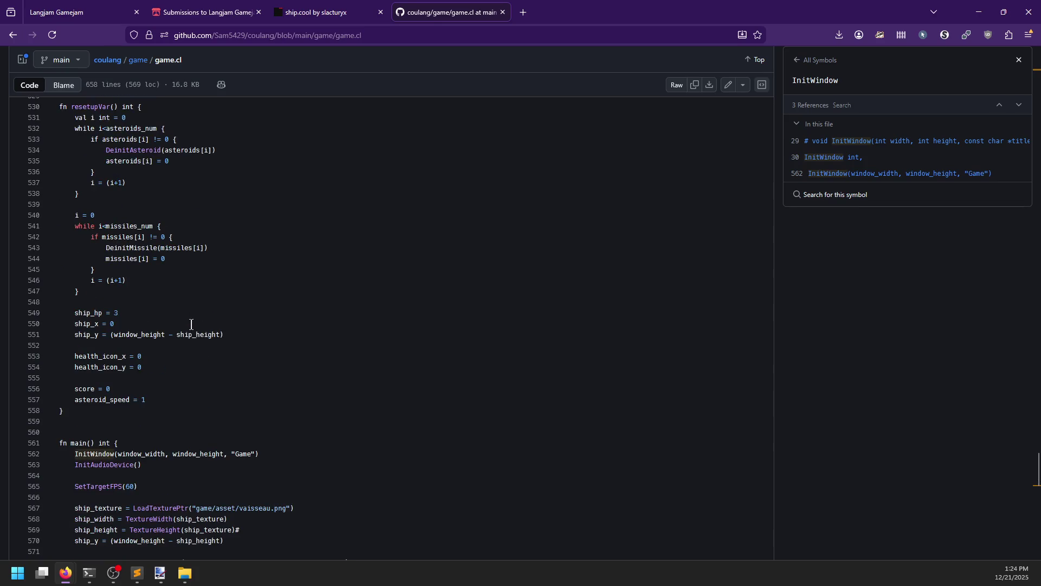
scroll(191, 324, down, 3)
scroll(191, 324, down, 2)
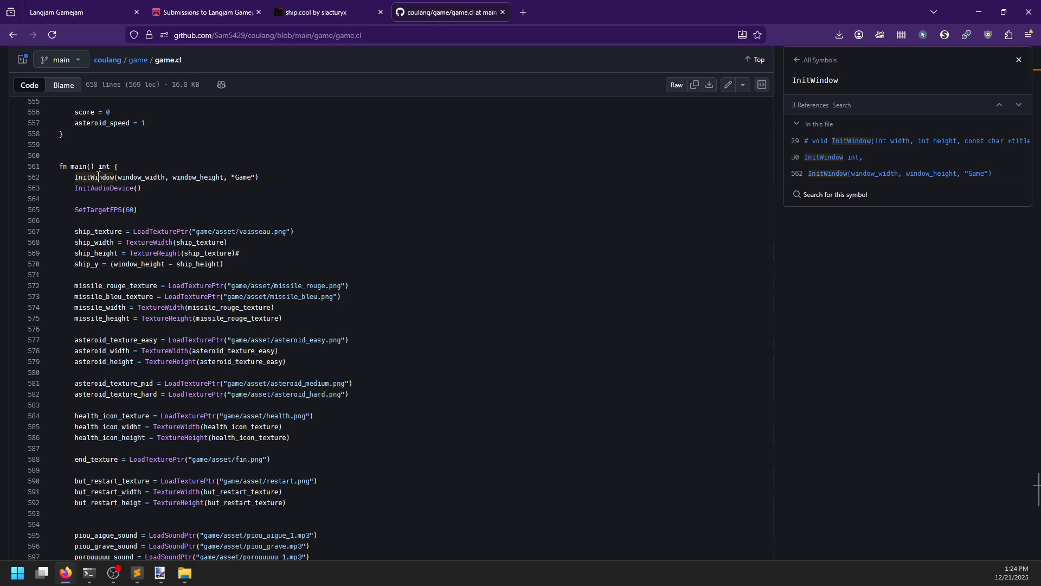
scroll(98, 176, down, 9)
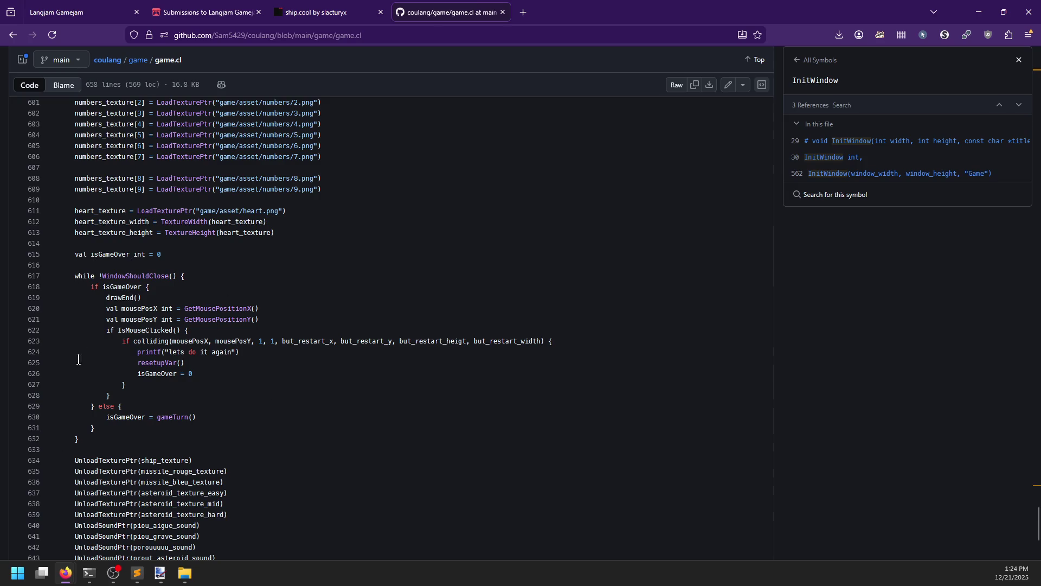
scroll(140, 403, down, 1)
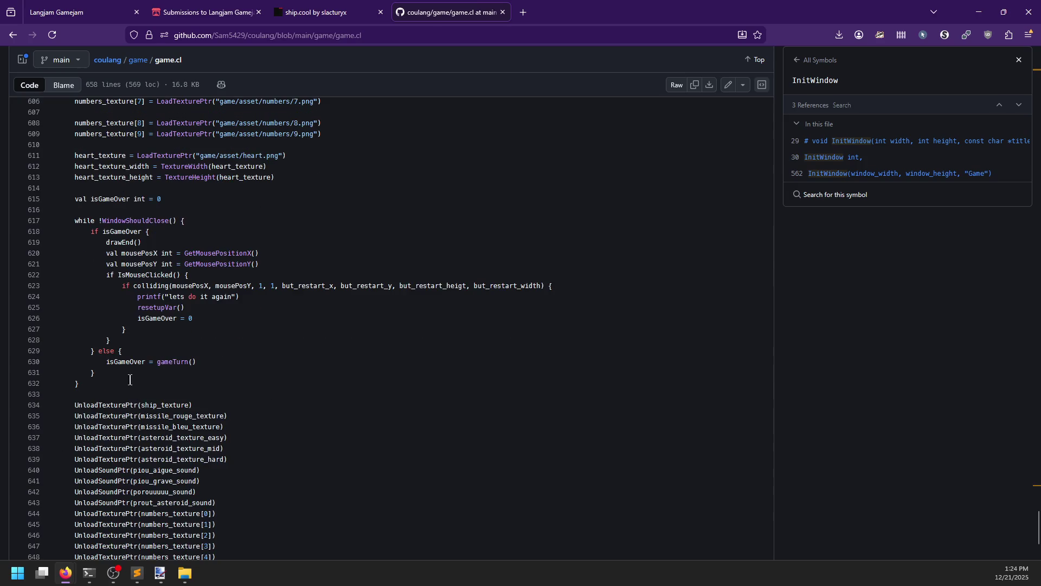
scroll(135, 374, down, 3)
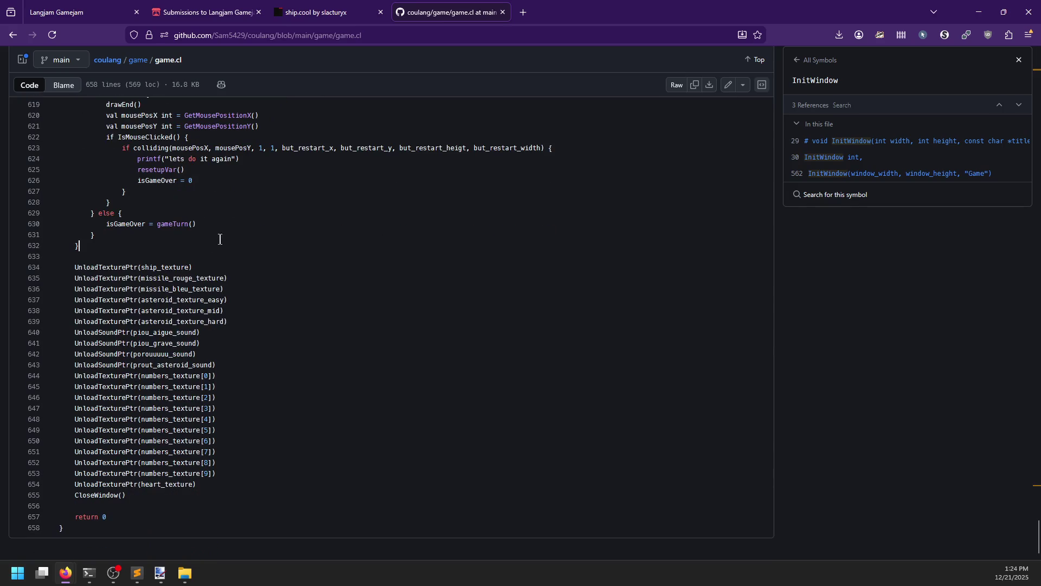
mouse_move(108, 266)
mouse_down()
mouse_move(223, 473)
mouse_move(230, 520)
mouse_up()
click(260, 495)
scroll(265, 492, up, 12)
scroll(265, 492, up, 20)
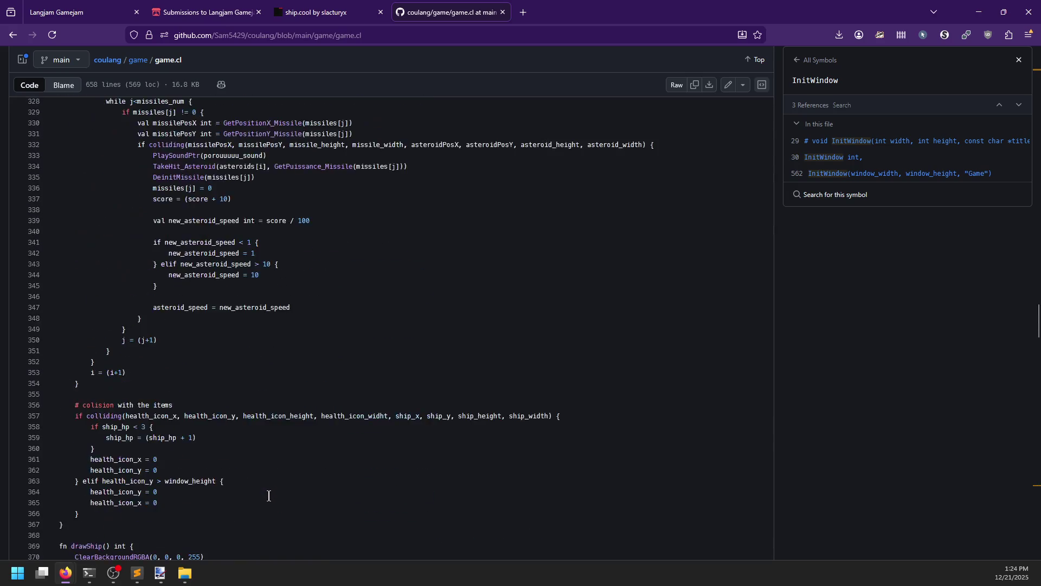
scroll(269, 497, up, 20)
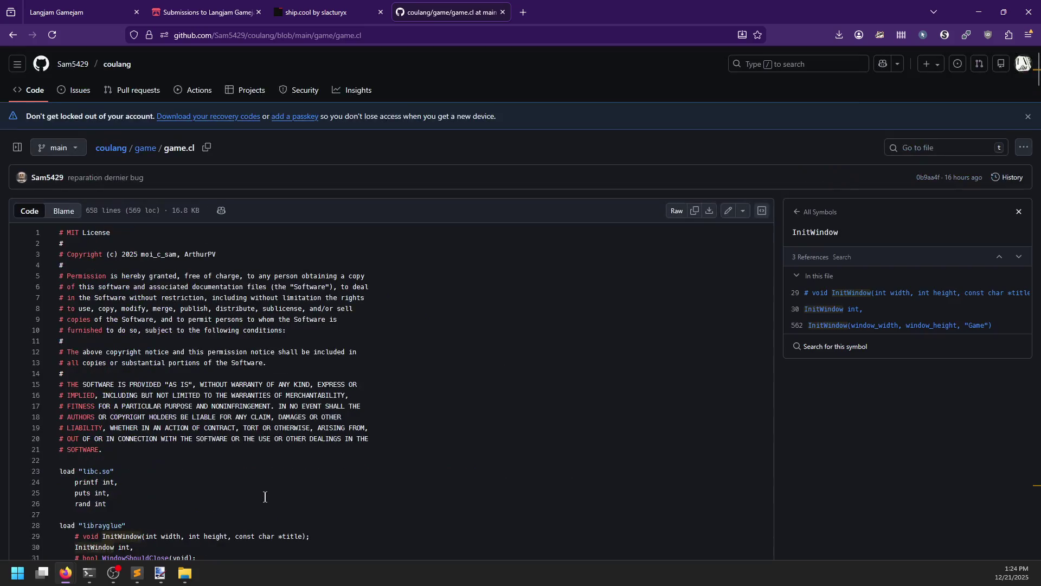
Navigate from game.cl to the repository root, peek into include/coulang, then enter src.
click(142, 151)
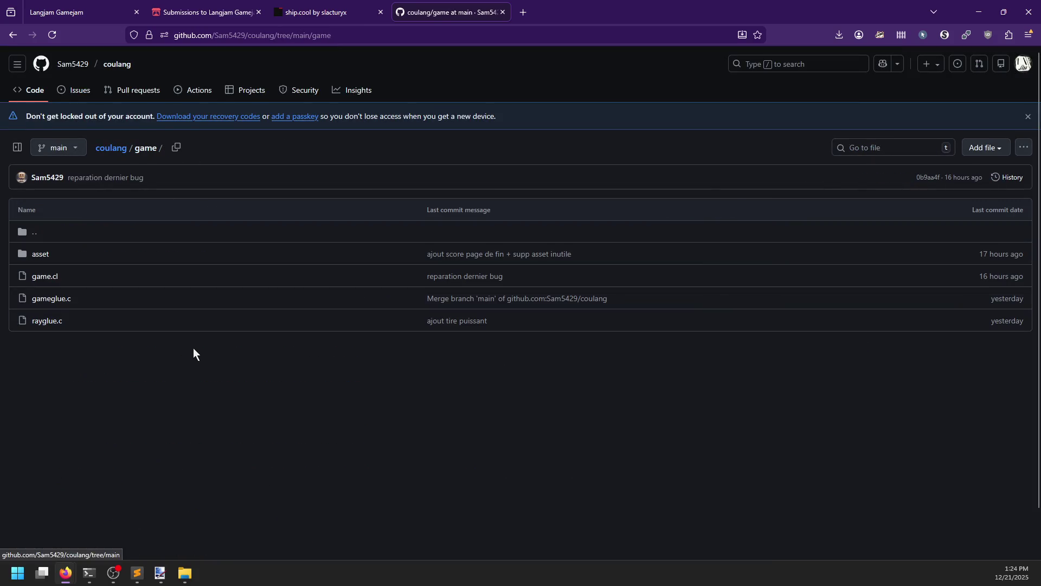
click(111, 153)
click(242, 316)
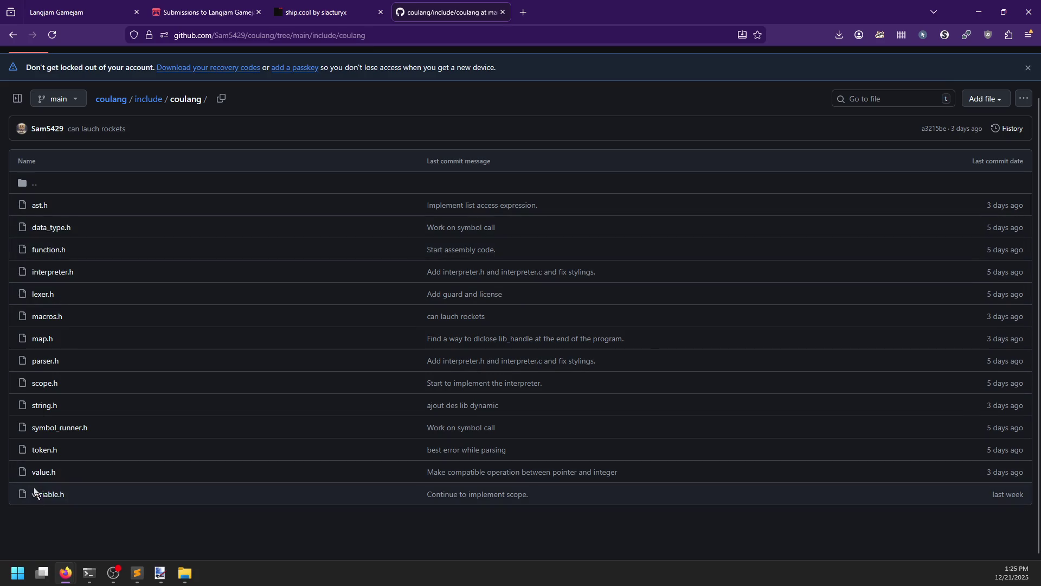
click(147, 99)
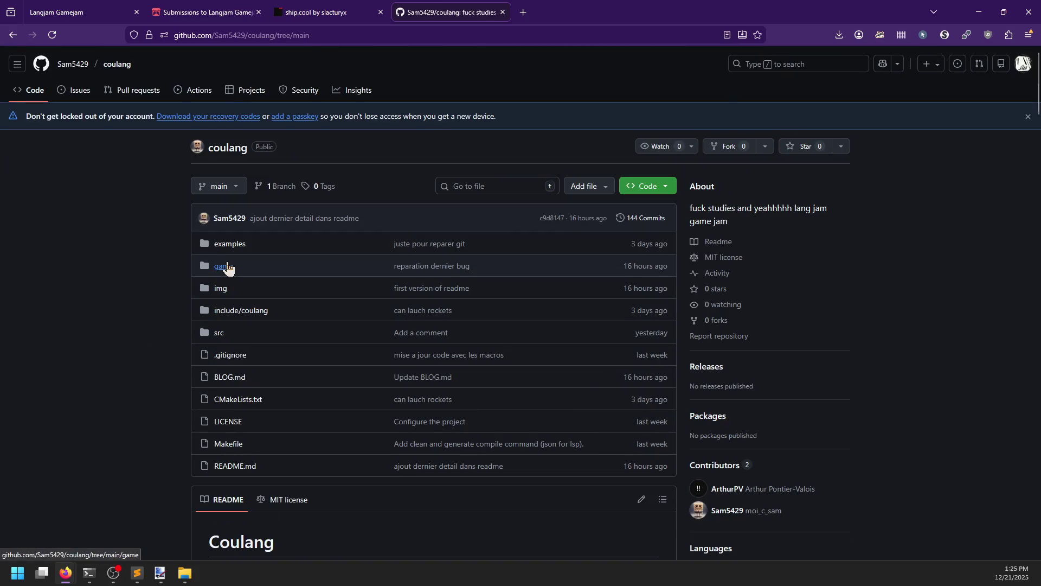
click(218, 336)
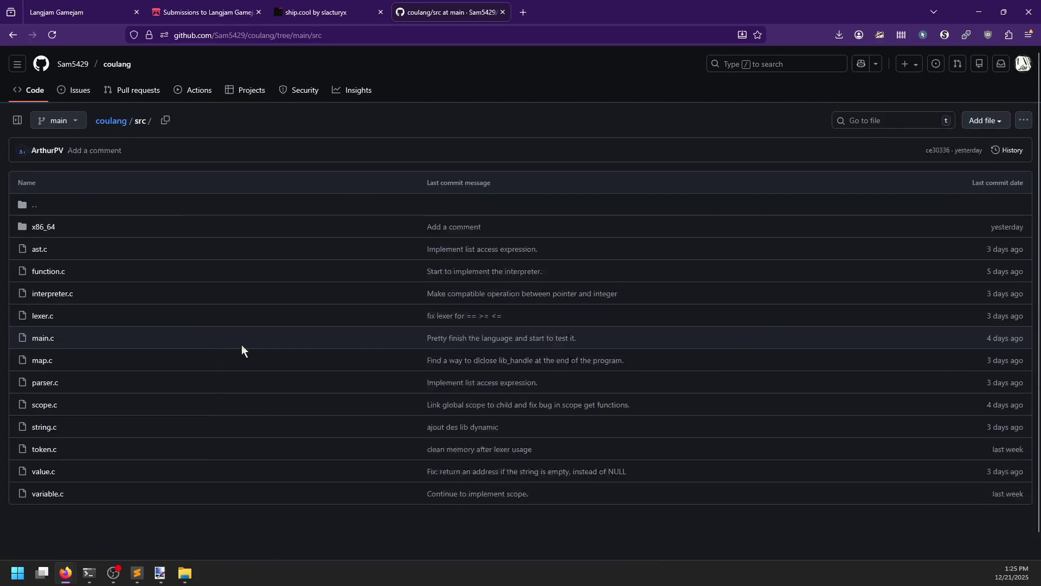
Skim ast.c and return to the src folder listing.
click(40, 277)
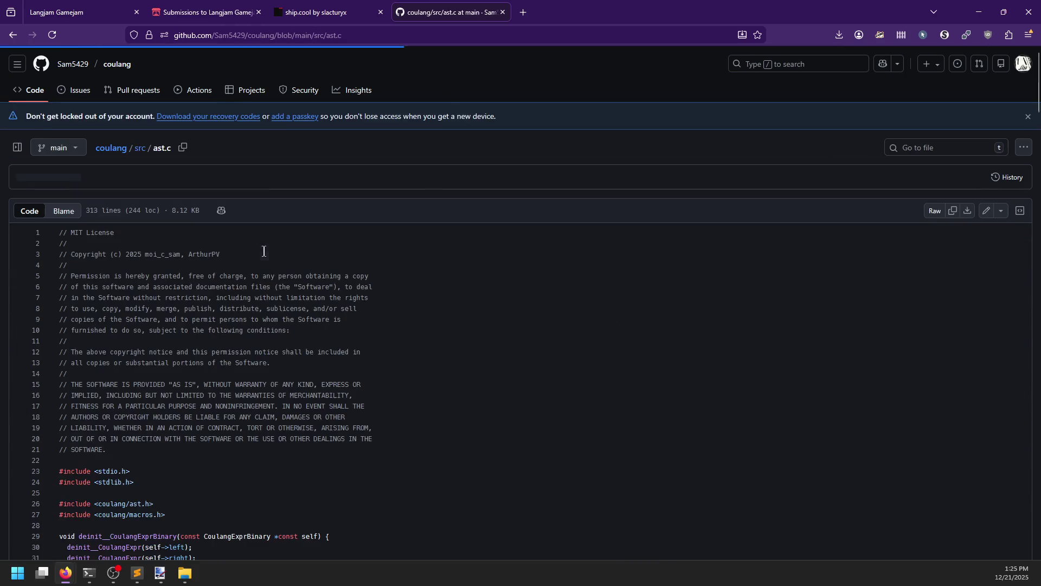
scroll(266, 274, down, 1)
scroll(248, 348, down, 5)
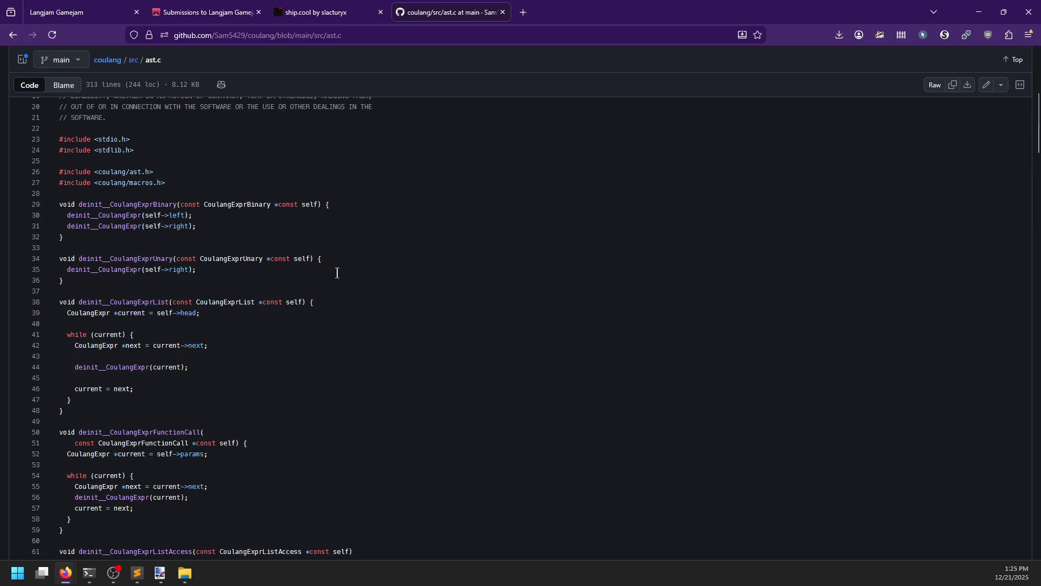
scroll(337, 273, down, 20)
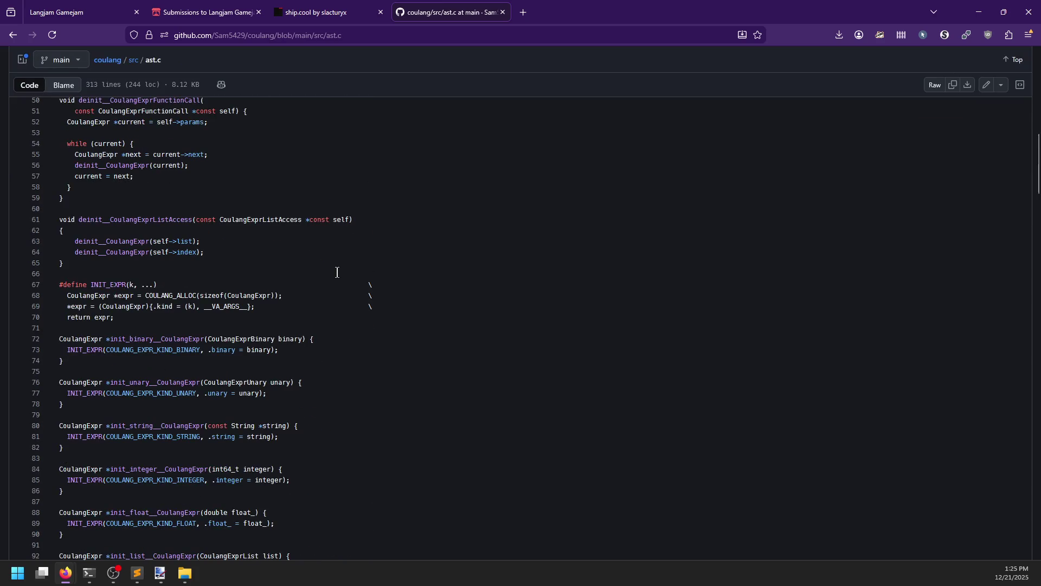
scroll(336, 274, up, 6)
scroll(334, 276, down, 11)
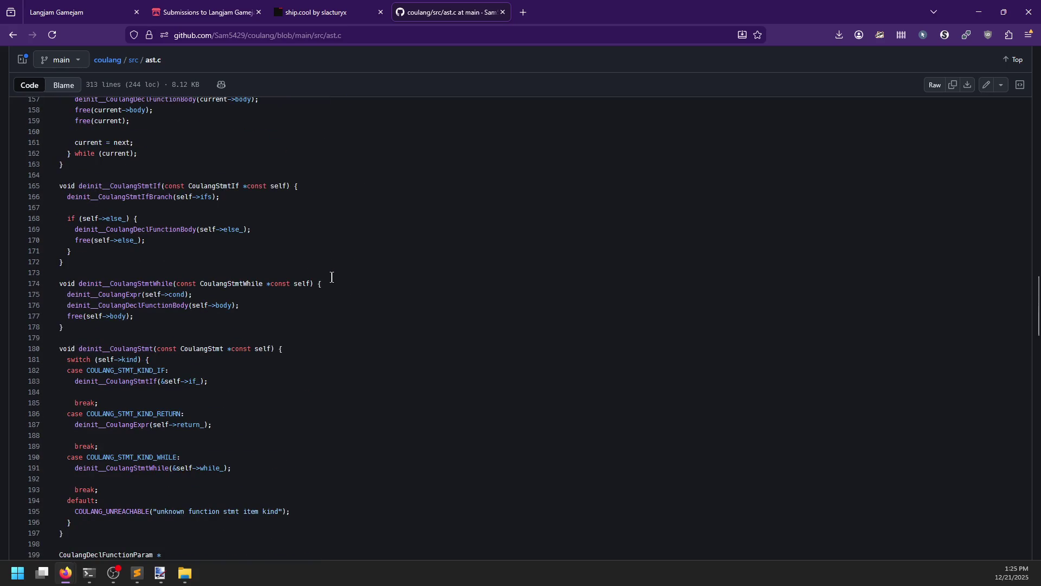
scroll(332, 277, down, 7)
scroll(331, 277, down, 16)
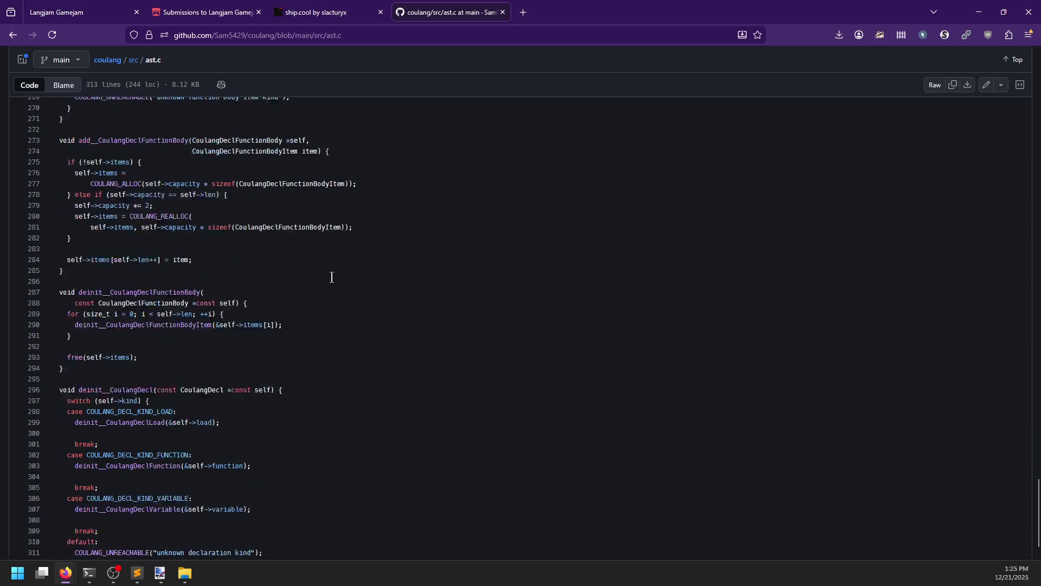
click(12, 35)
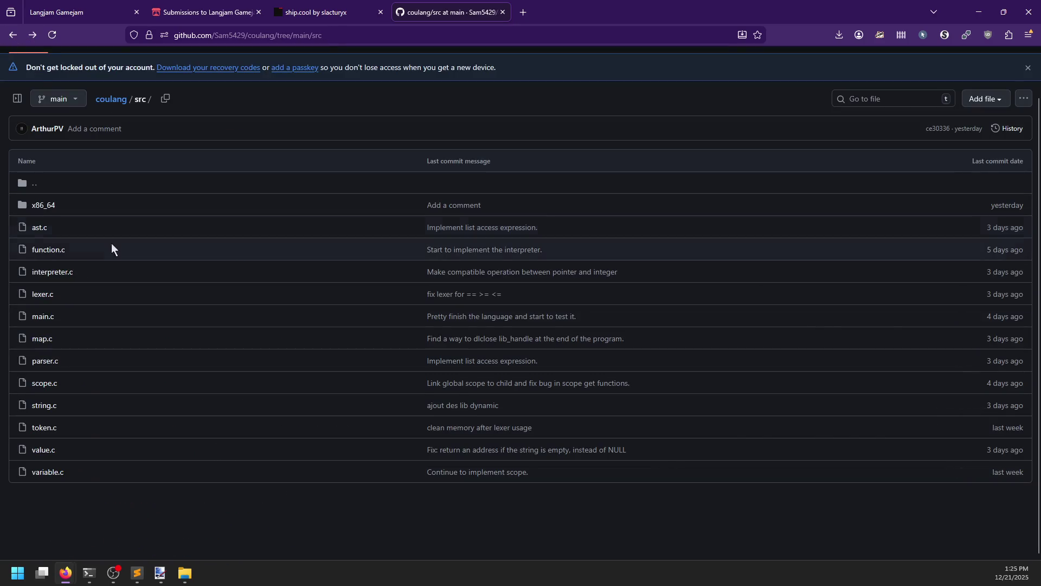
Glance at main.c, then read parser.c down past the primary and unary expression parsers.
click(41, 318)
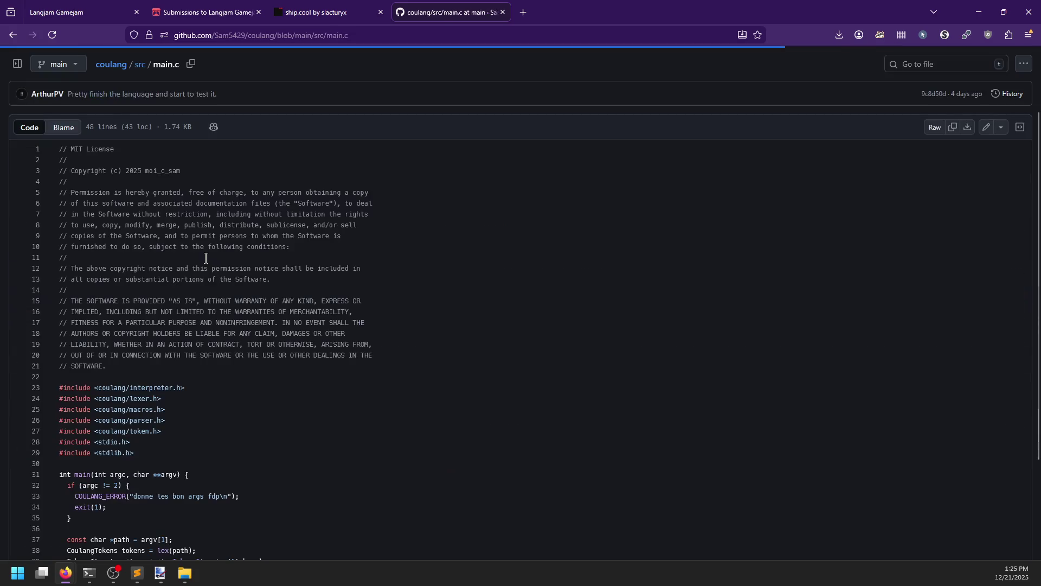
scroll(207, 259, down, 3)
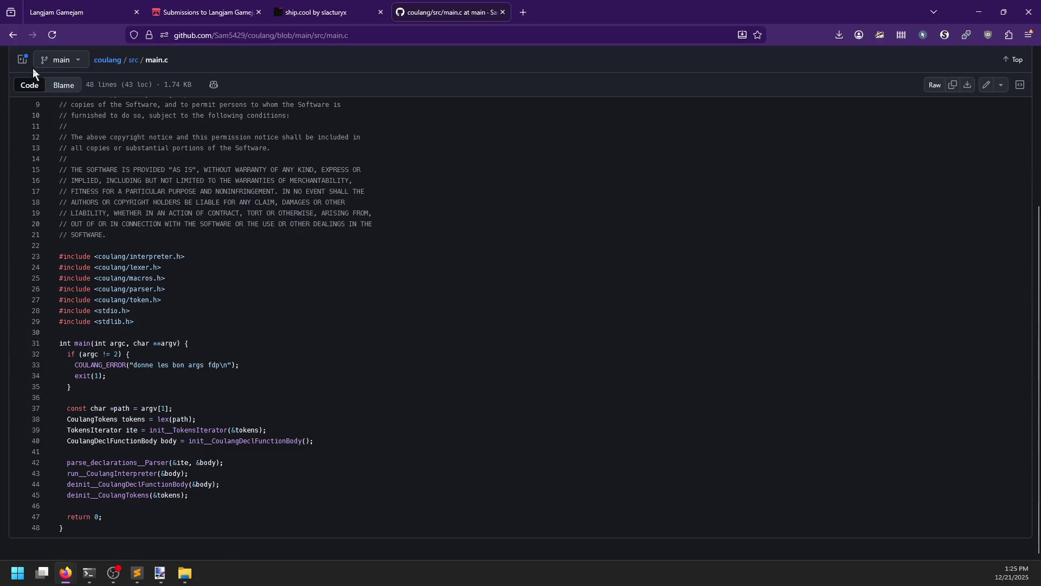
click(13, 35)
click(47, 361)
scroll(248, 331, down, 4)
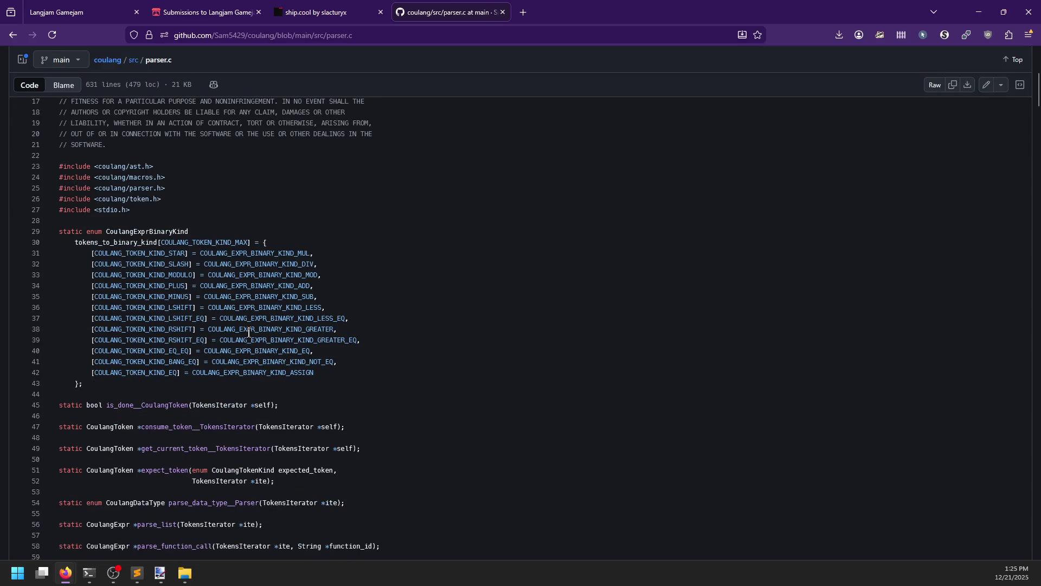
scroll(248, 331, down, 20)
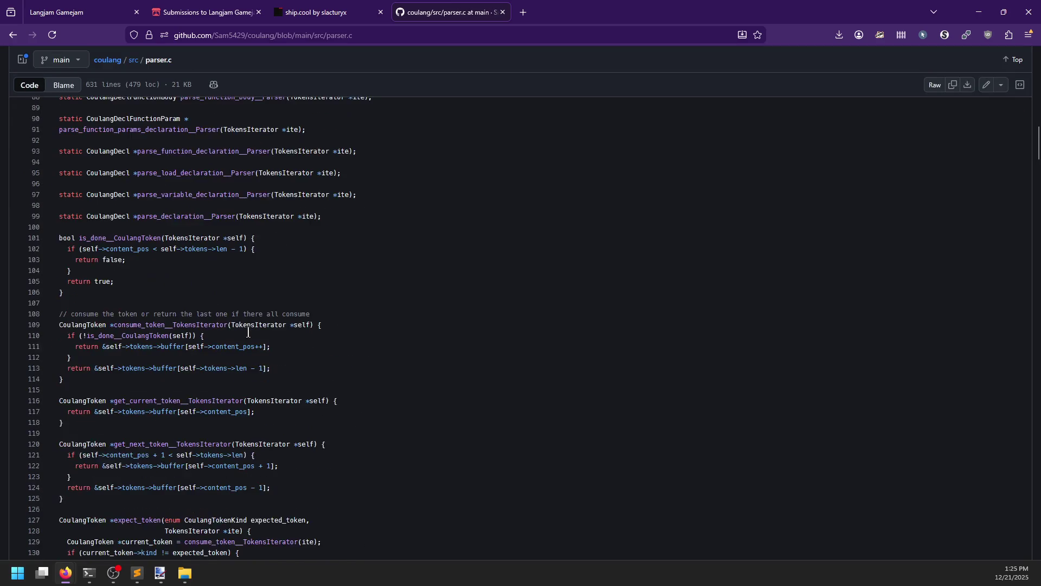
scroll(249, 332, down, 20)
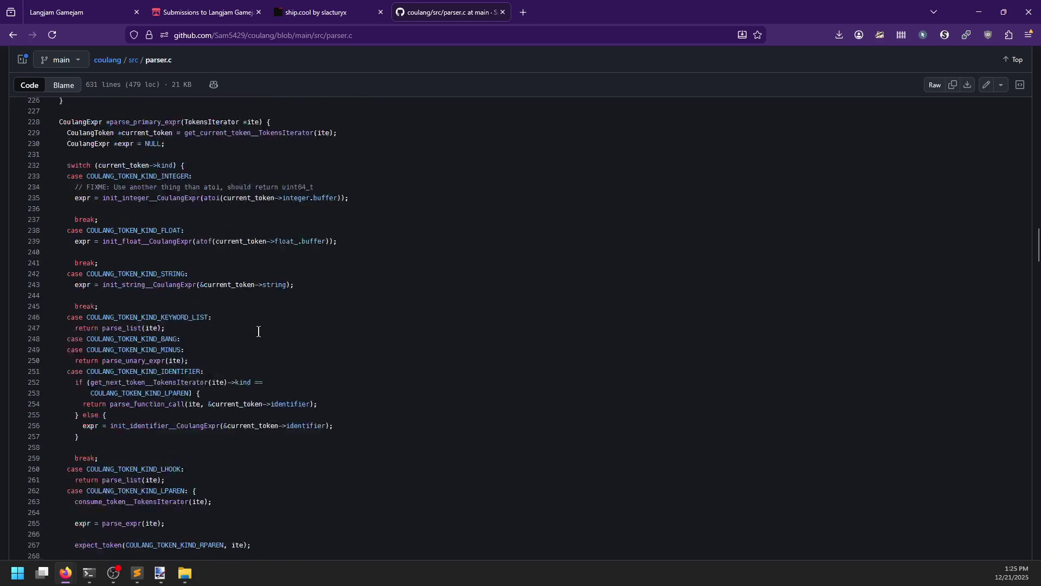
scroll(258, 332, down, 3)
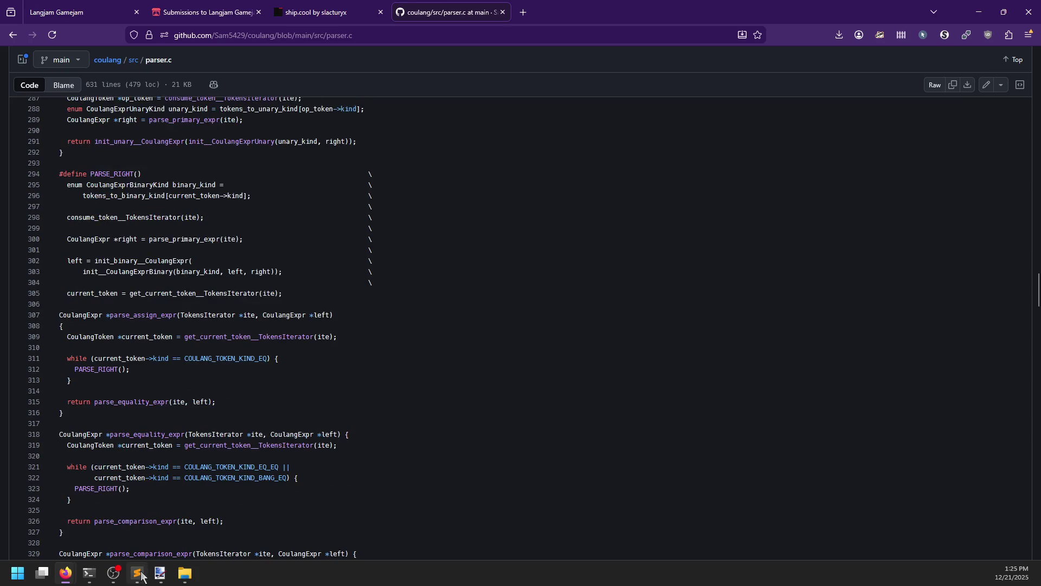
mouse_move(140, 575)
Add a Coolang heading in reviews.md with notes 'Linux only :(' and 'A fleshed out Go-esque language'.
click(137, 573)
text(C)
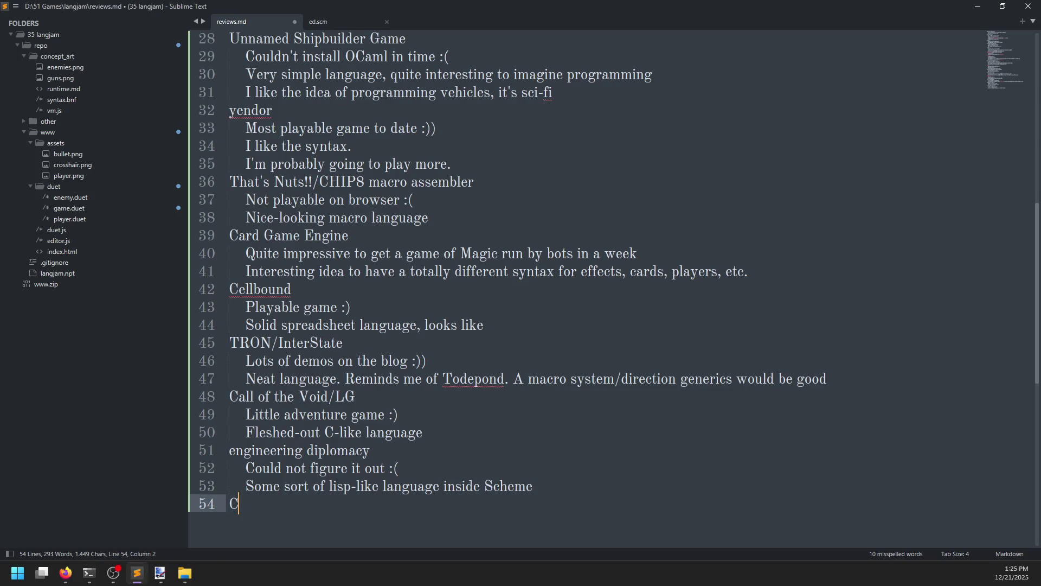
text(oolang)
key(Return)
key(Tab)
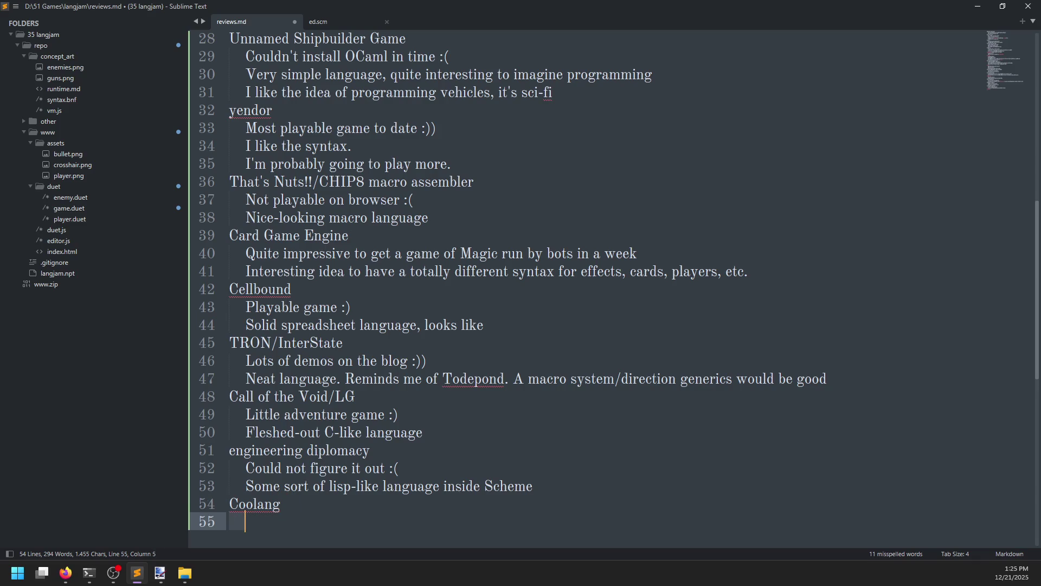
text(Linux )
text(onl)
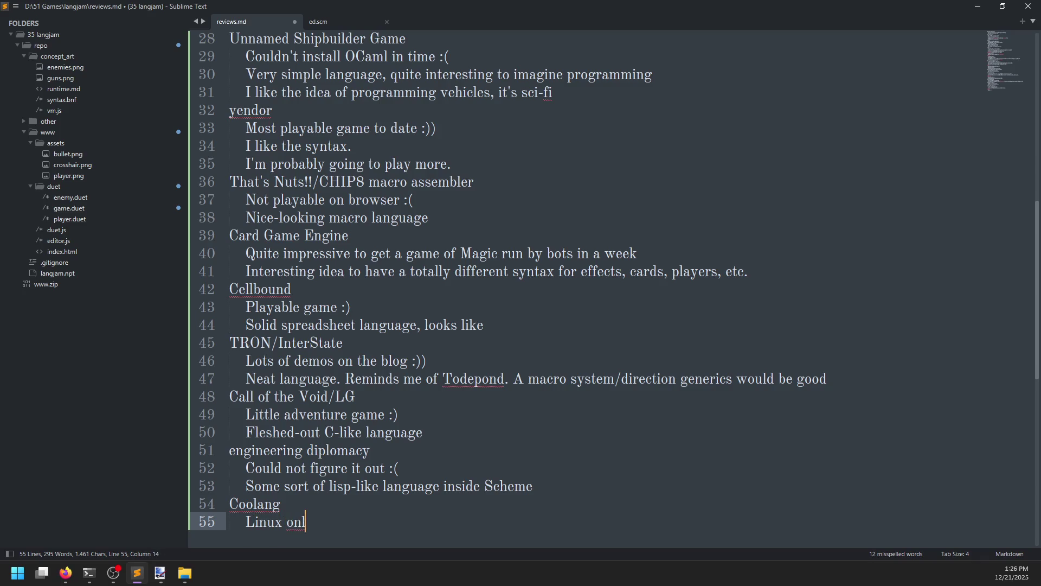
text(y :()
key(Return)
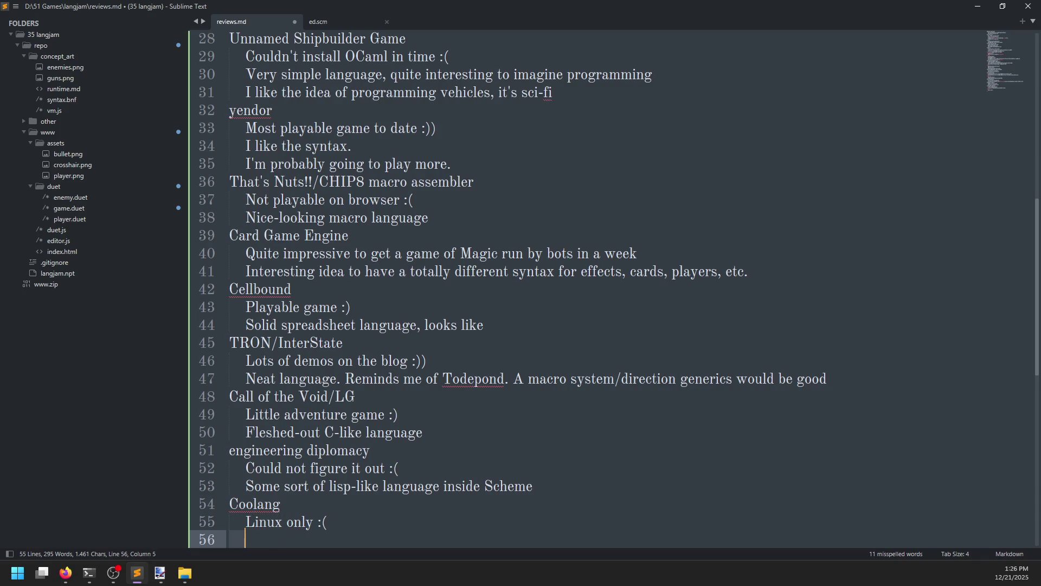
scroll(373, 401, down, 5)
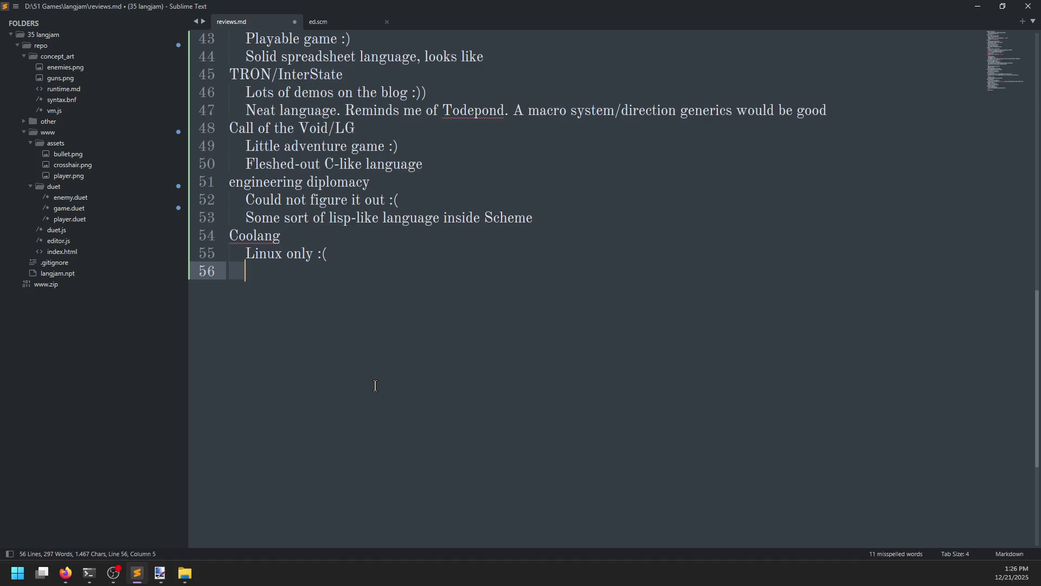
text(A pre)
text(y)
key(BackSpace)
key(BackSpace)
key(BackSpace)
key(BackSpace)
key(BackSpace)
key(BackSpace)
key(Tab)
text(Afleshed out Go)
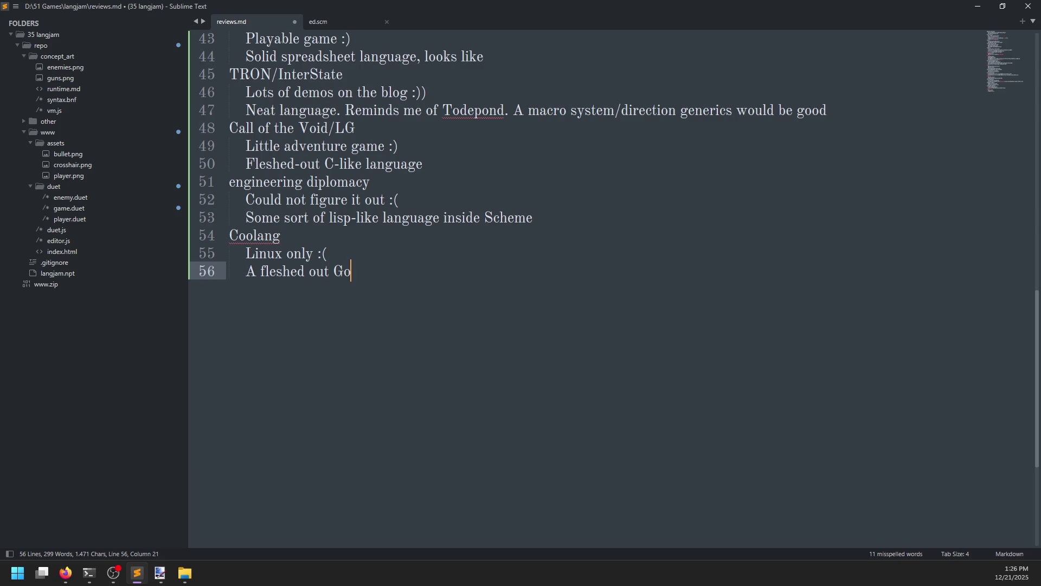
text(esque langua)
text(ge)
key(Return)
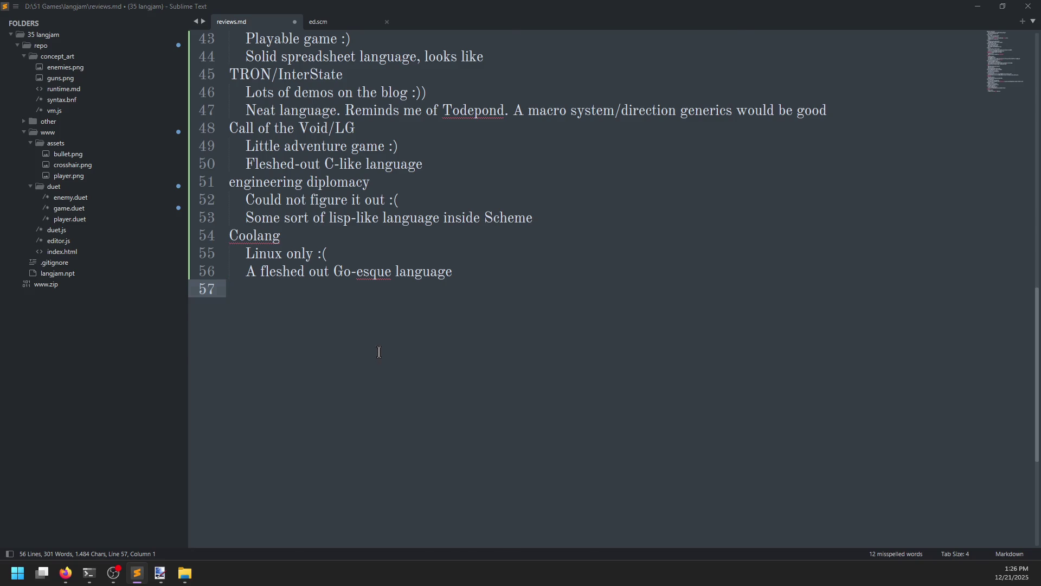
Check the entry's name in the browser and prefix the heading with 'ship.cool/'.
key(alt+Tab)
click(305, 11)
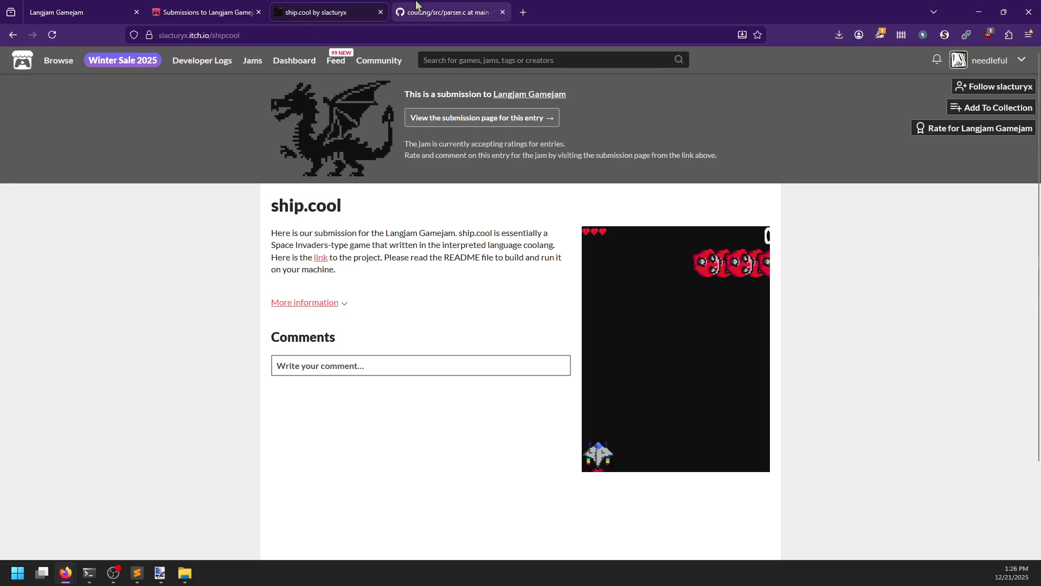
key(alt+Tab)
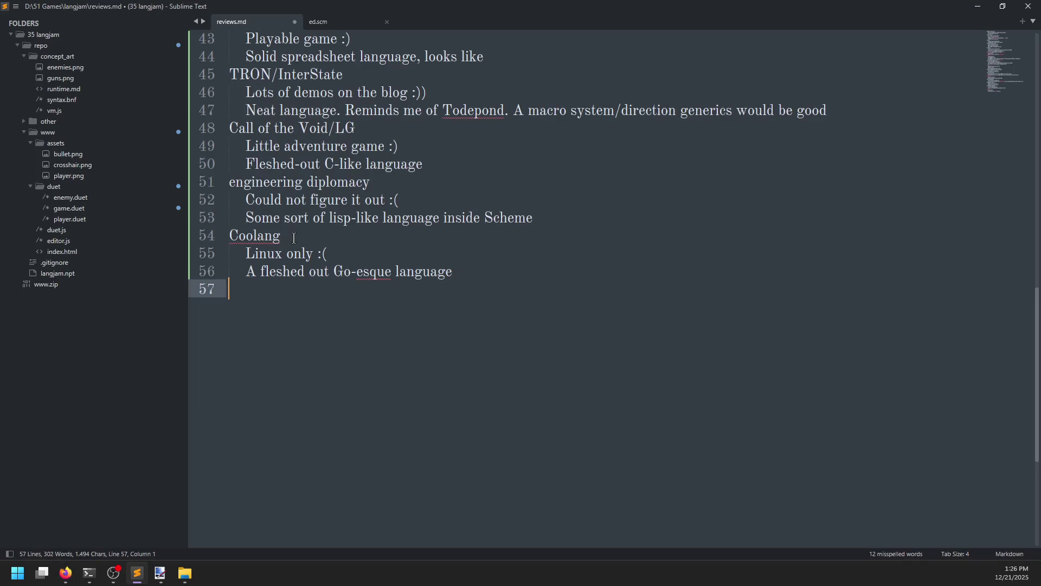
click(294, 237)
text(ship.cool.)
key(BackSpace)
text(/)
key(alt+Tab)
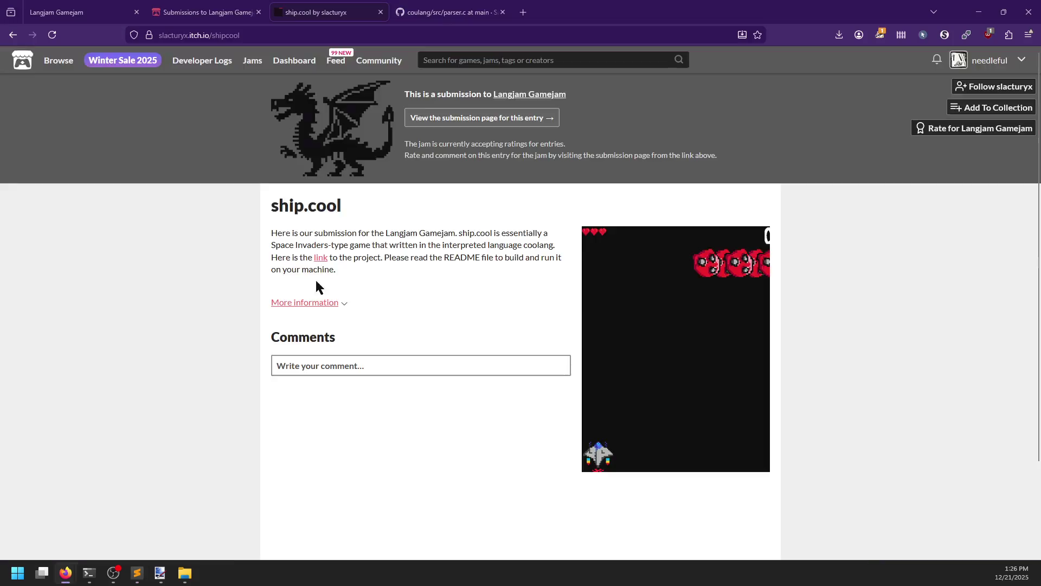
Close the ship.cool and parser.c tabs and open CubeSacrifice's own game page.
click(380, 11)
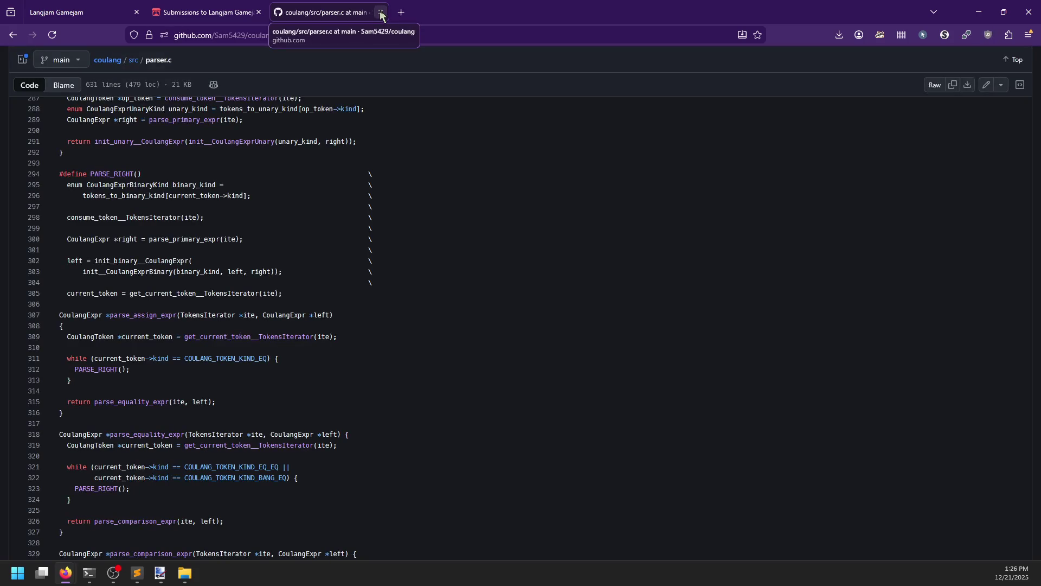
click(382, 13)
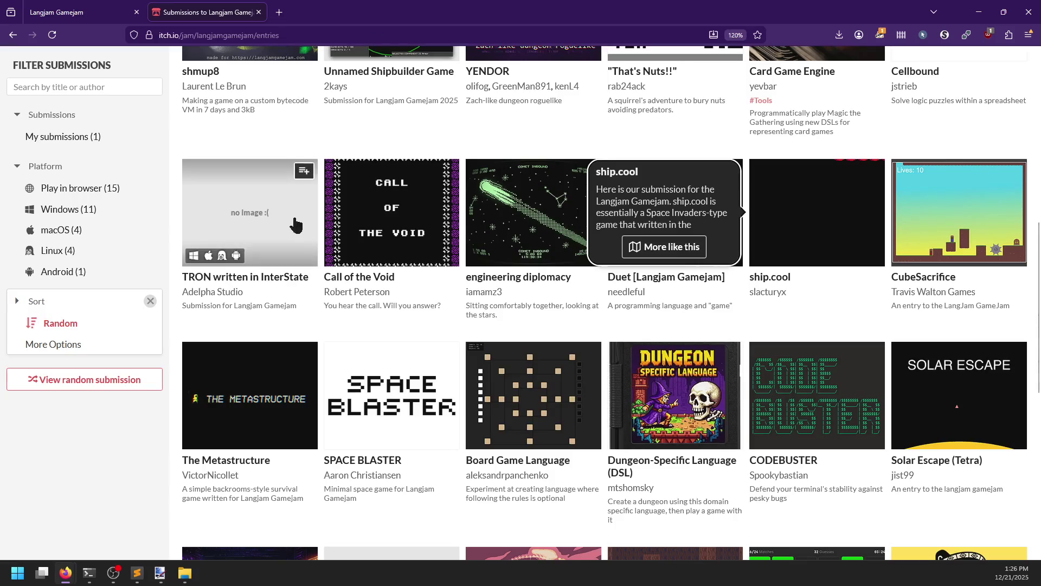
middle_click(1020, 231)
click(328, 12)
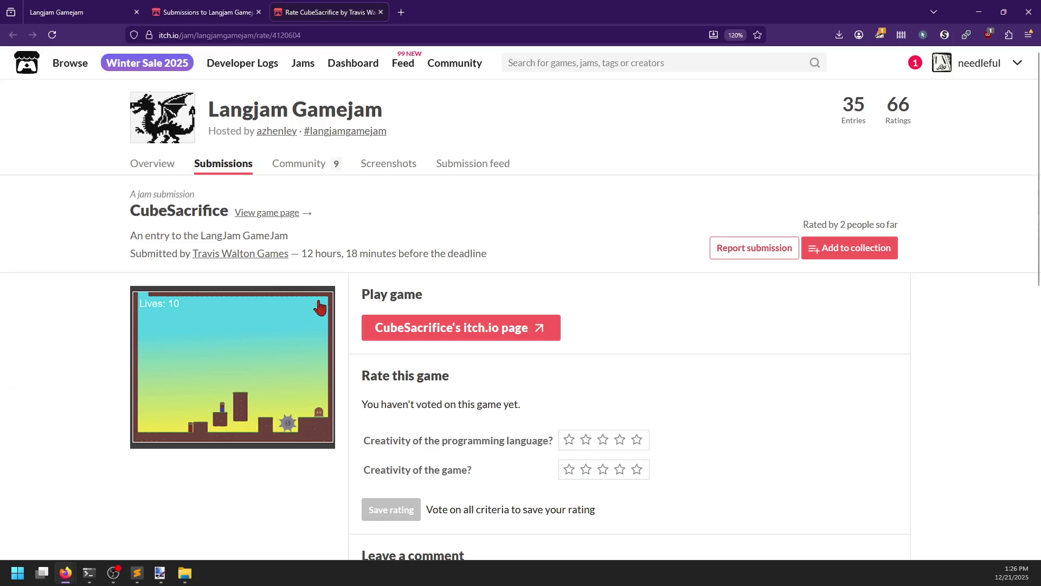
click(426, 336)
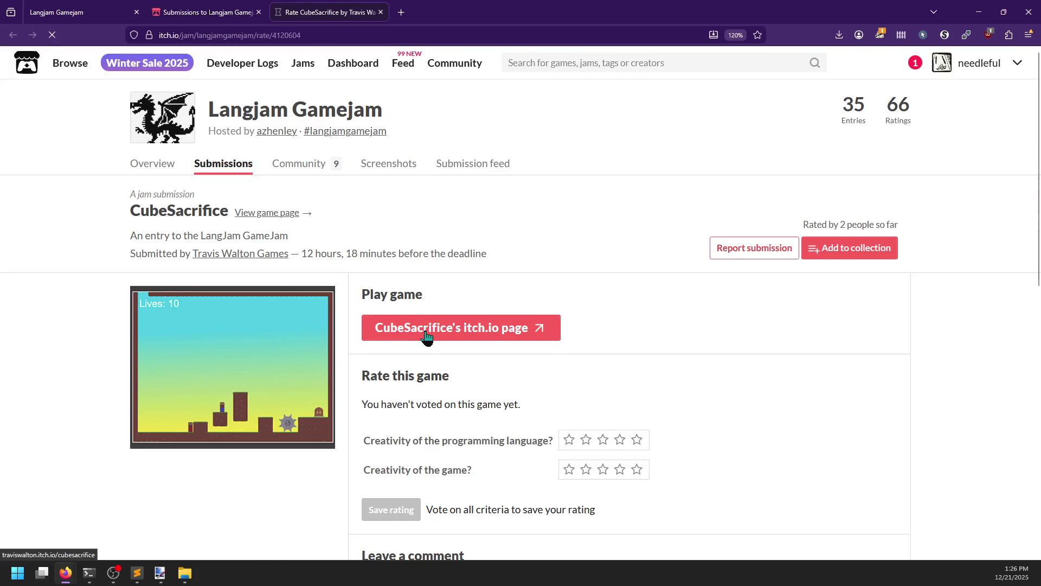
Look over the CubeSacrifice page and its game title screen.
scroll(311, 342, down, 3)
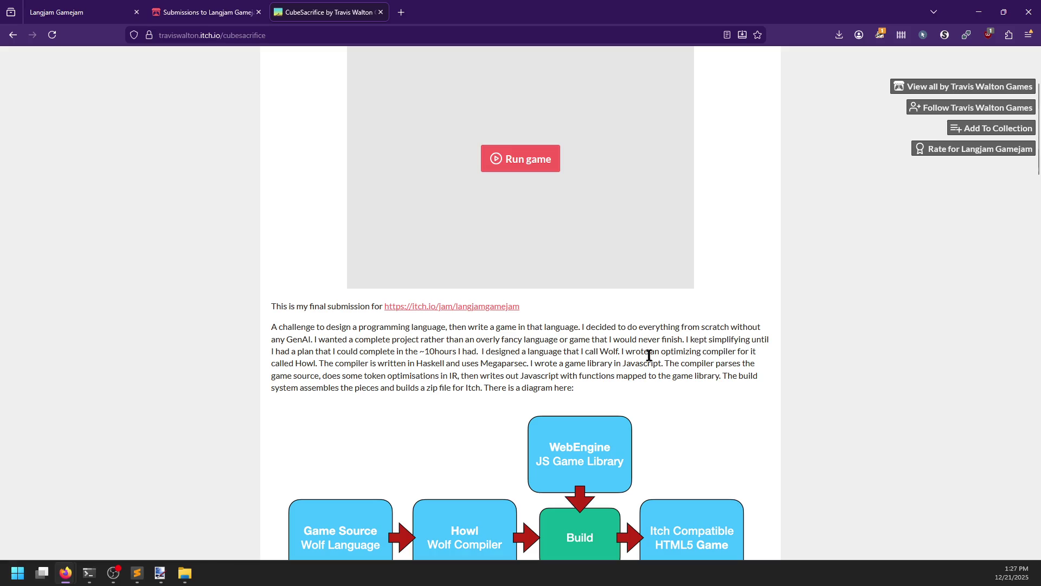
scroll(605, 347, up, 2)
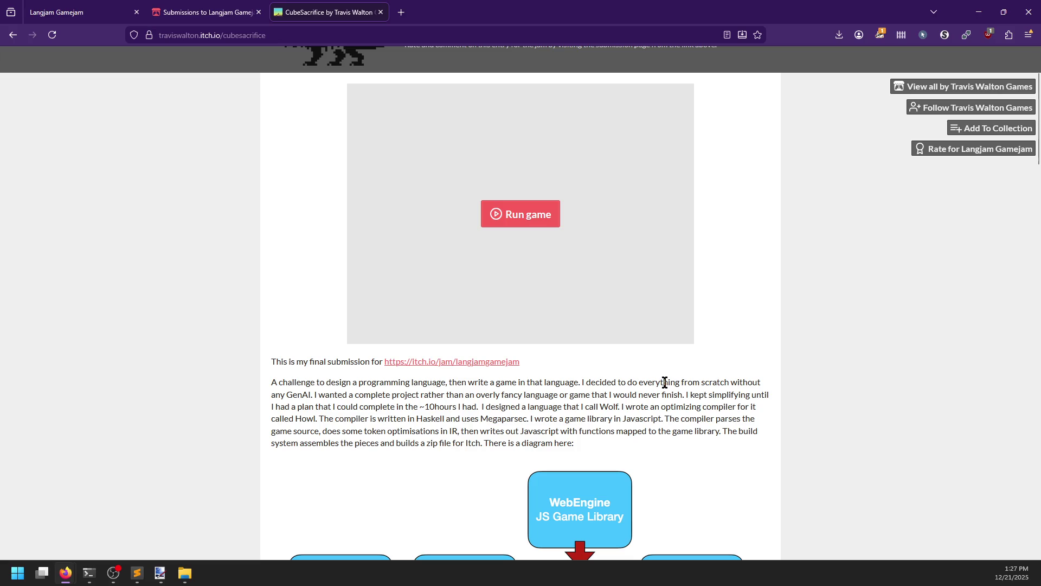
scroll(661, 411, down, 2)
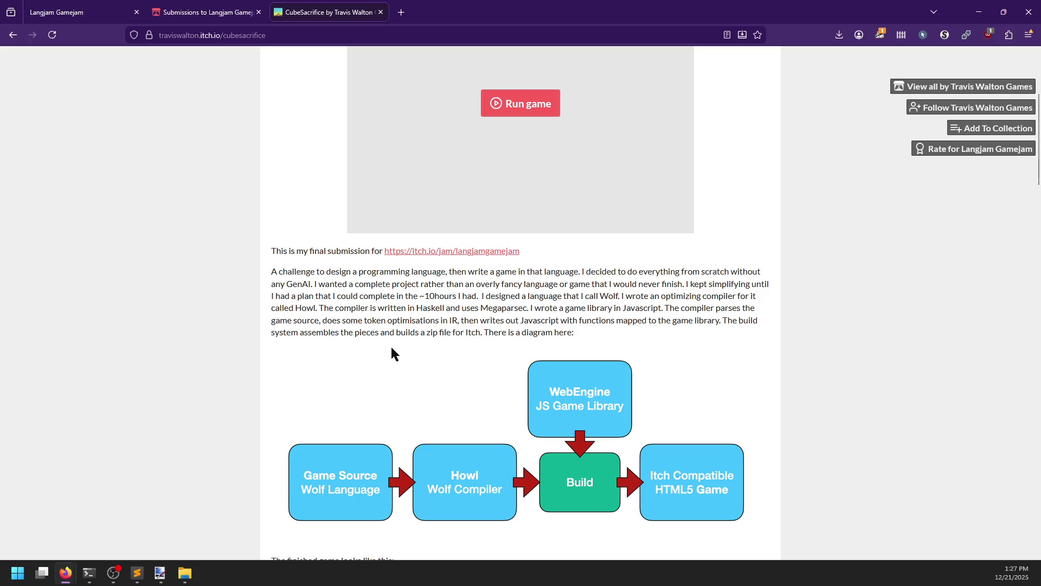
scroll(392, 348, down, 3)
scroll(389, 349, up, 5)
Run CubeSacrifice, start with Z, and move the stacked cubes right and jump toward the pillar.
click(530, 214)
scroll(275, 415, up, 1)
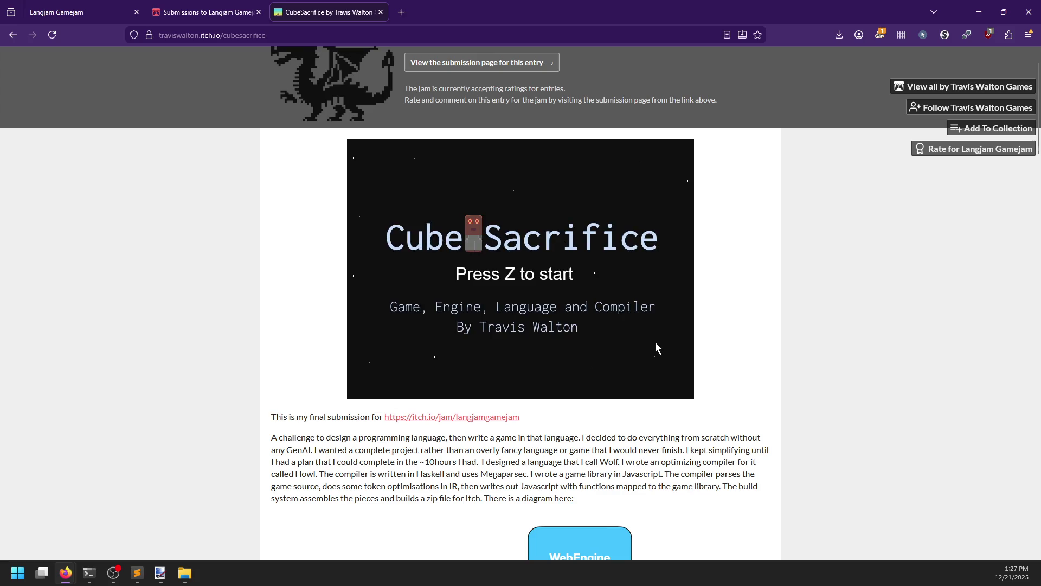
key(z)
key(Right)
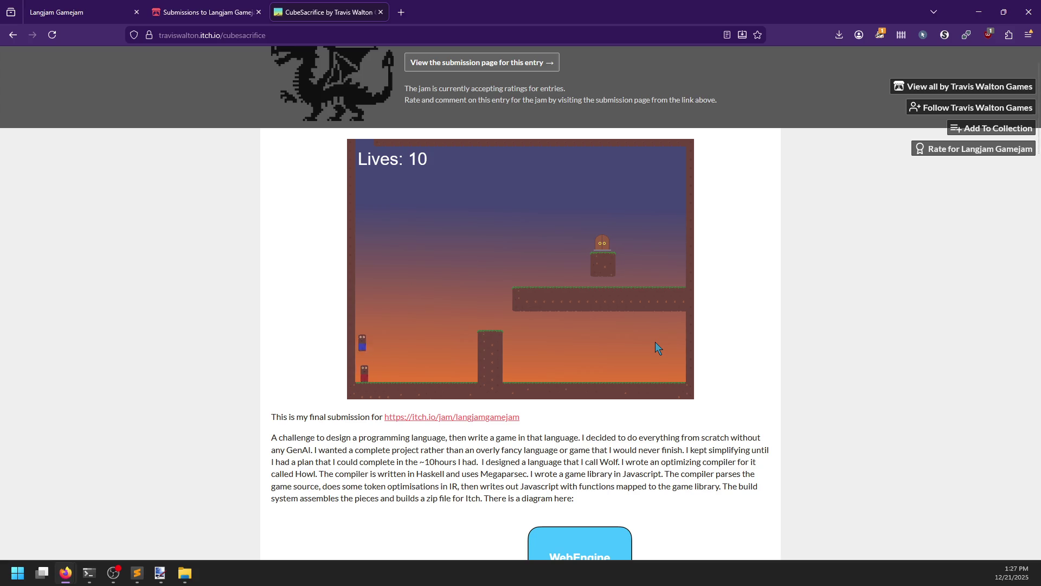
key(Right)
key(Up)
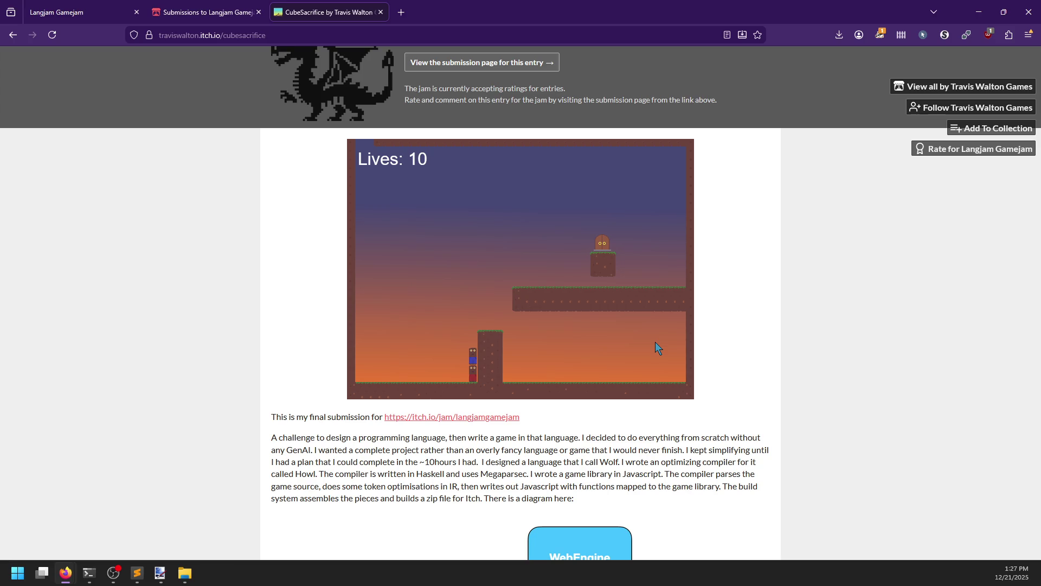
Read through the CubeSacrifice game page description below the game.
scroll(656, 343, down, 15)
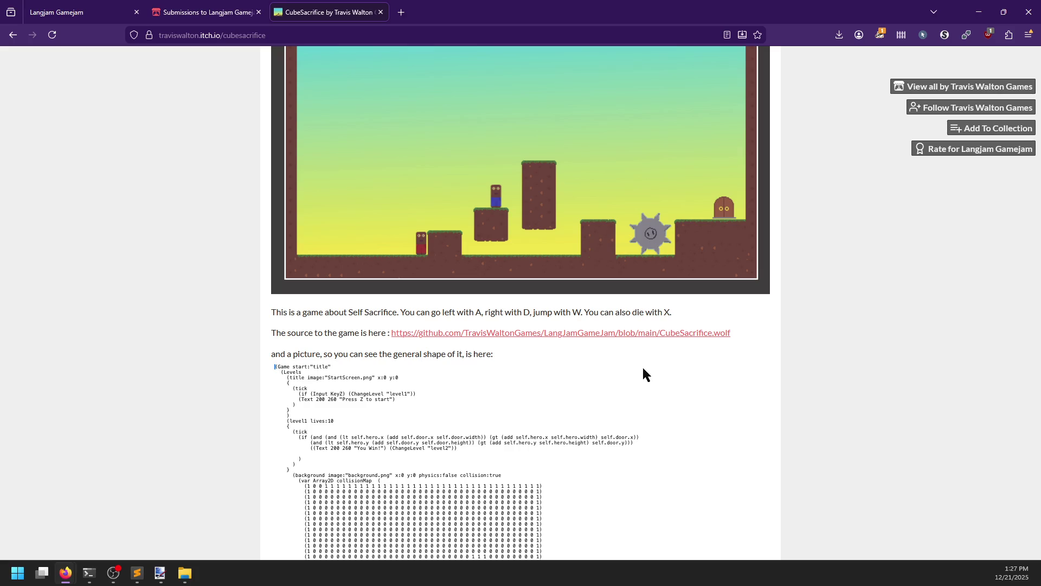
scroll(644, 374, up, 15)
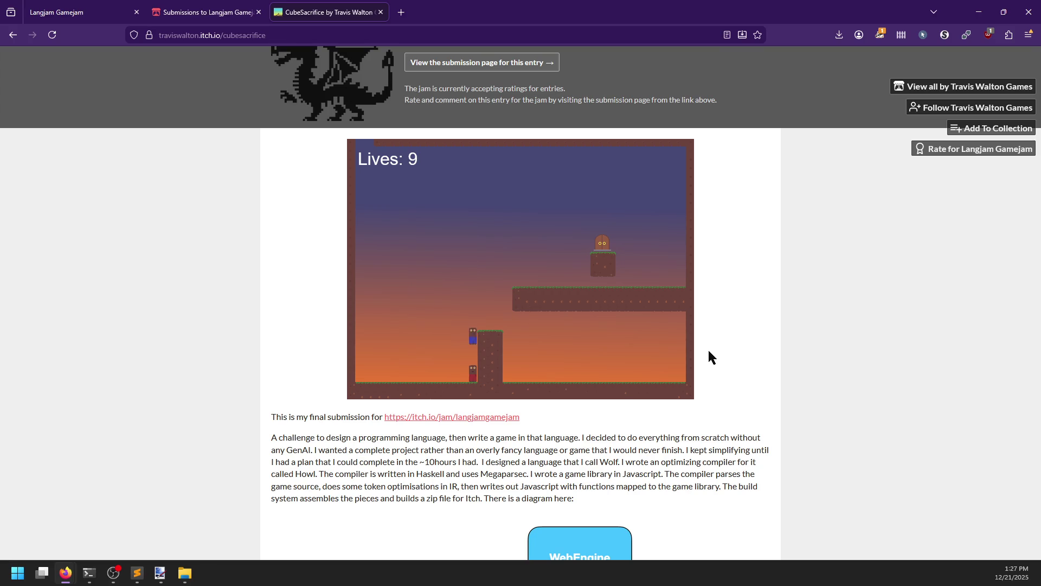
scroll(709, 351, down, 8)
scroll(714, 309, down, 20)
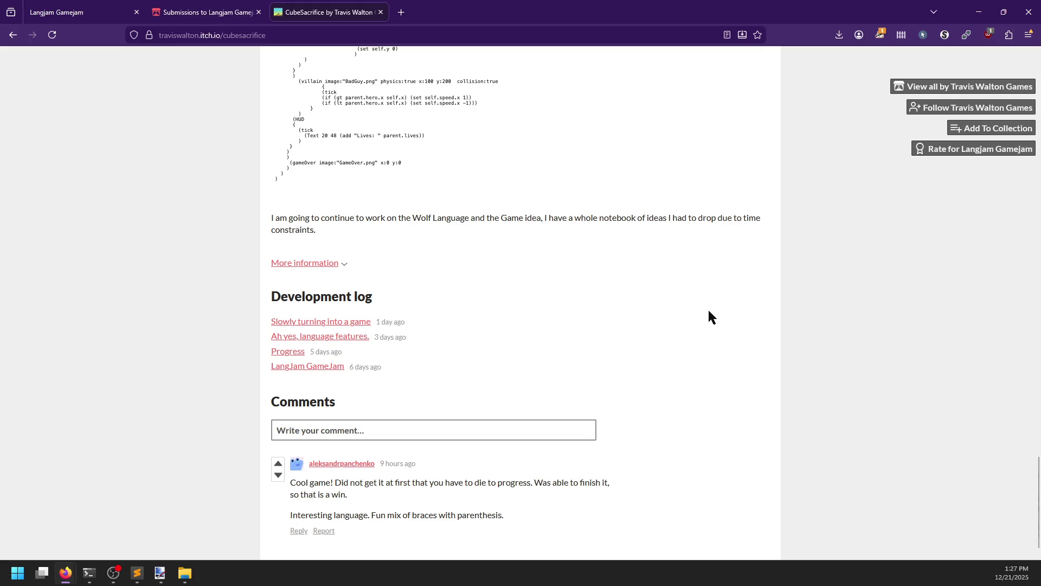
scroll(714, 318, up, 20)
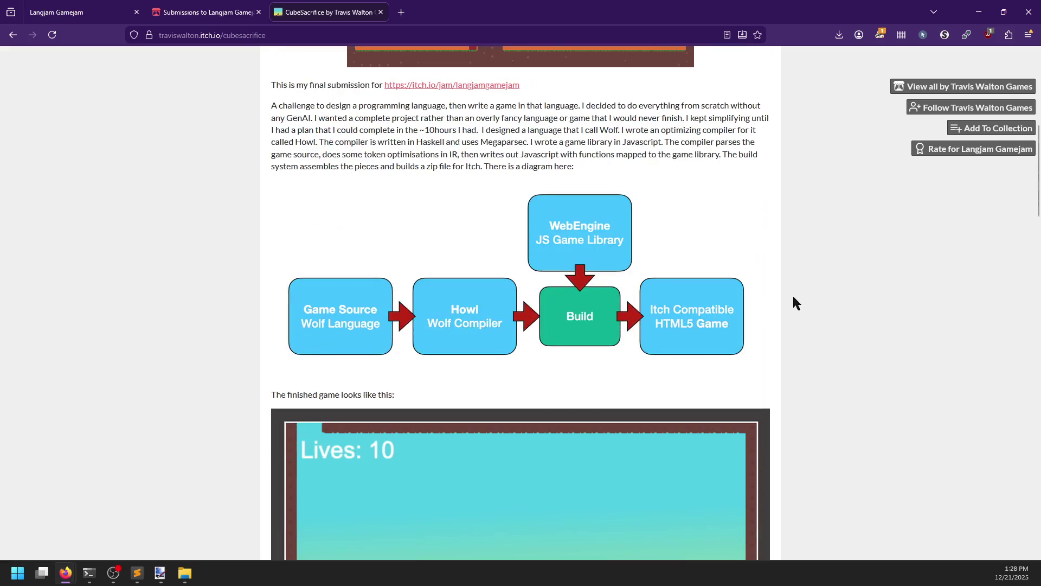
scroll(789, 299, up, 15)
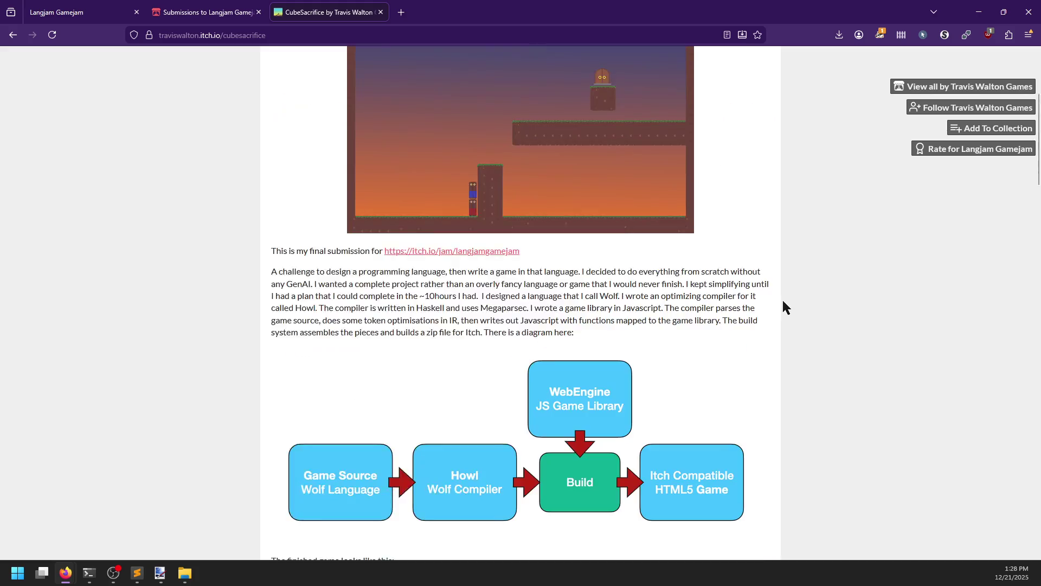
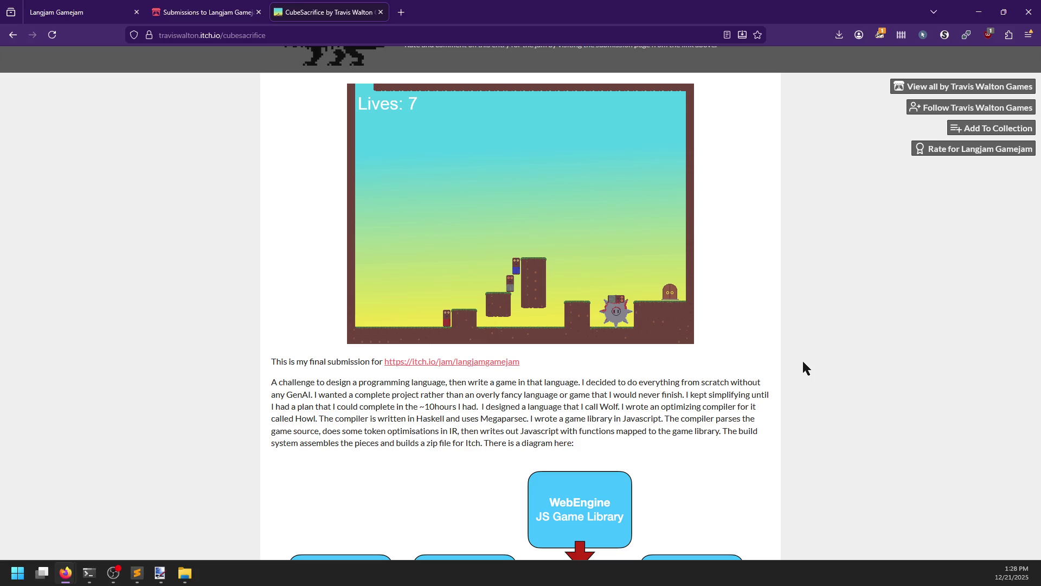
Zoom the CubeSacrifice page out two steps and read through its description.
scroll(806, 363, up, 3)
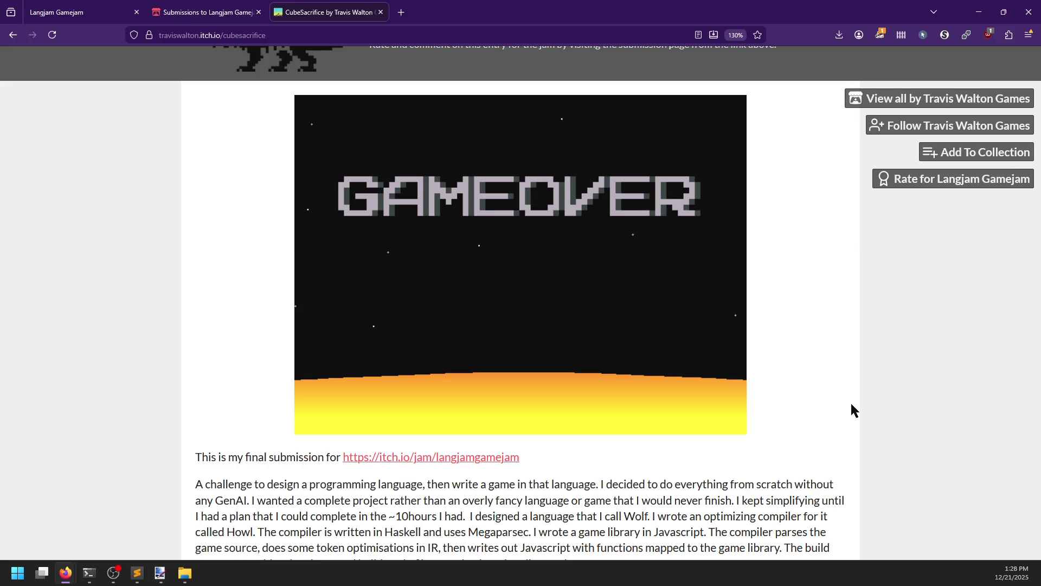
scroll(824, 374, down, 5)
scroll(824, 347, up, 5)
scroll(758, 347, down, 5)
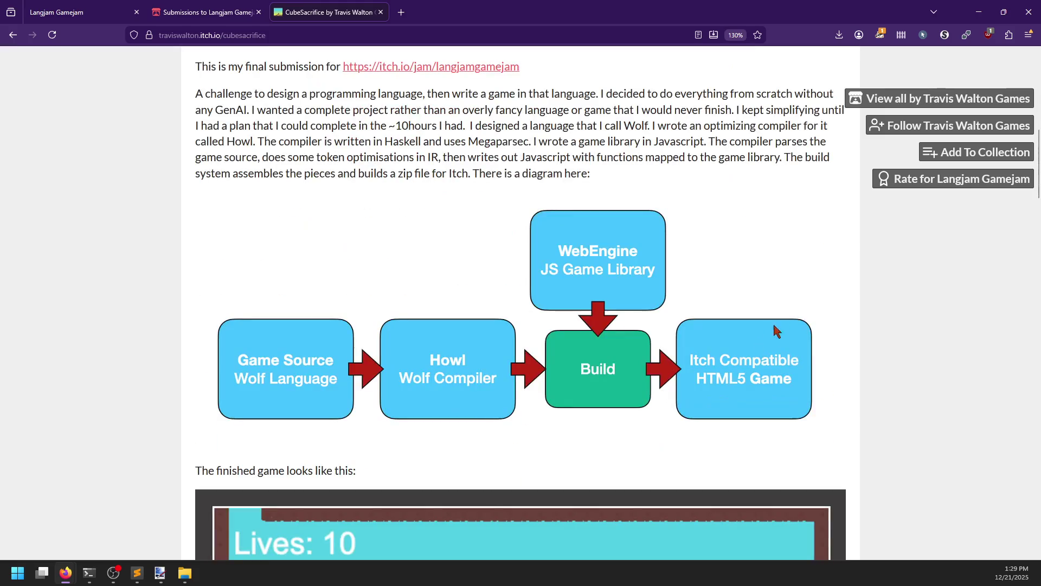
key(ctrl+minus)
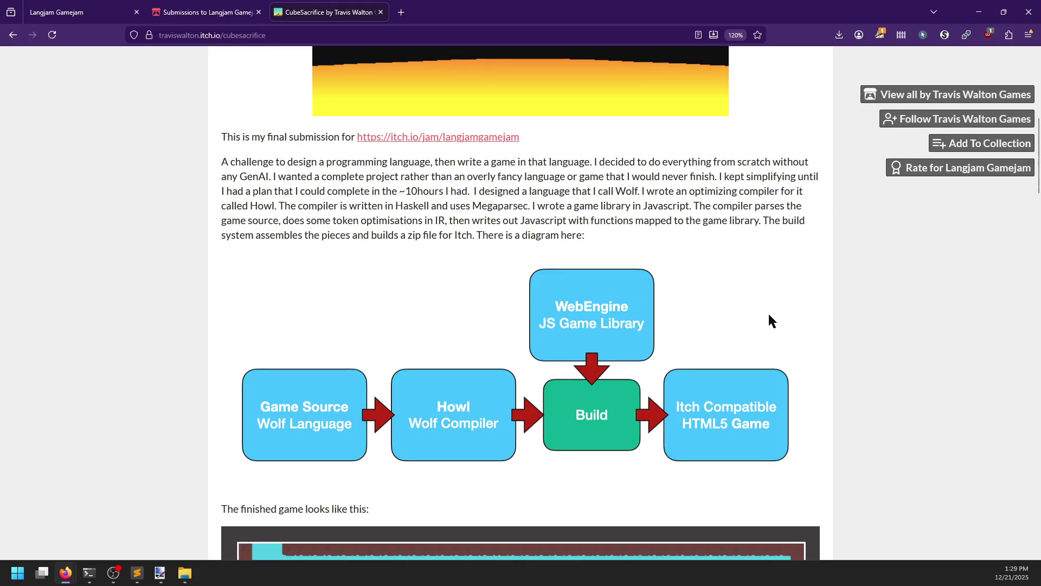
key(ctrl+minus)
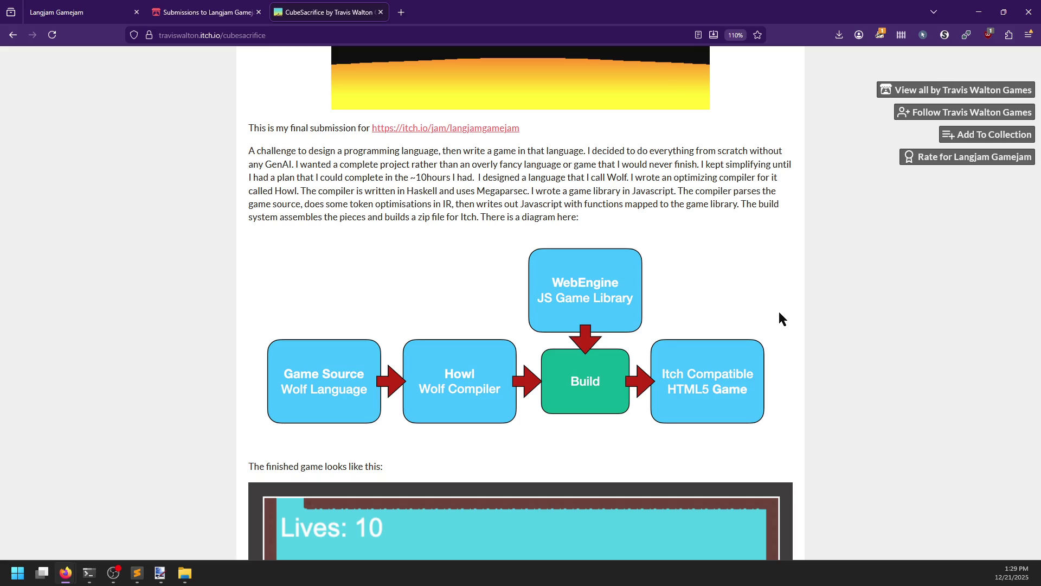
scroll(740, 236, down, 10)
scroll(747, 245, up, 3)
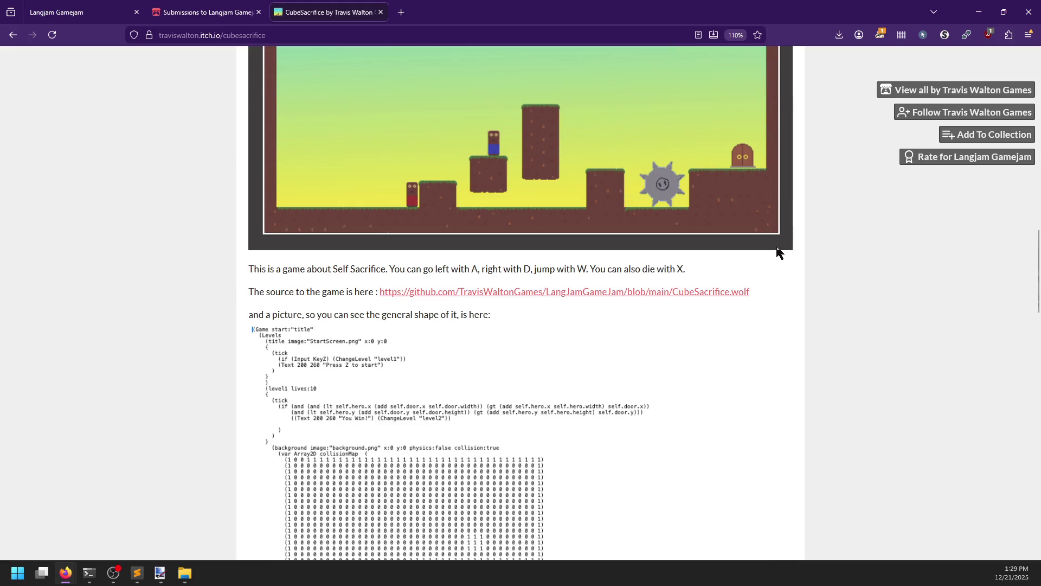
Open the game's GitHub source link in a background tab, then switch to it.
middle_click(650, 299)
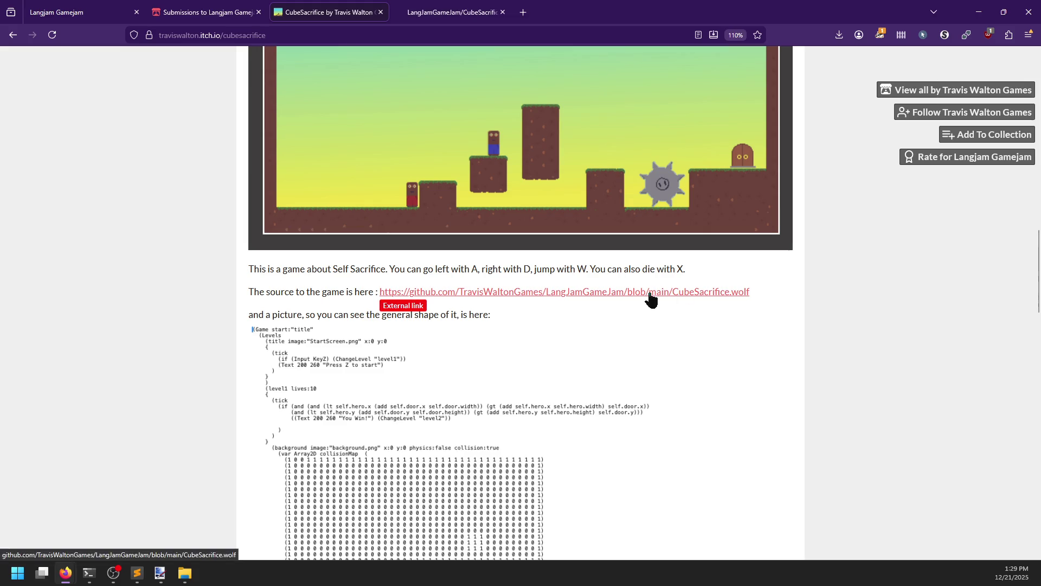
scroll(650, 298, down, 5)
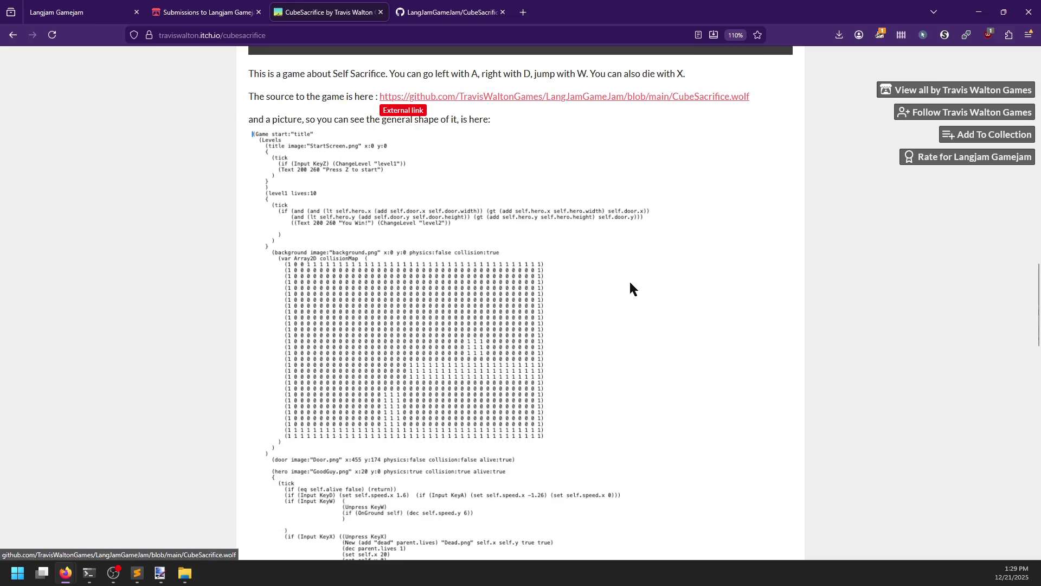
scroll(506, 255, down, 3)
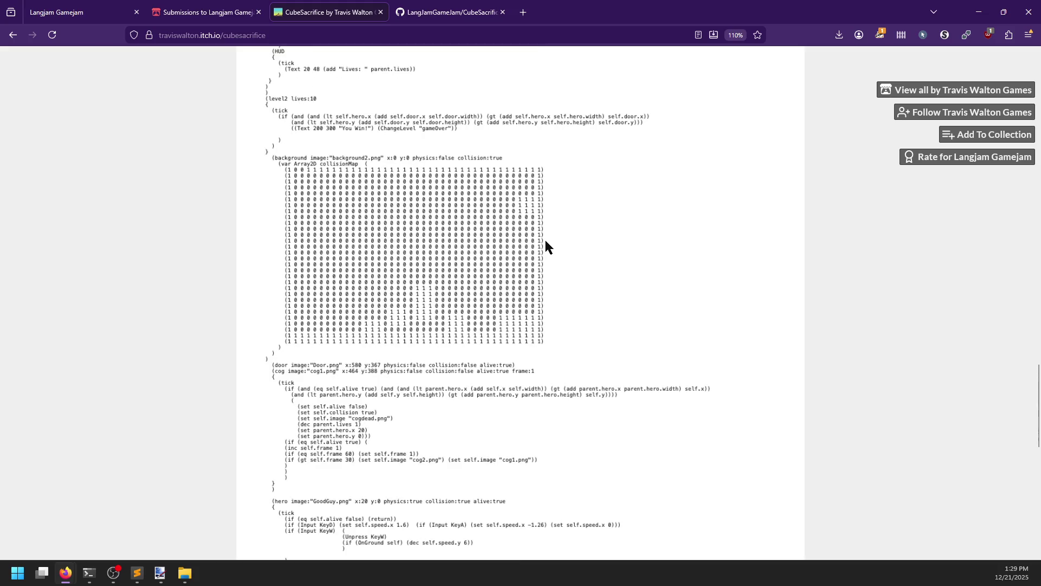
scroll(351, 353, down, 5)
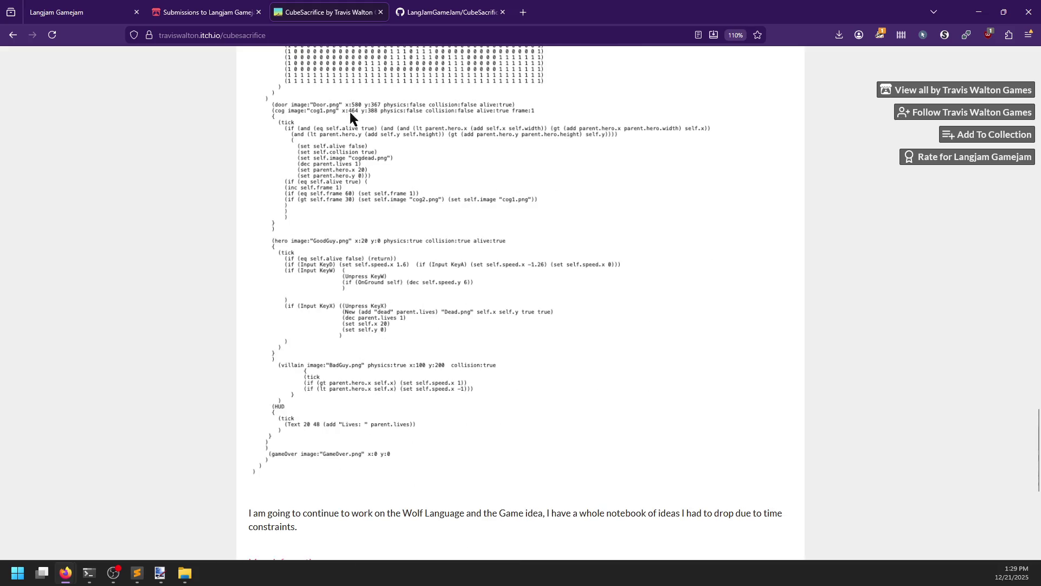
scroll(439, 179, down, 6)
scroll(436, 179, up, 8)
key(ctrl+Tab)
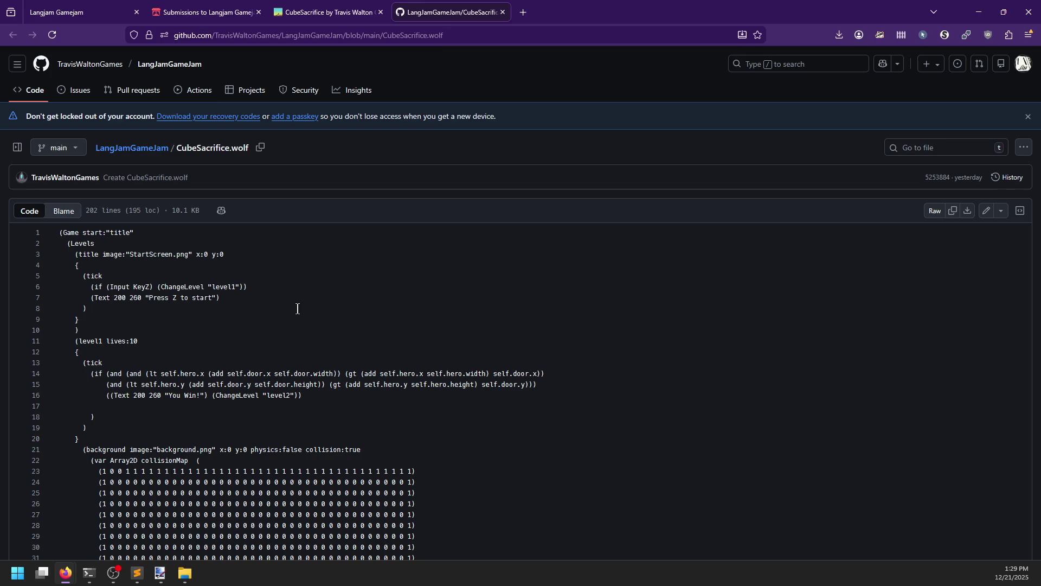
Highlight the tick block (lines 5–8), the title definition (lines 3–9) and ChangeLevel.
click(89, 280)
drag(89, 279, 135, 310)
click(135, 310)
mouse_move(74, 256)
mouse_down()
mouse_move(96, 297)
mouse_move(82, 320)
mouse_move(102, 317)
mouse_up()
click(102, 317)
scroll(126, 313, down, 1)
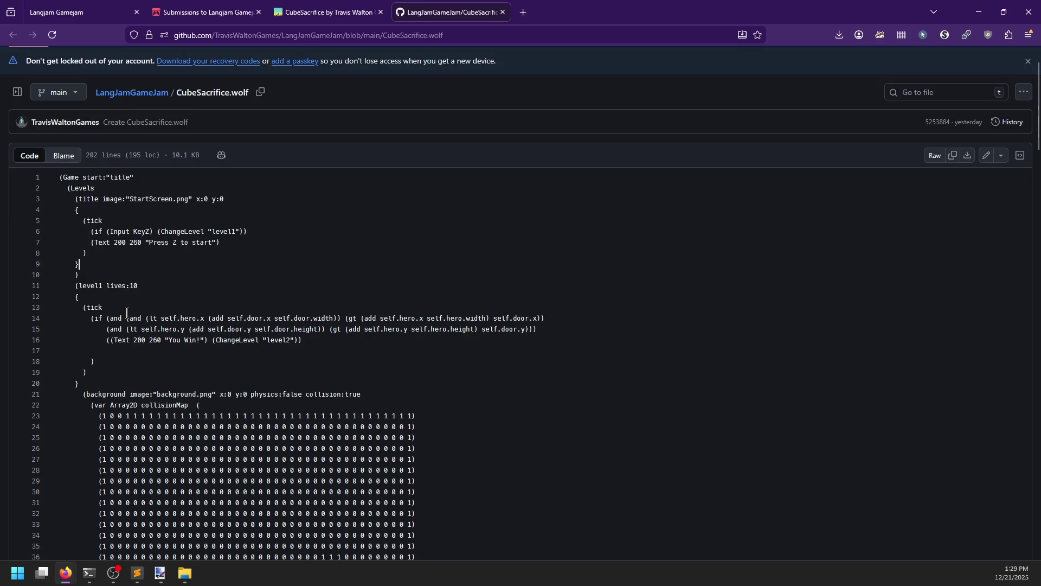
double_click(184, 232)
click(100, 264)
Highlight the level1 definition (lines 11–19), then scroll through the rest of the source.
mouse_move(75, 283)
mouse_down()
mouse_move(116, 360)
mouse_move(88, 383)
mouse_up()
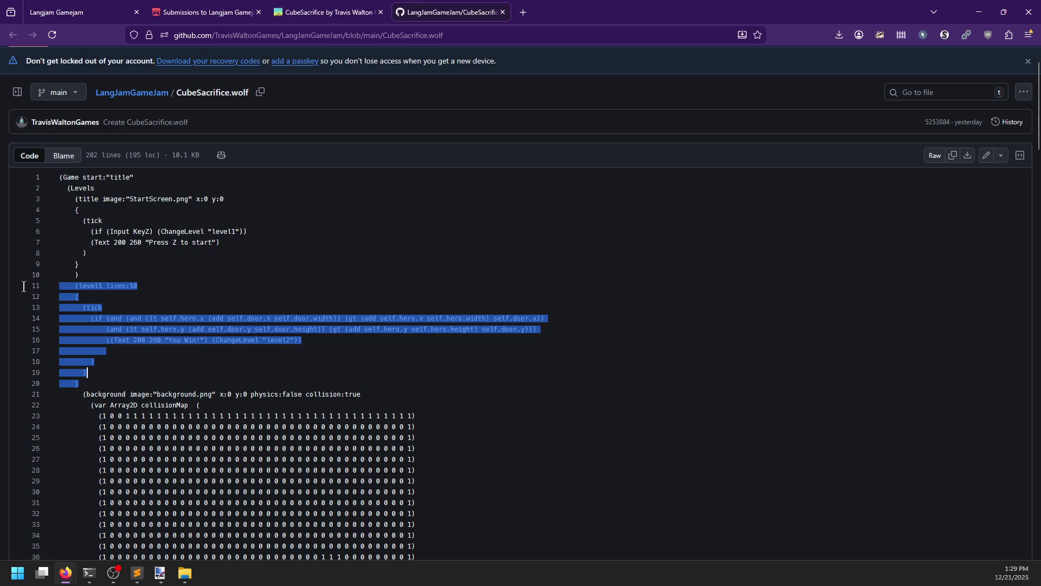
click(116, 361)
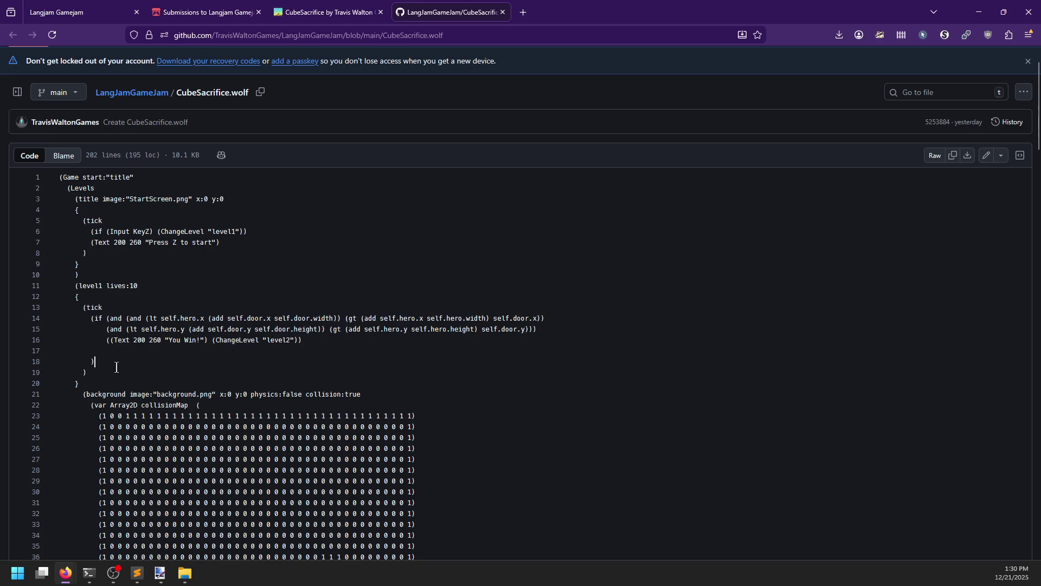
scroll(120, 362, down, 1)
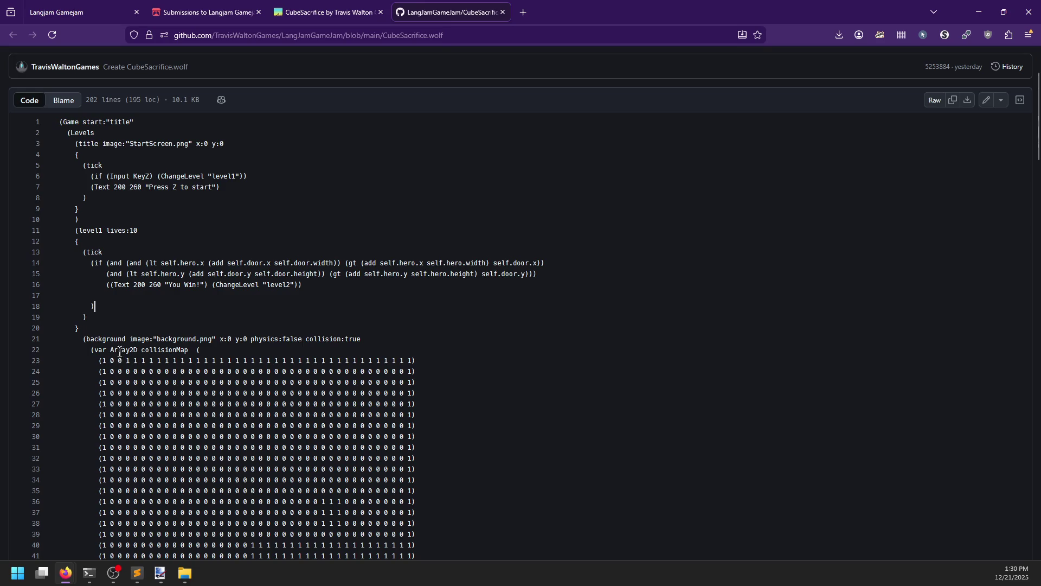
mouse_move(76, 242)
mouse_down()
mouse_move(68, 253)
mouse_move(97, 326)
mouse_up()
click(98, 327)
scroll(187, 345, down, 4)
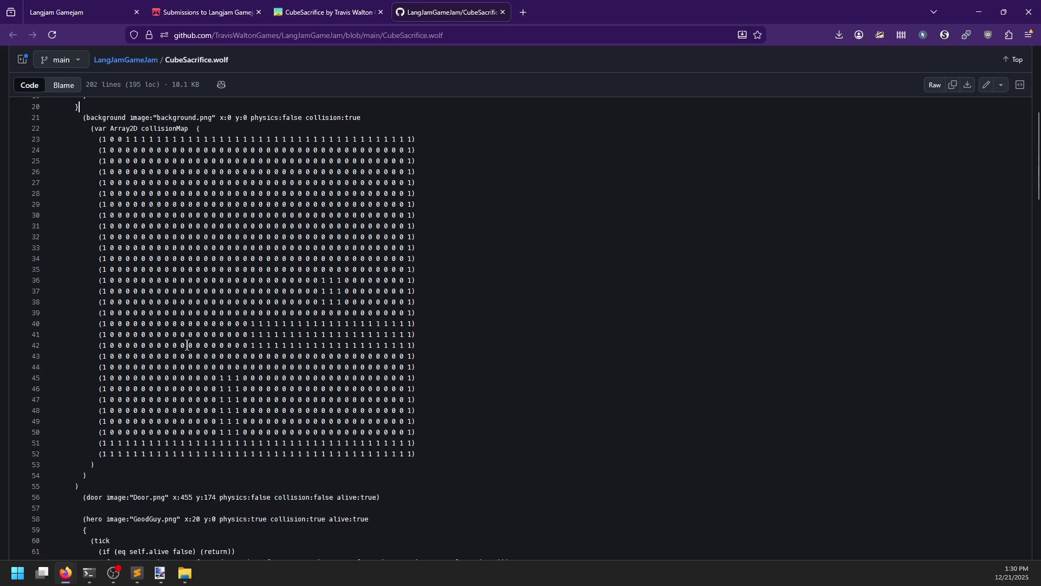
scroll(187, 345, up, 5)
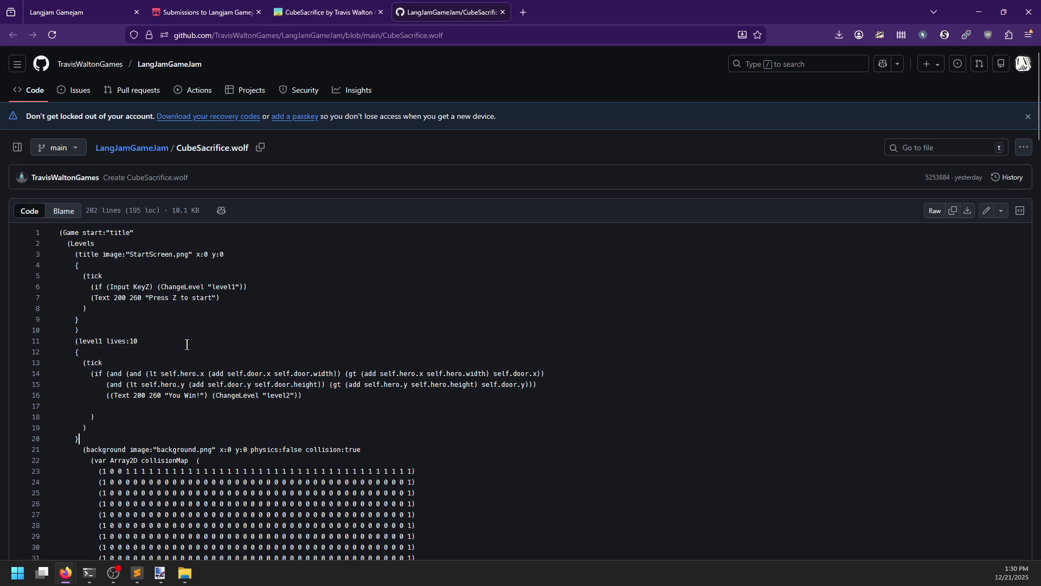
scroll(187, 345, down, 2)
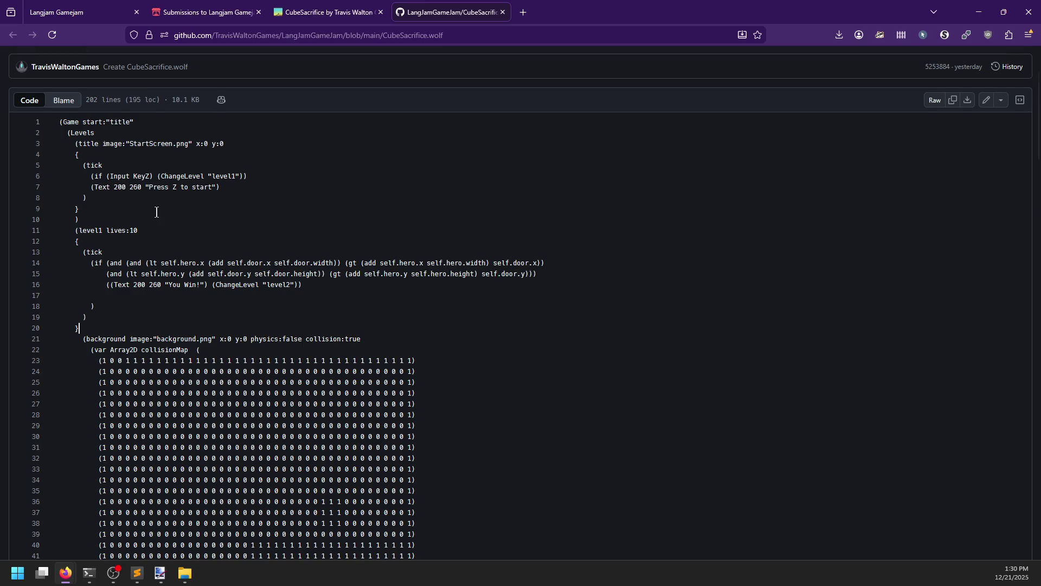
scroll(156, 212, down, 9)
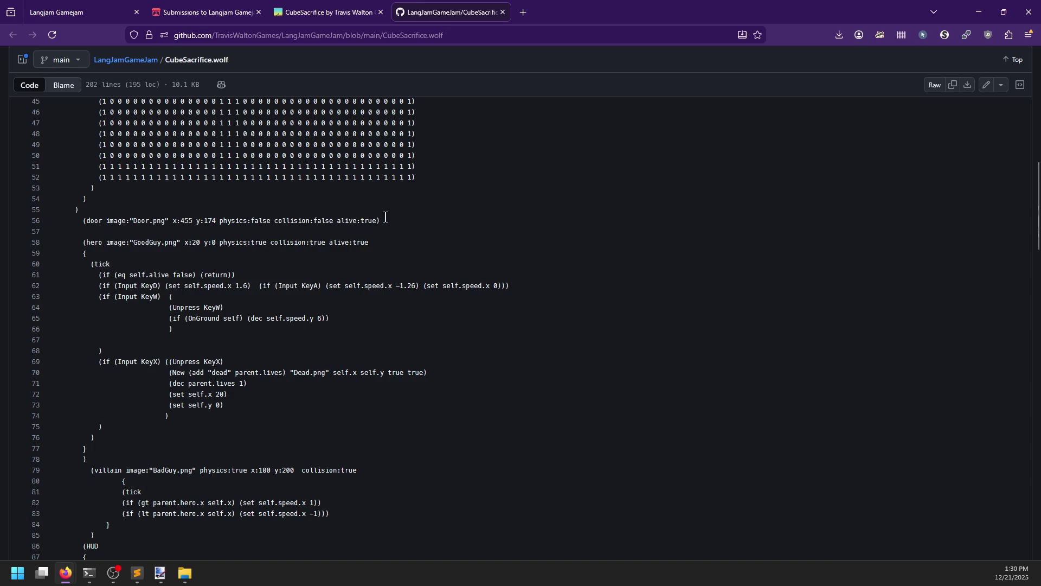
scroll(213, 242, up, 5)
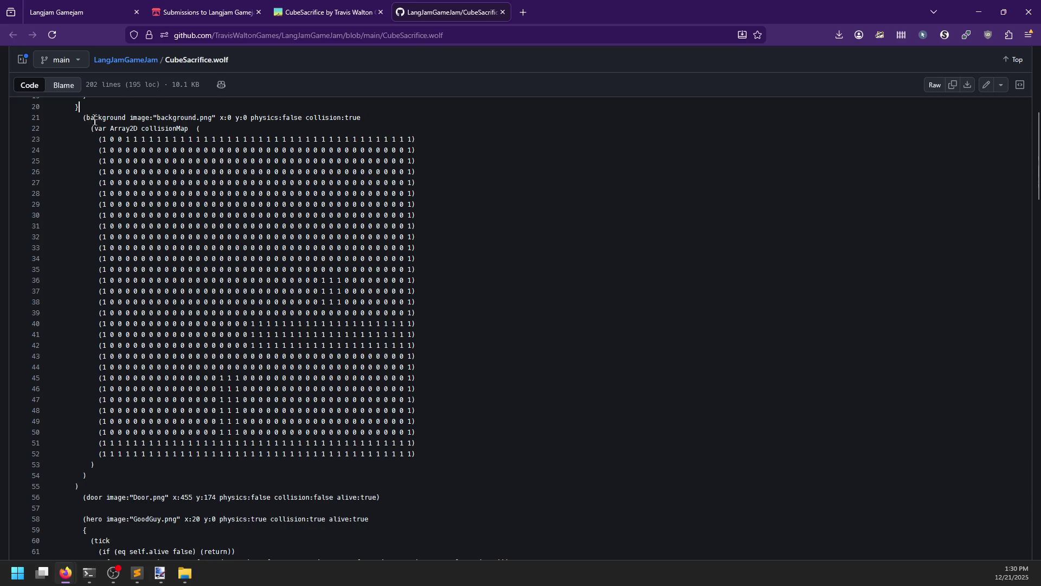
scroll(98, 121, up, 2)
drag(87, 228, 127, 228)
click(102, 239)
double_click(97, 239)
click(122, 239)
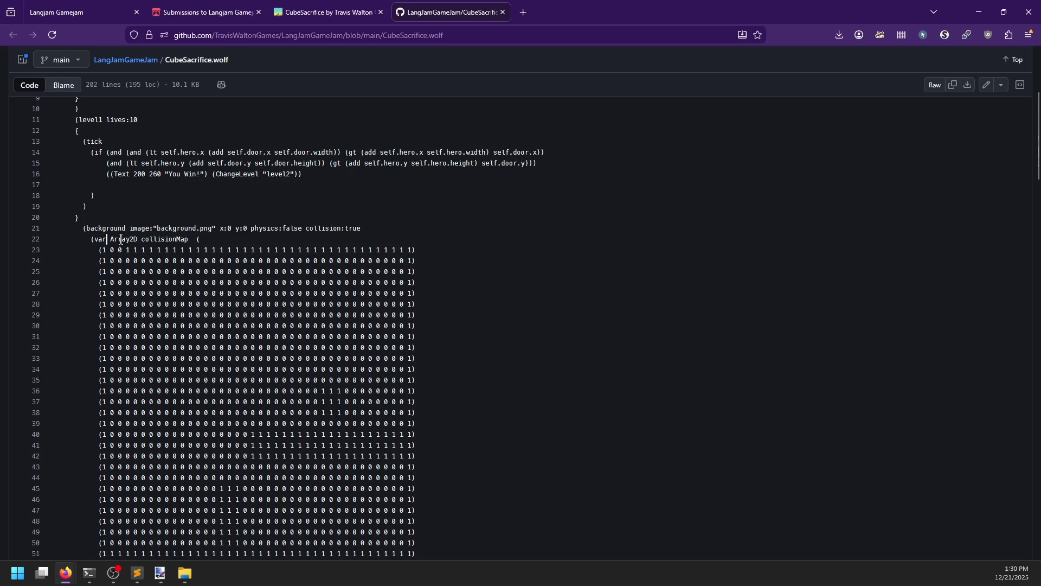
double_click(156, 240)
click(199, 239)
scroll(110, 234, down, 2)
double_click(123, 184)
double_click(99, 184)
click(115, 183)
double_click(146, 185)
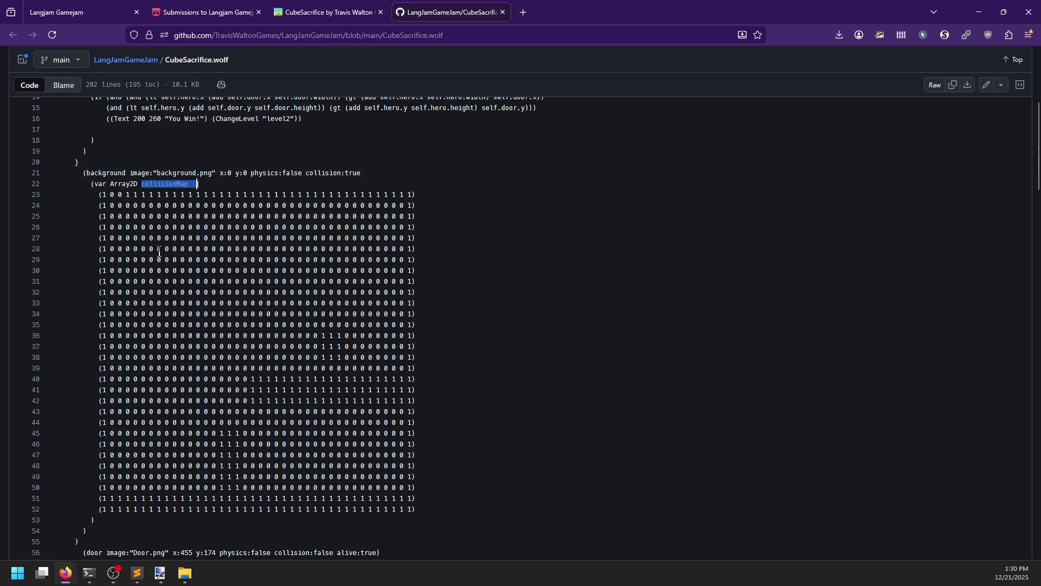
click(349, 175)
drag(377, 168, 302, 173)
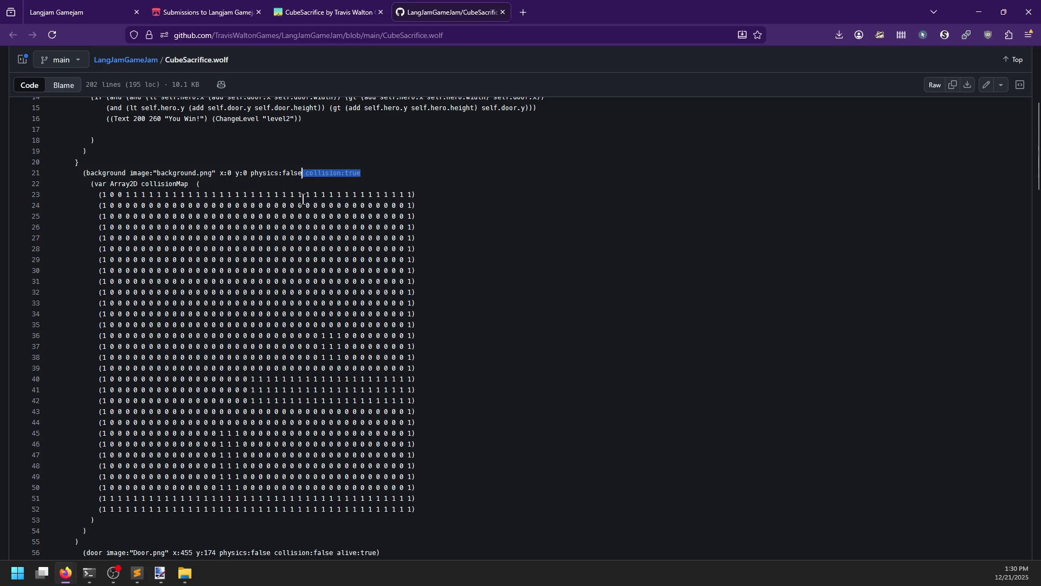
double_click(106, 173)
double_click(353, 173)
scroll(117, 199, down, 5)
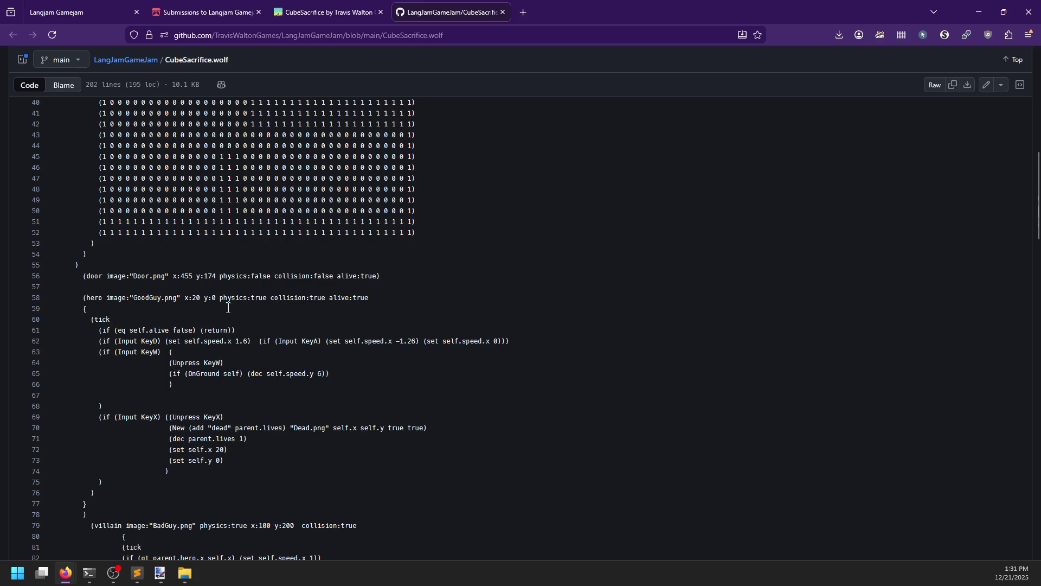
scroll(222, 309, down, 3)
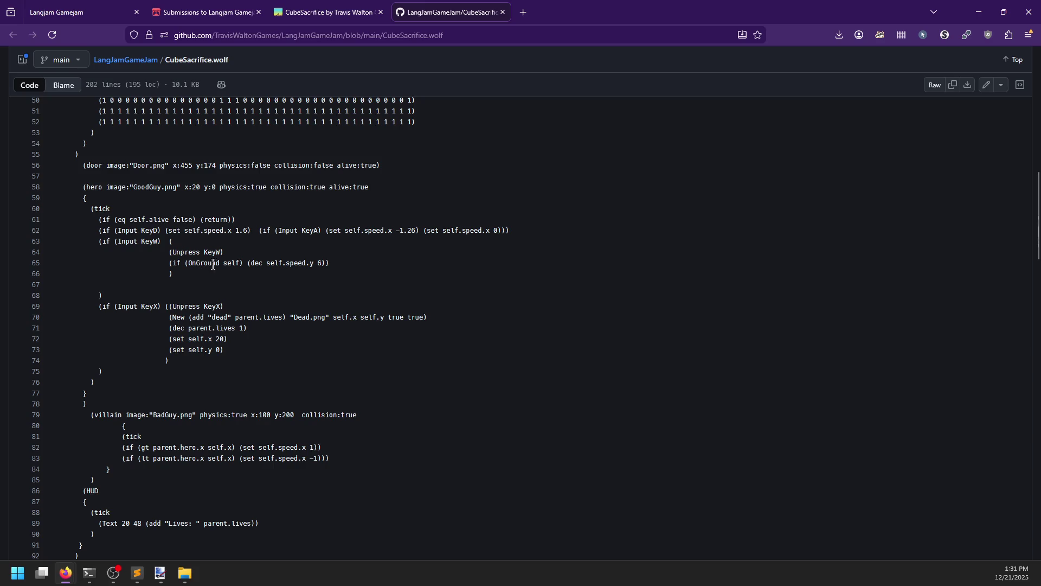
double_click(344, 164)
scroll(180, 382, down, 2)
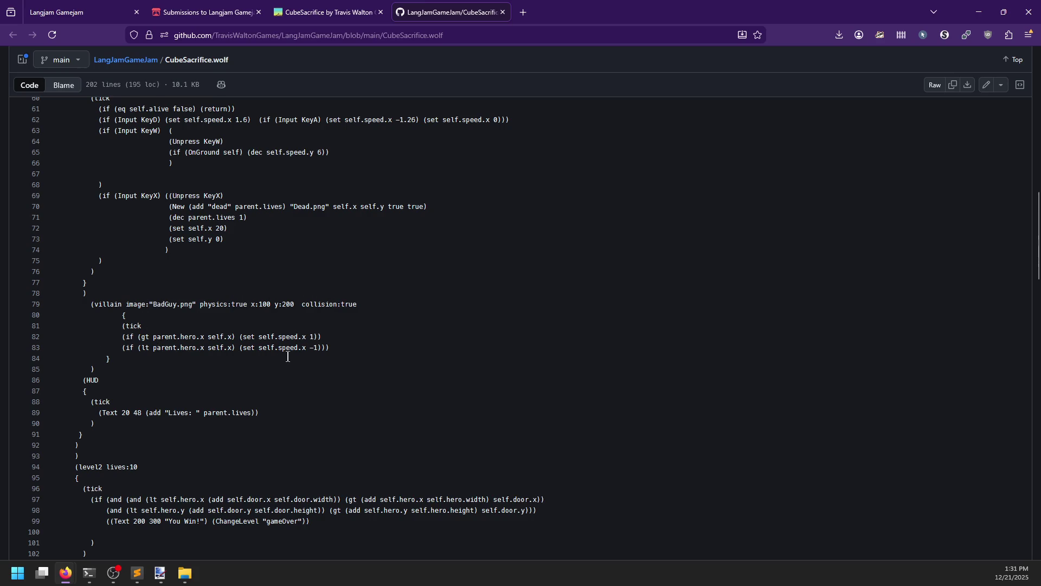
scroll(215, 353, down, 3)
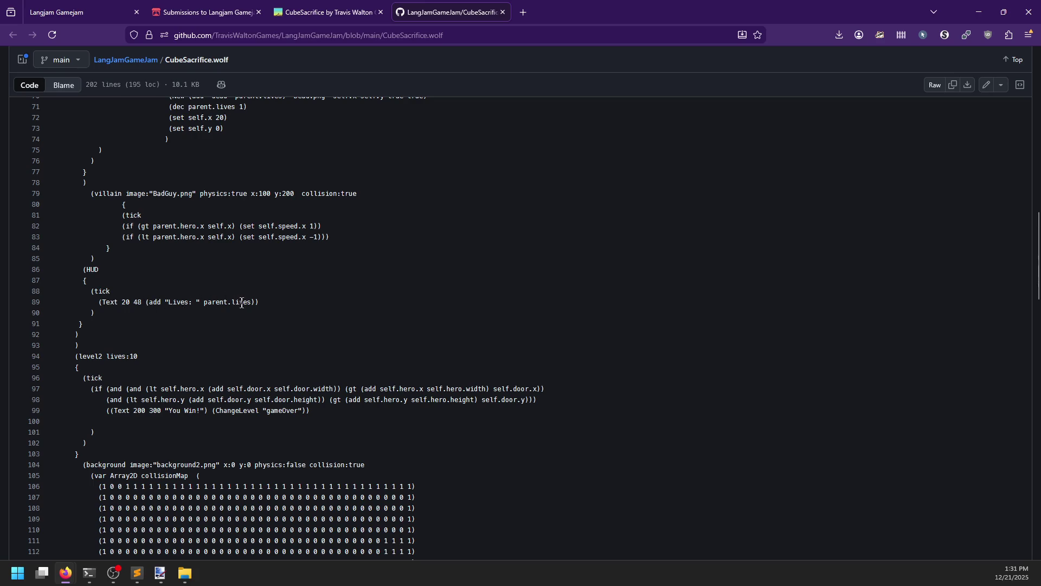
scroll(149, 306, down, 2)
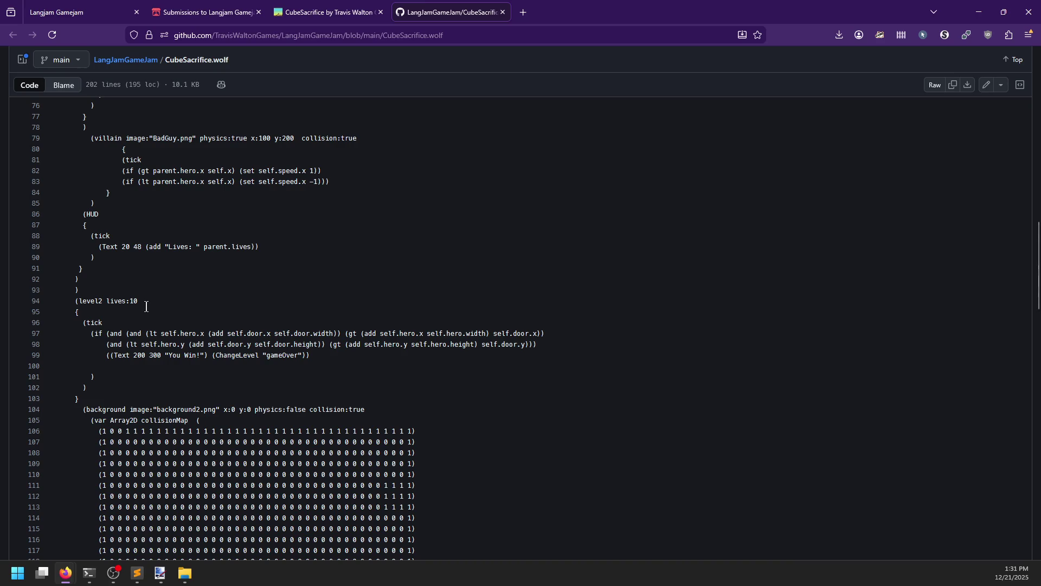
scroll(386, 347, down, 2)
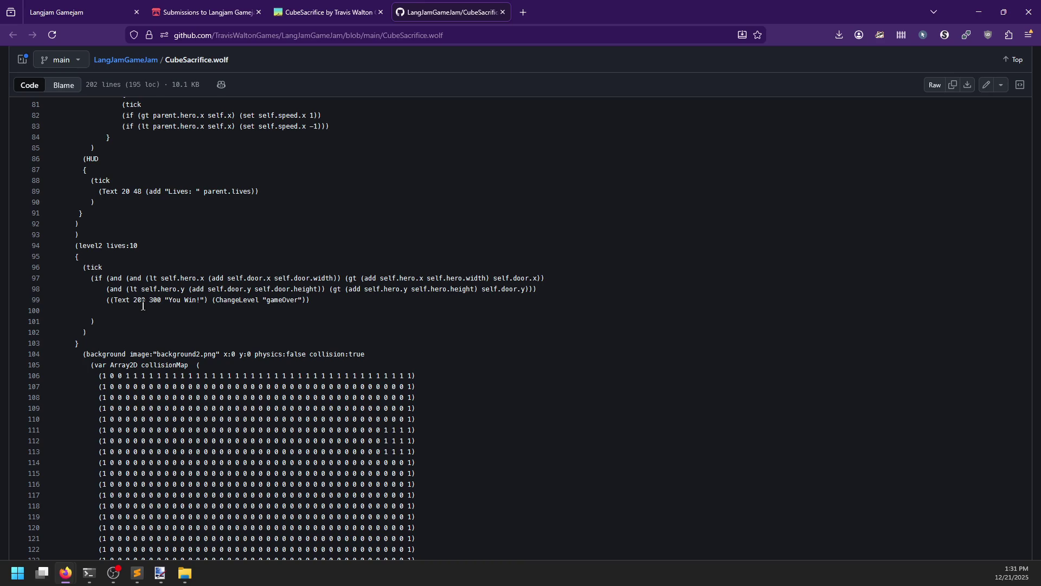
click(359, 11)
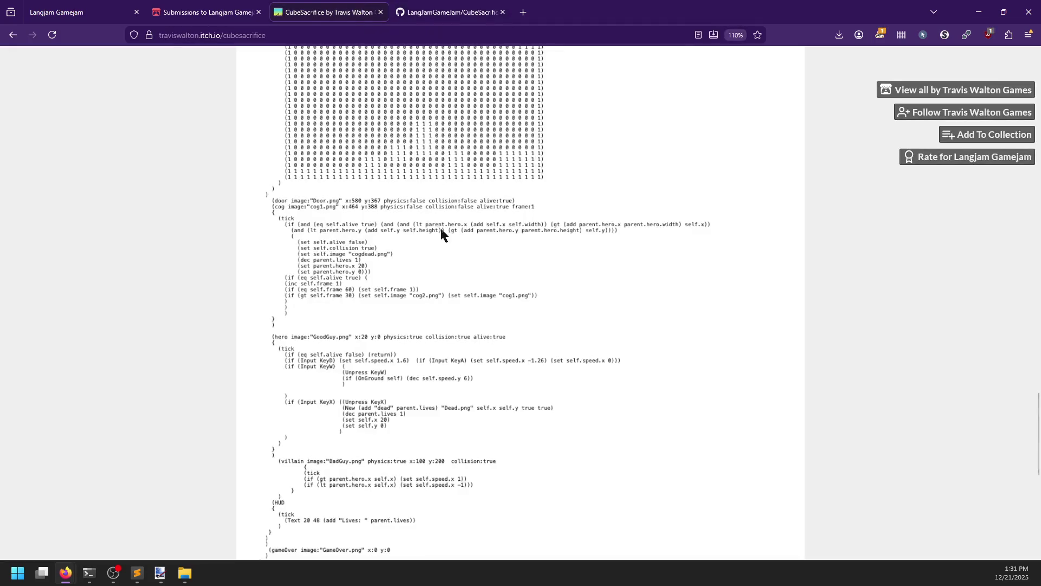
scroll(488, 314, up, 20)
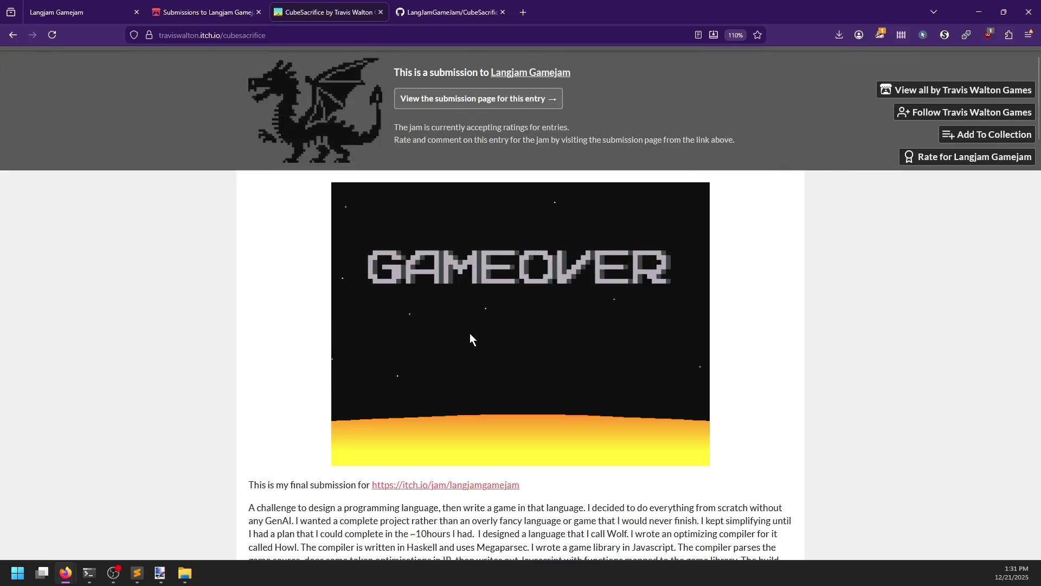
scroll(476, 337, down, 1)
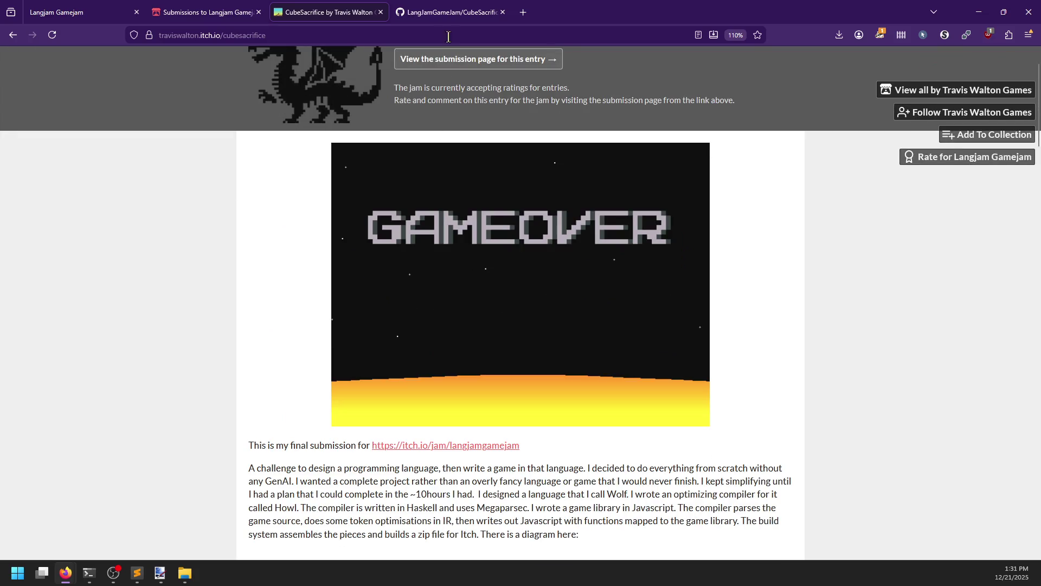
click(448, 12)
click(106, 309)
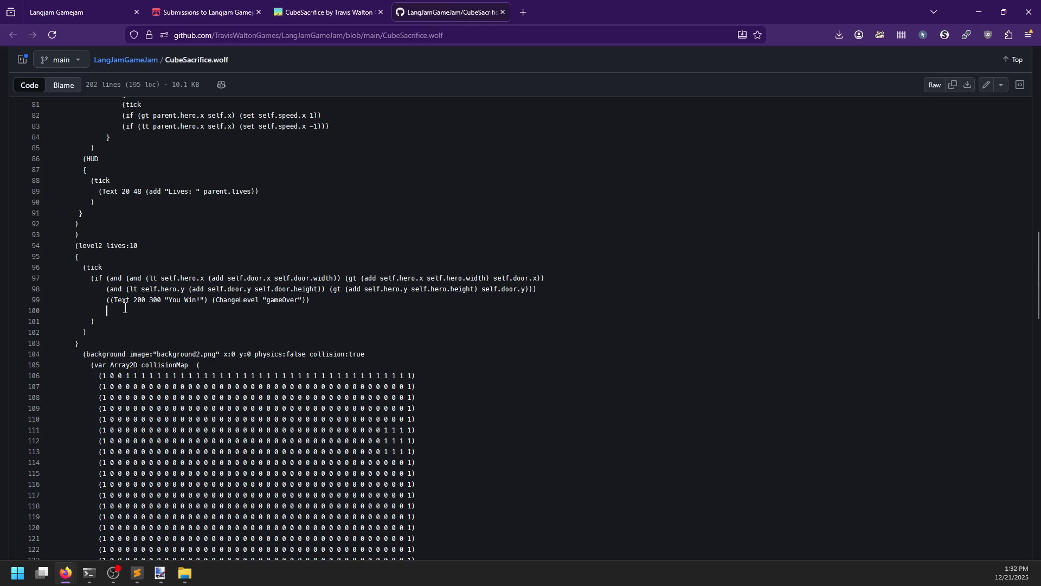
Scroll to the end of CubeSacrifice.wolf, select and deselect all code, then open the LangJamGameJam repository page.
scroll(125, 307, down, 3)
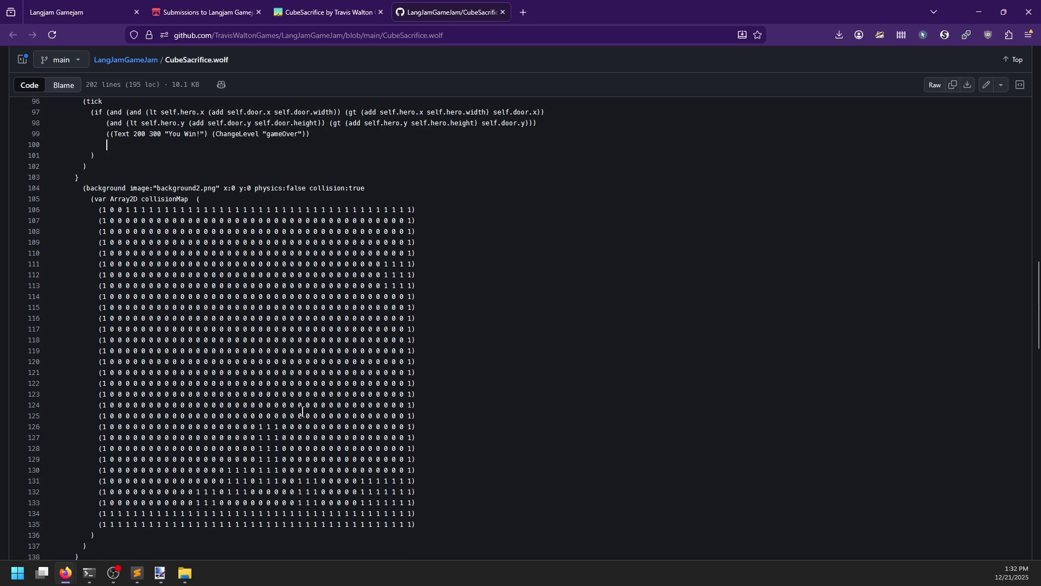
scroll(291, 353, down, 4)
scroll(324, 362, down, 2)
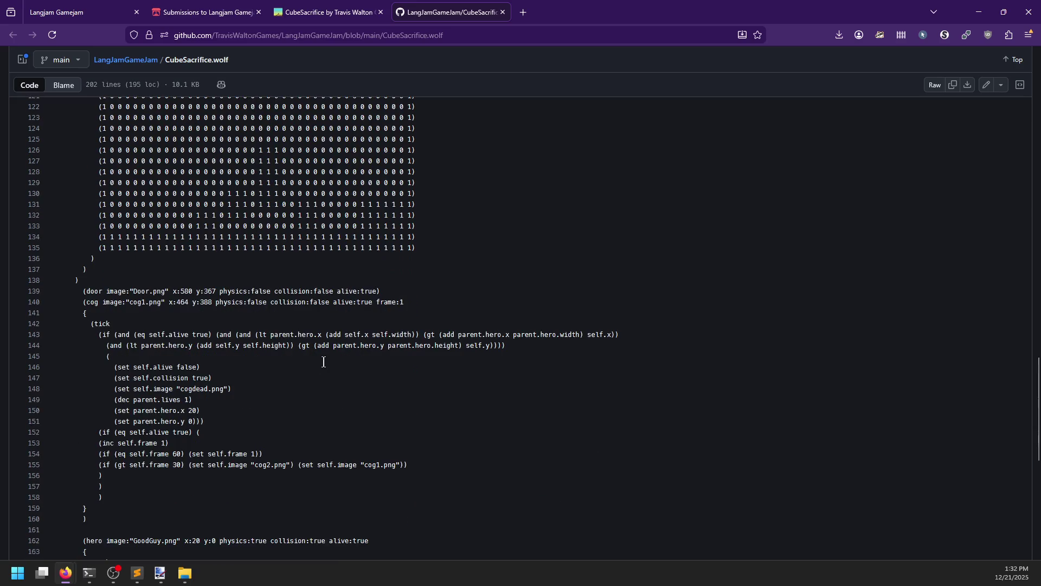
scroll(324, 361, down, 6)
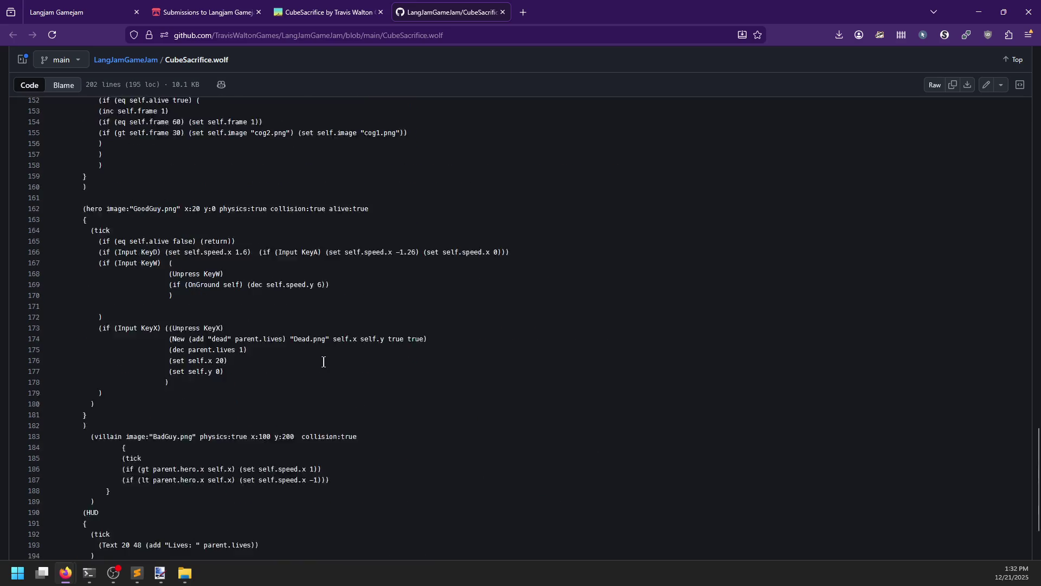
scroll(324, 362, down, 2)
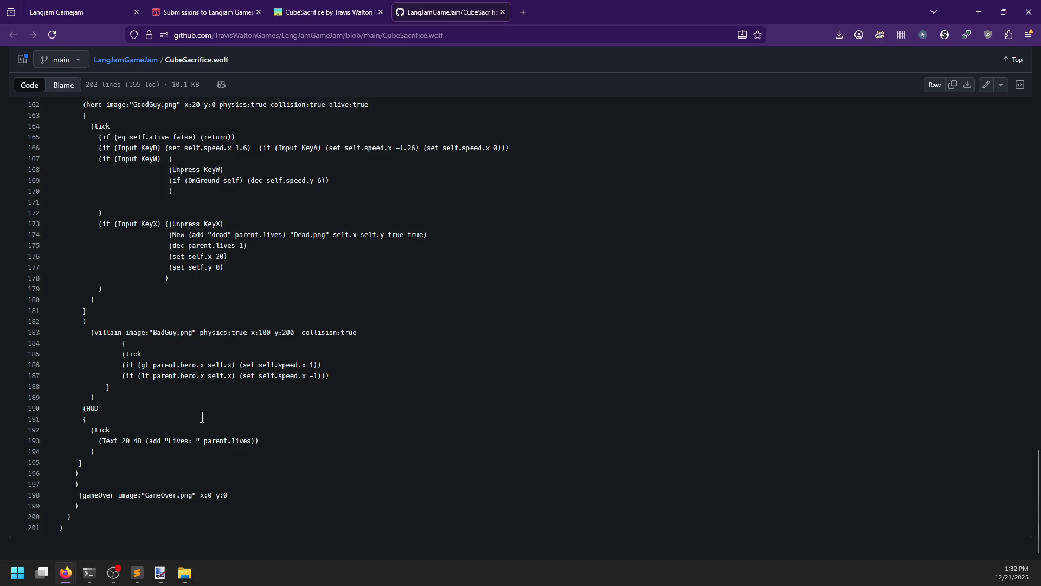
click(130, 391)
key(ctrl+a)
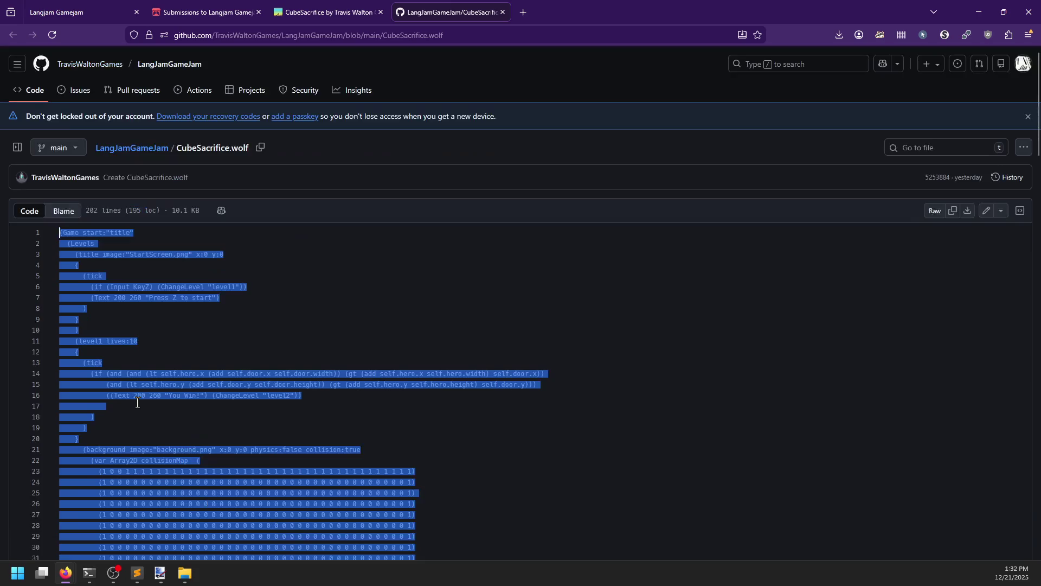
scroll(157, 402, down, 5)
scroll(158, 401, down, 20)
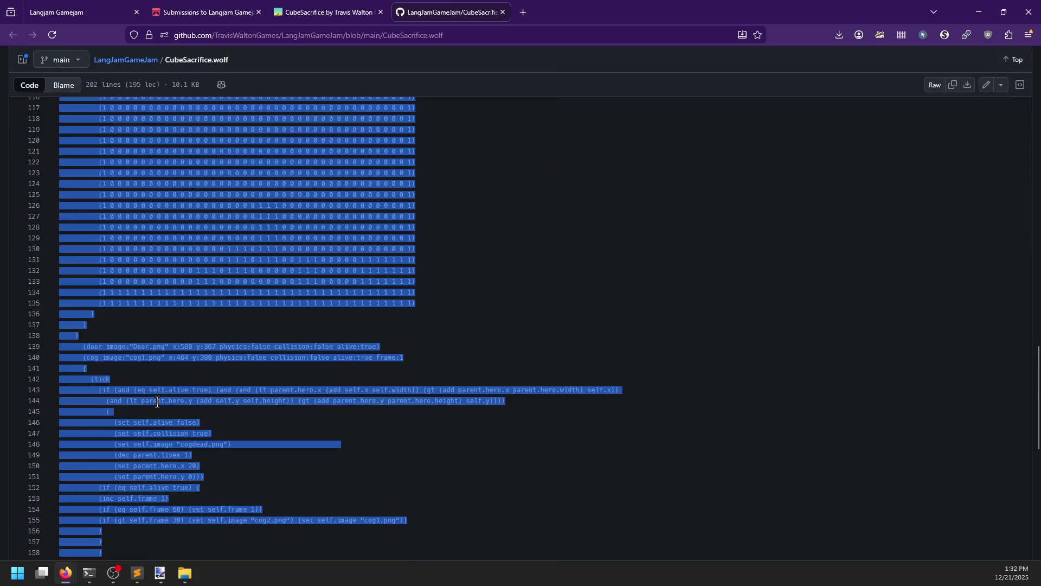
click(158, 404)
scroll(158, 404, up, 20)
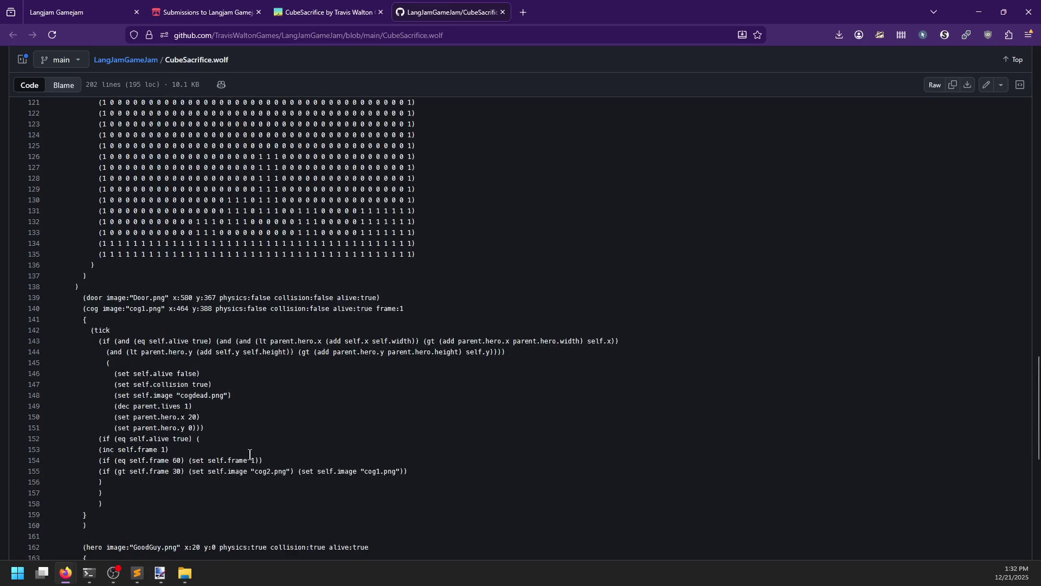
click(138, 148)
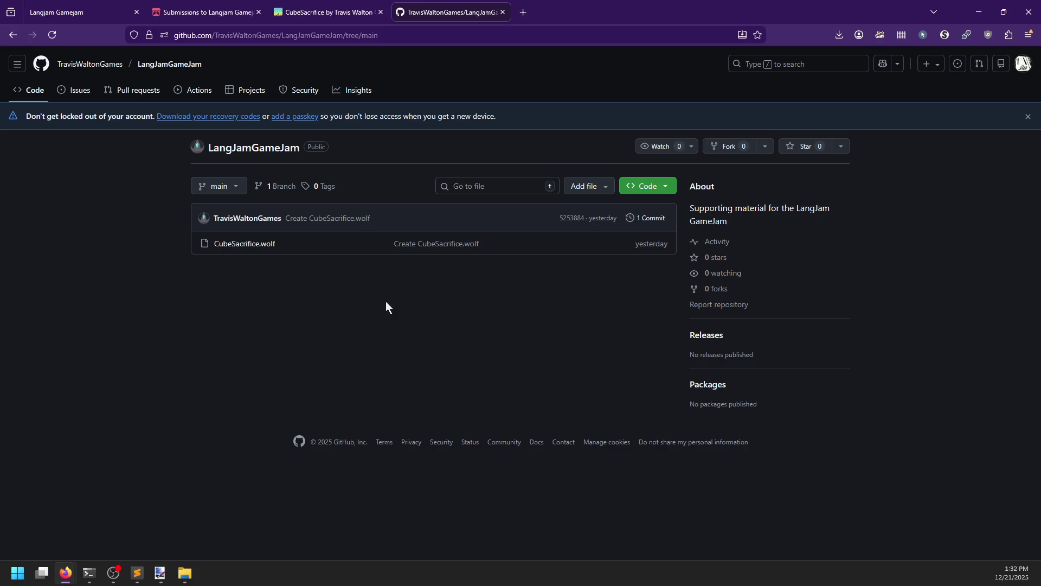
Close Paint.NET, discarding the unsaved image changes.
click(160, 574)
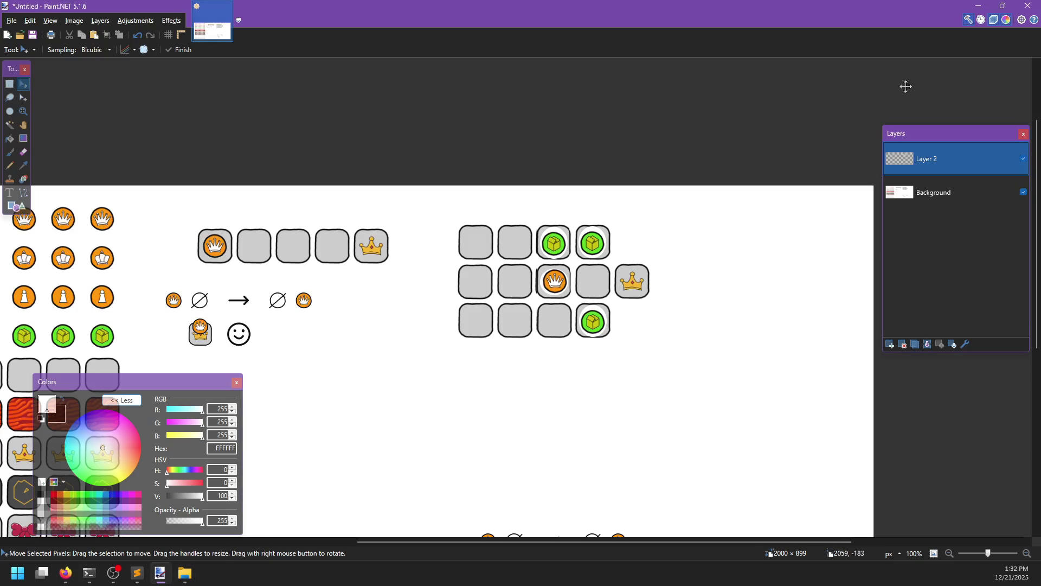
click(1028, 6)
click(500, 339)
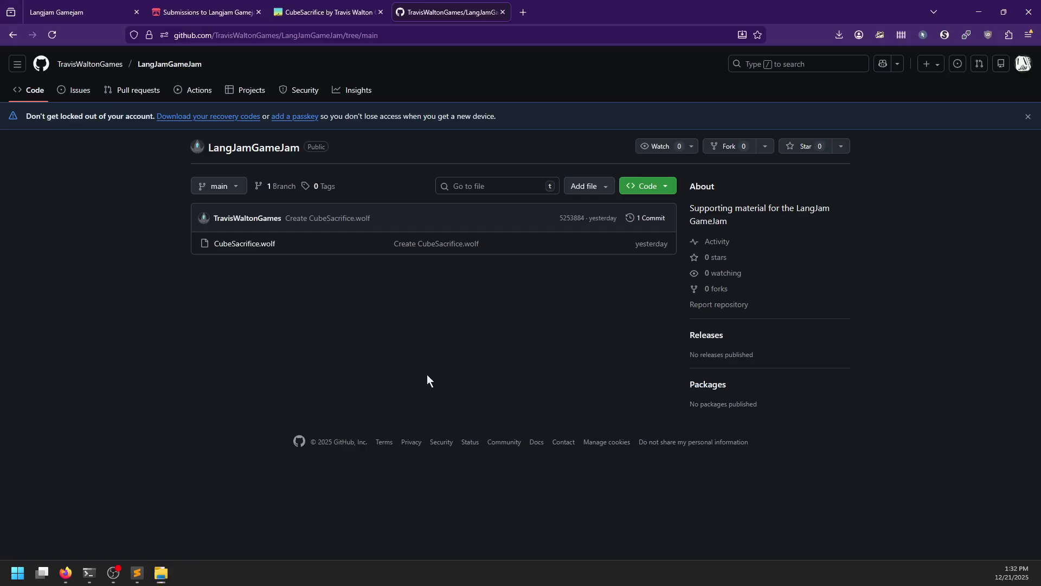
Bring up the reviews.md notes and glance back at the CubeSacrifice itch.io page.
mouse_move(66, 573)
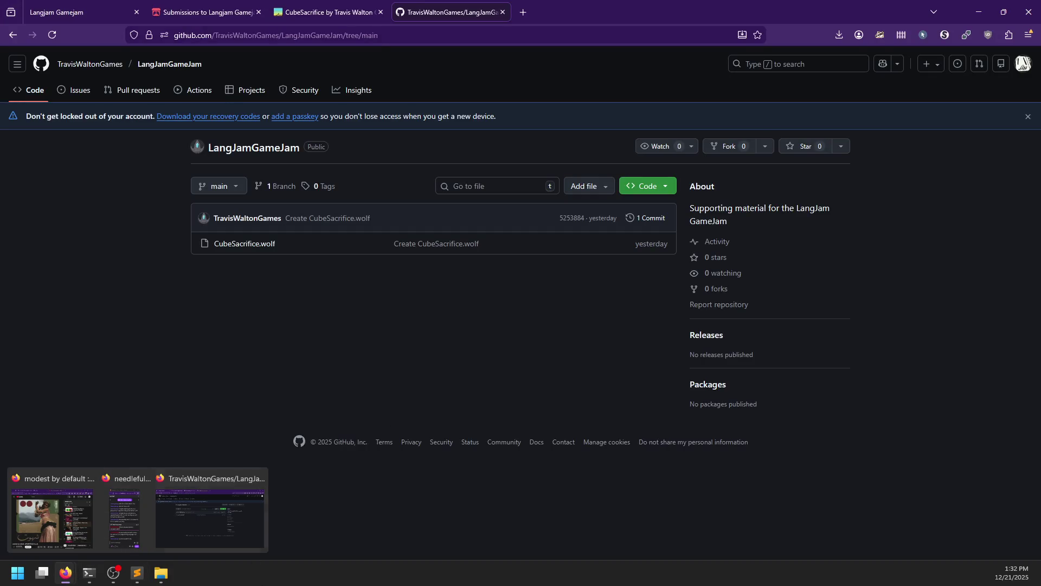
click(137, 573)
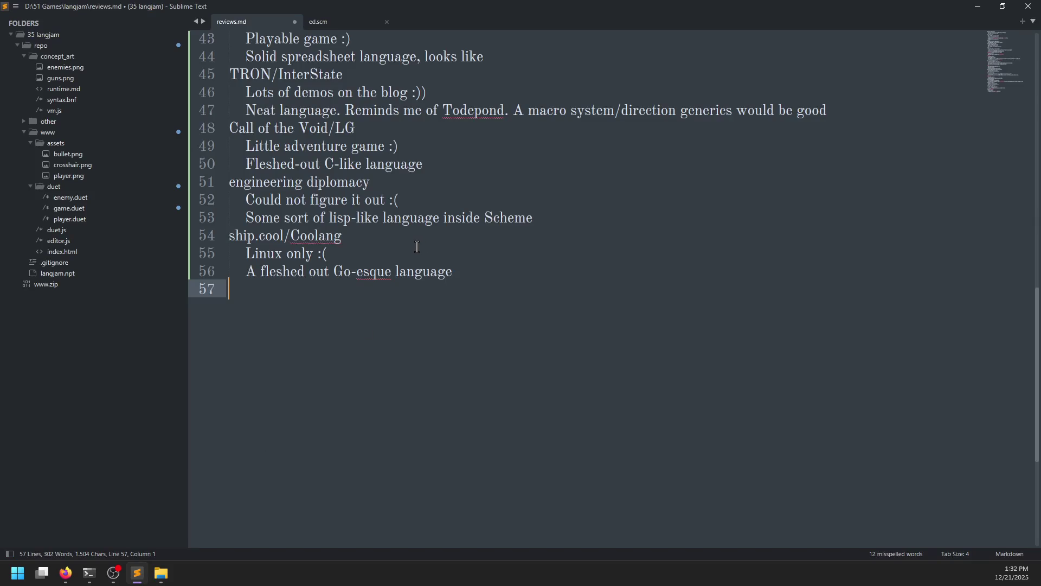
scroll(417, 247, up, 10)
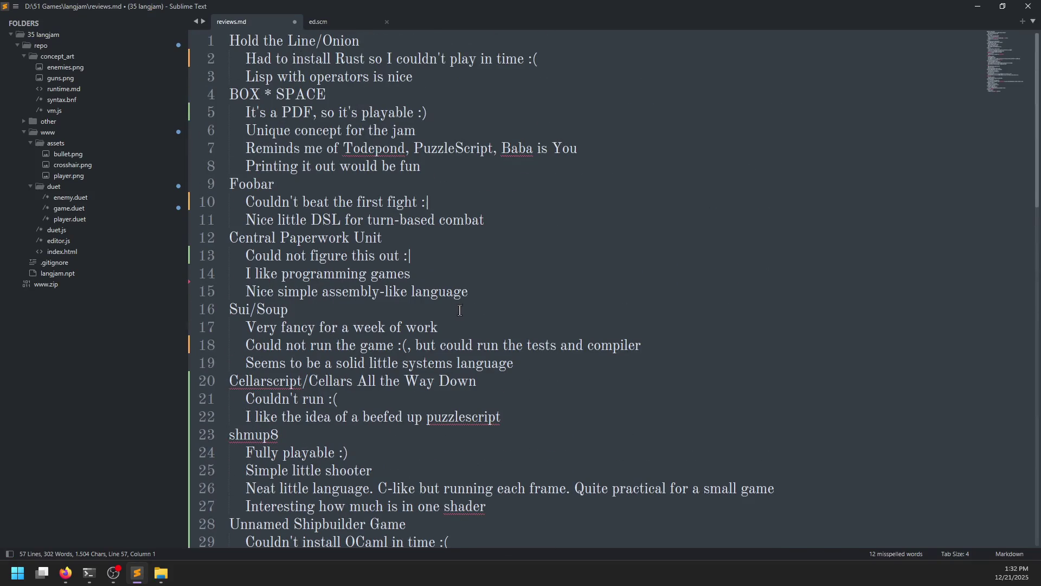
scroll(495, 300, down, 10)
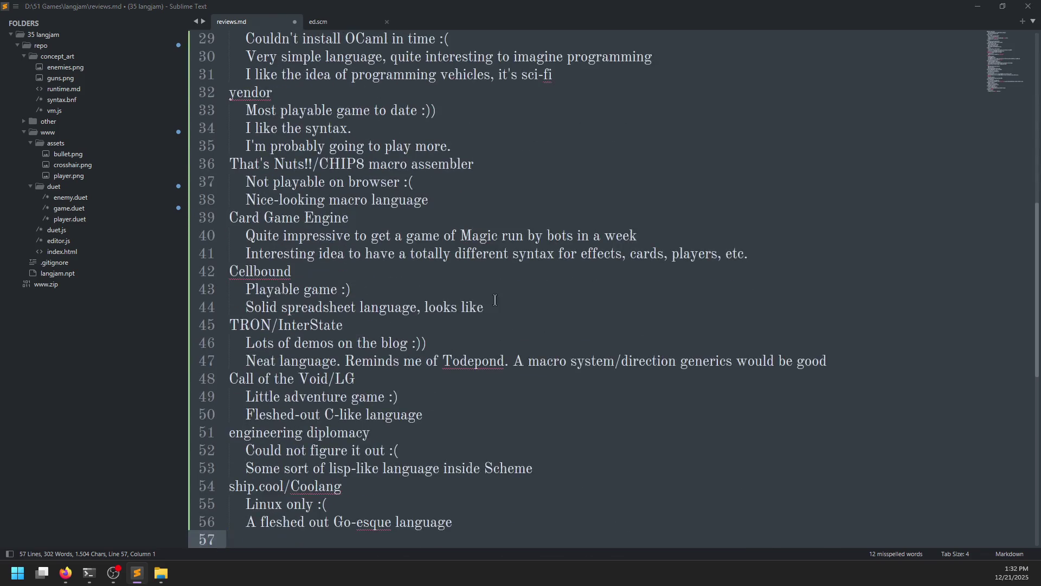
key(alt+Tab)
click(324, 15)
key(alt+Tab)
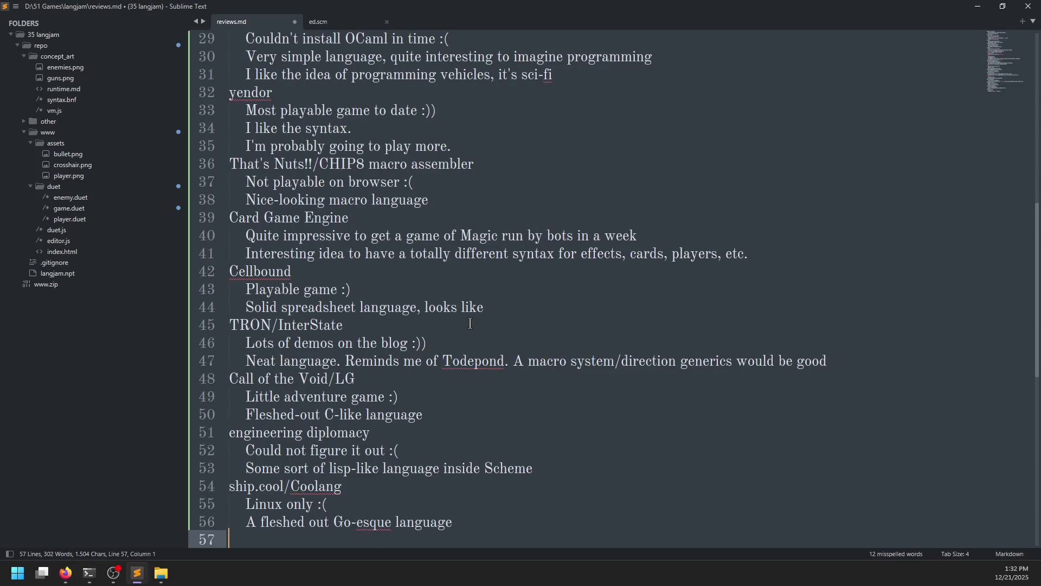
Add a CubeSacrifice entry with the indented comment "I win! :)".
text(CubeSacri)
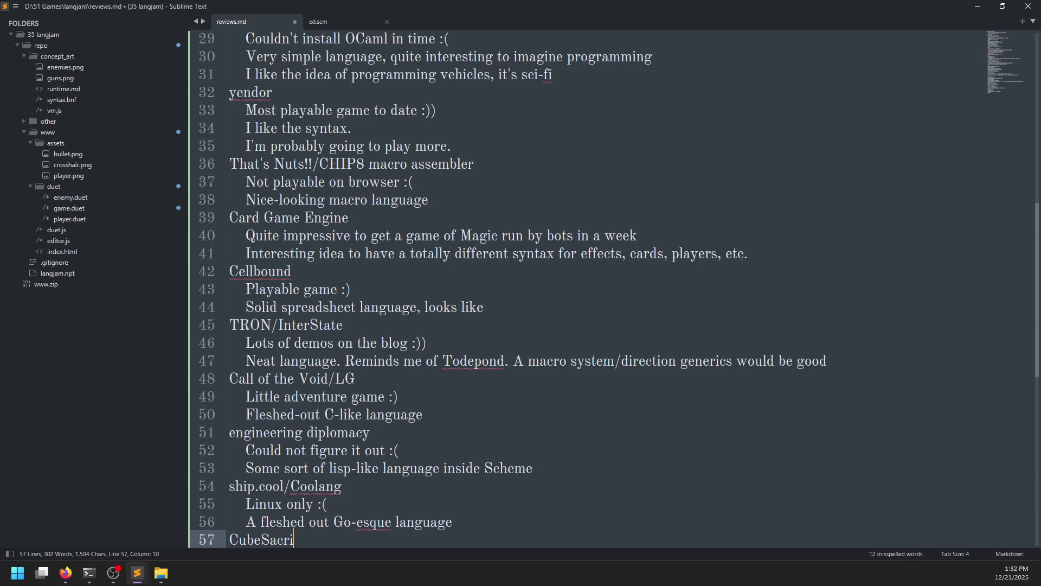
text(fice)
key(Return)
key(Tab)
text(I win)
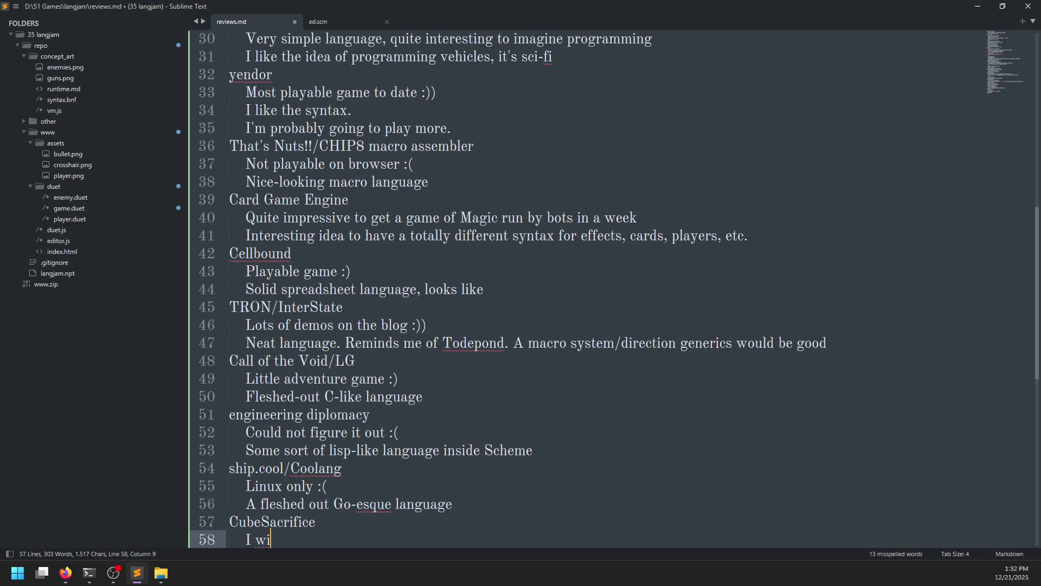
text(!!! :))
key(Return)
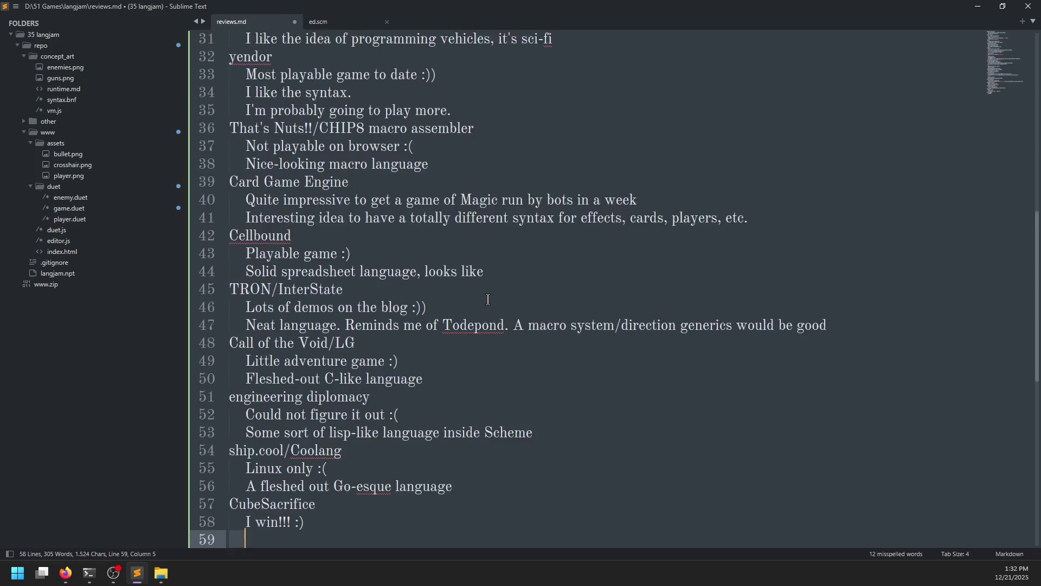
Add the comment "A curious, vaguely lisp-like language" under the CubeSacrifice entry.
scroll(491, 302, down, 3)
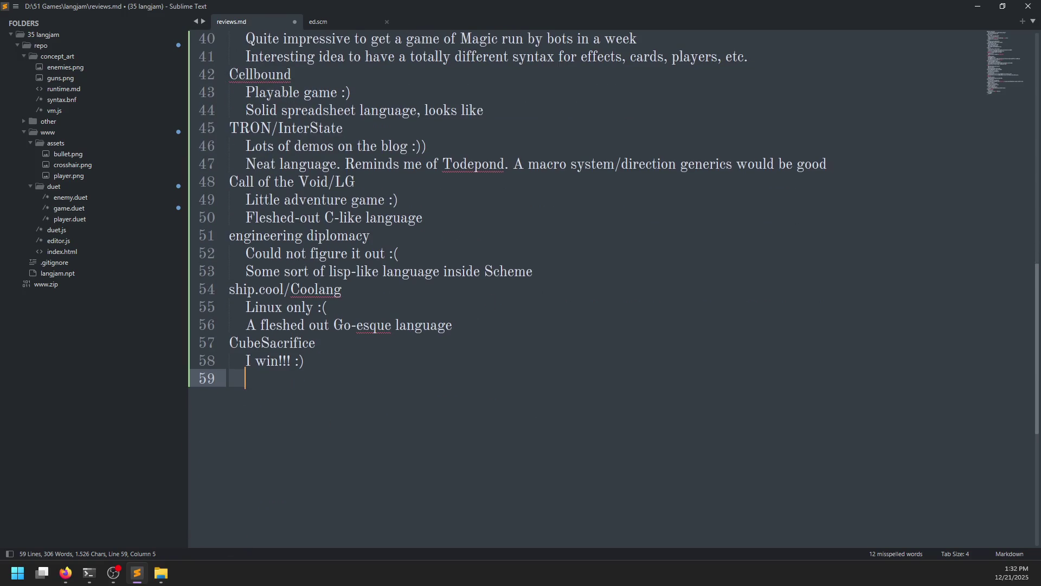
text(A curiou)
text(s lisp-)
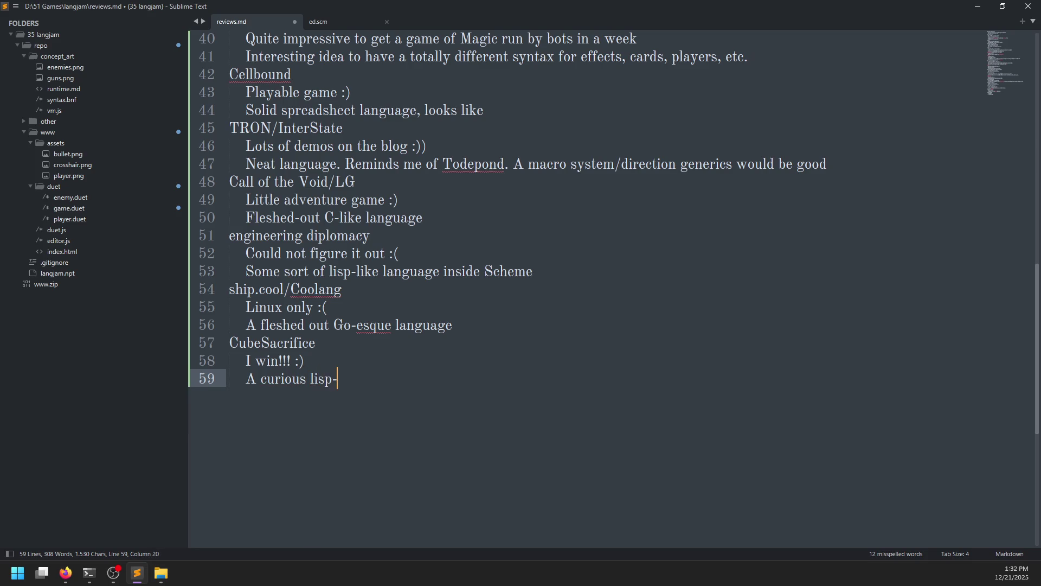
text(like language)
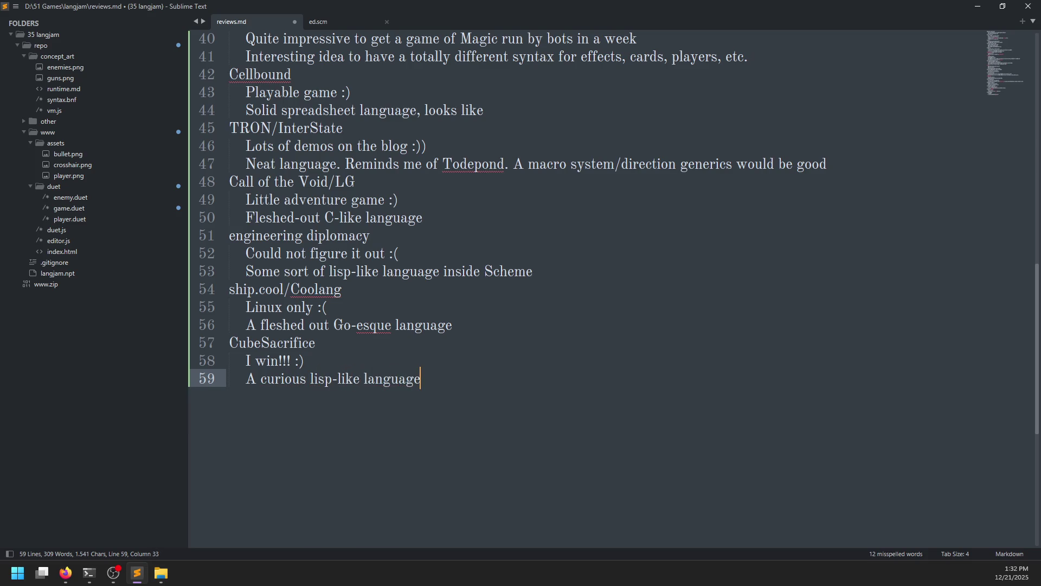
key(Return)
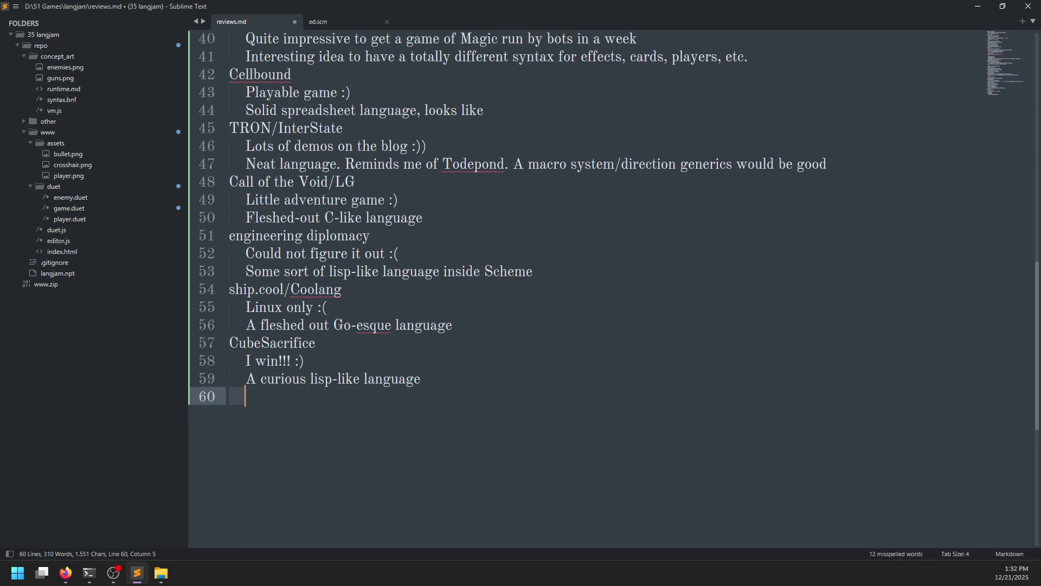
key(Up)
key(ctrl+Right)
key(ctrl+Right)
text(, vaguely)
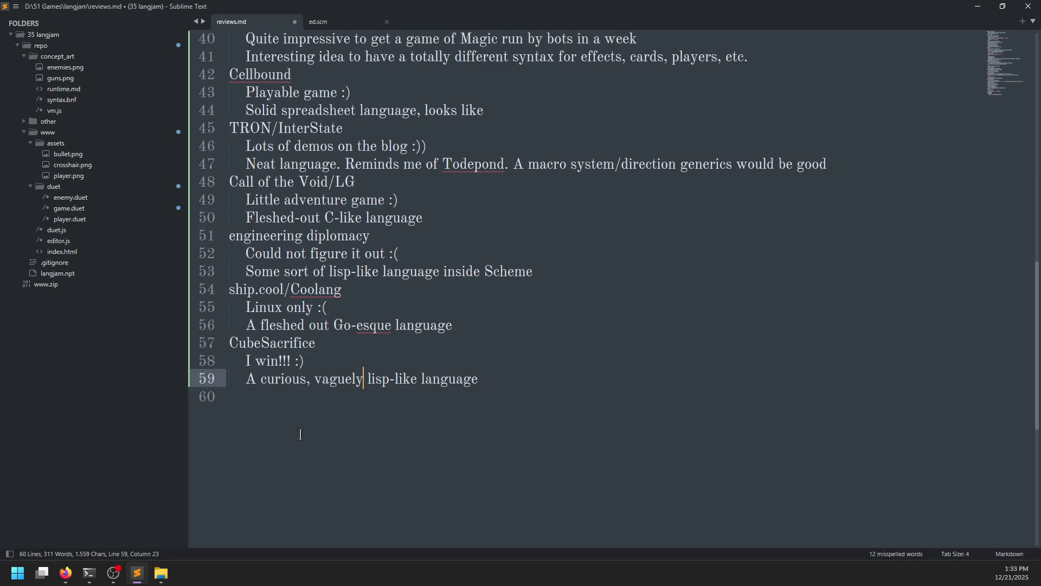
mouse_move(65, 572)
click(209, 518)
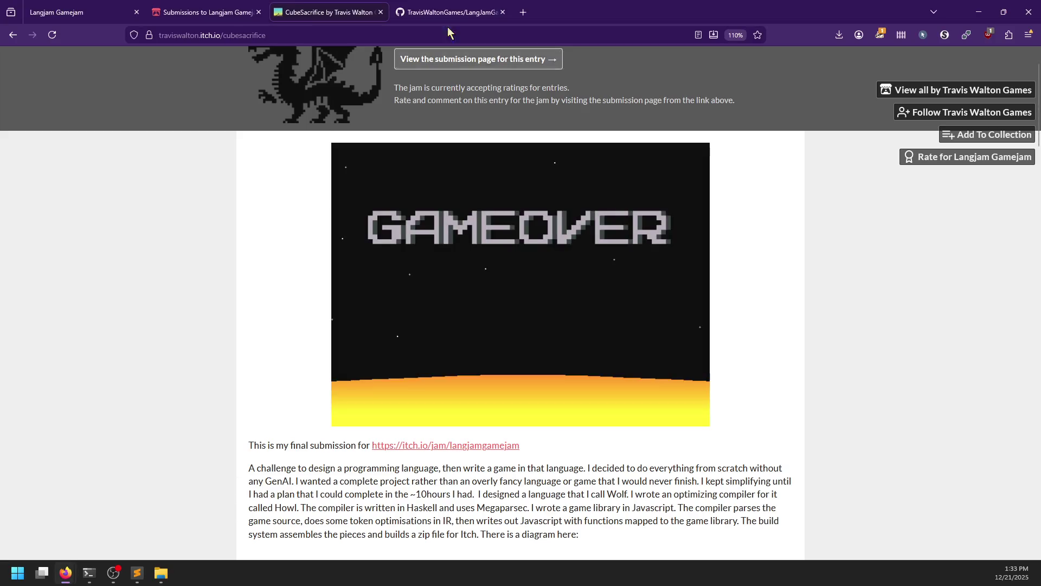
Open The Metastructure from the jam grid, close the CubeSacrifice and GitHub tabs, and reach its game page.
click(206, 12)
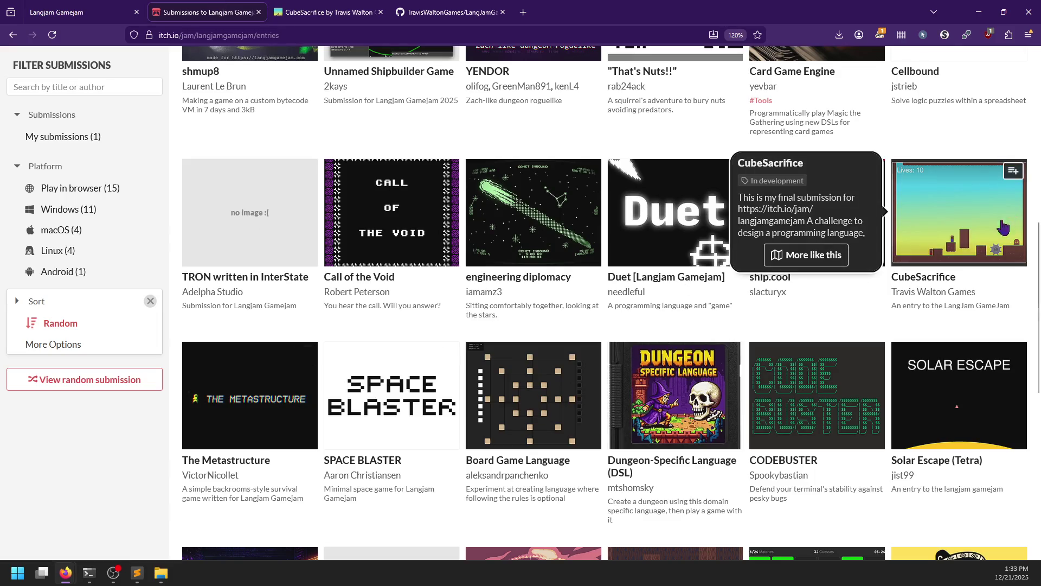
middle_click(230, 417)
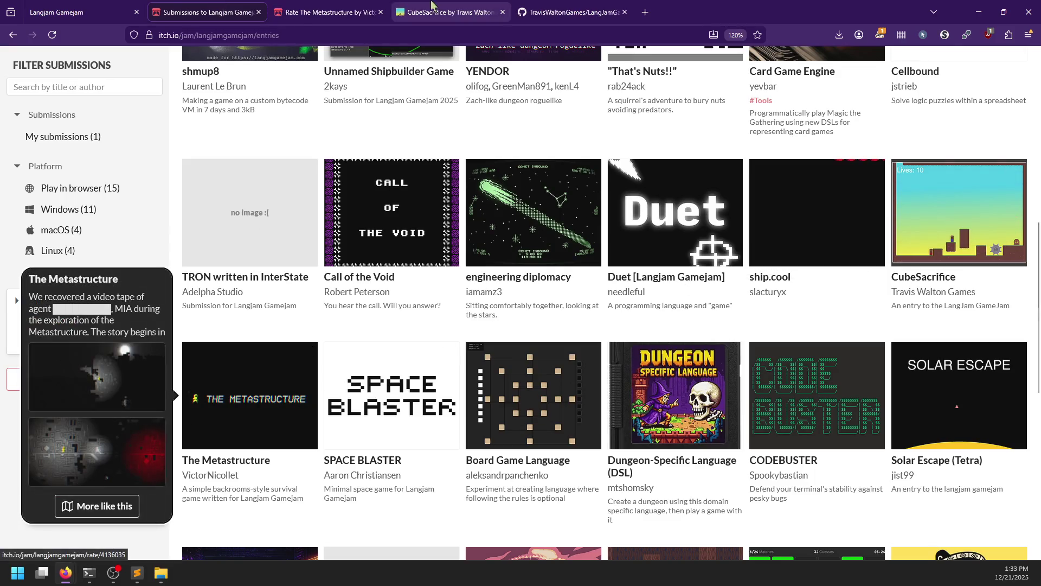
click(503, 12)
click(504, 12)
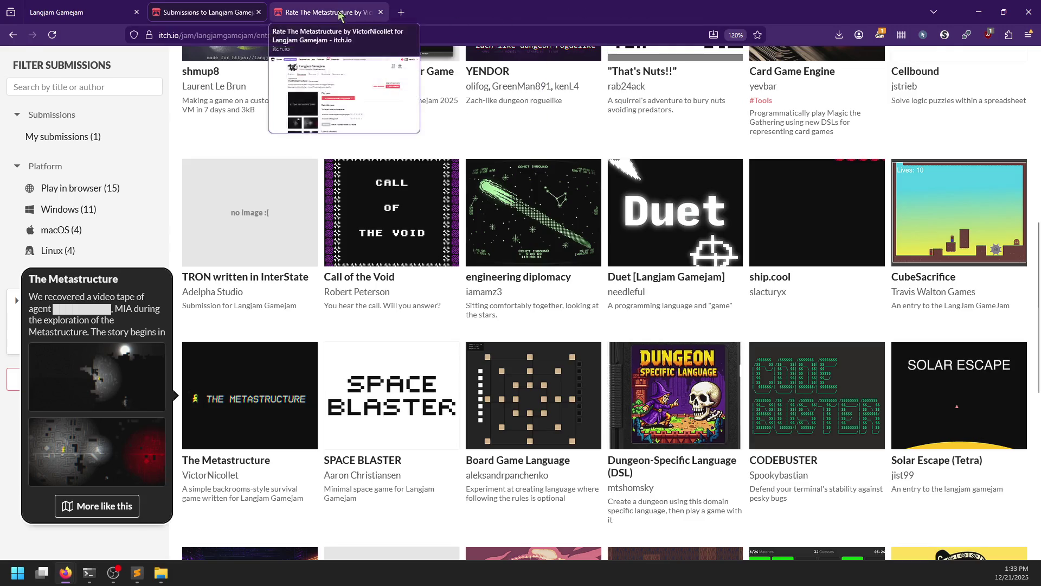
click(328, 12)
scroll(385, 281, down, 2)
click(464, 266)
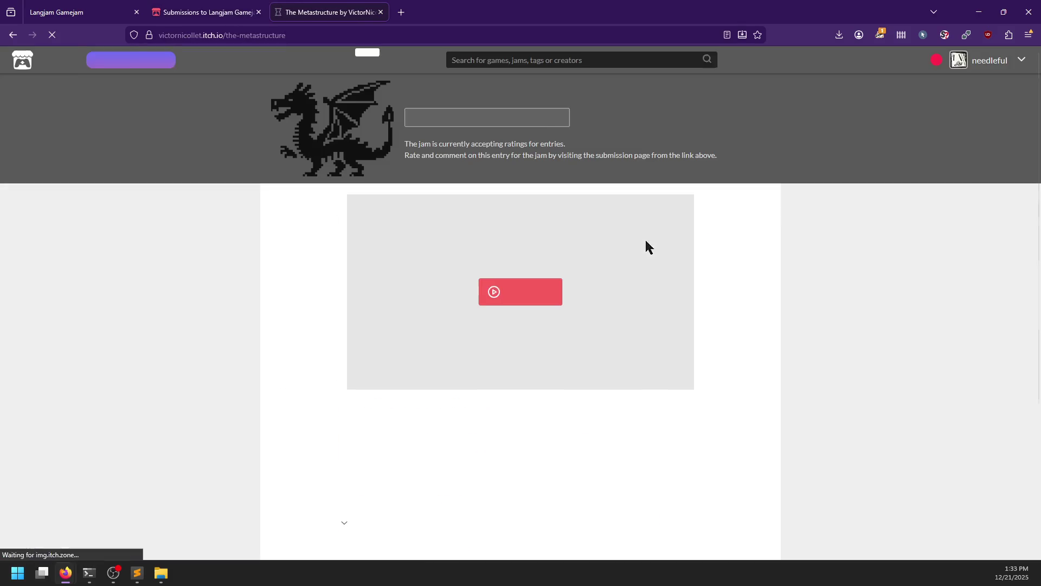
scroll(272, 320, down, 2)
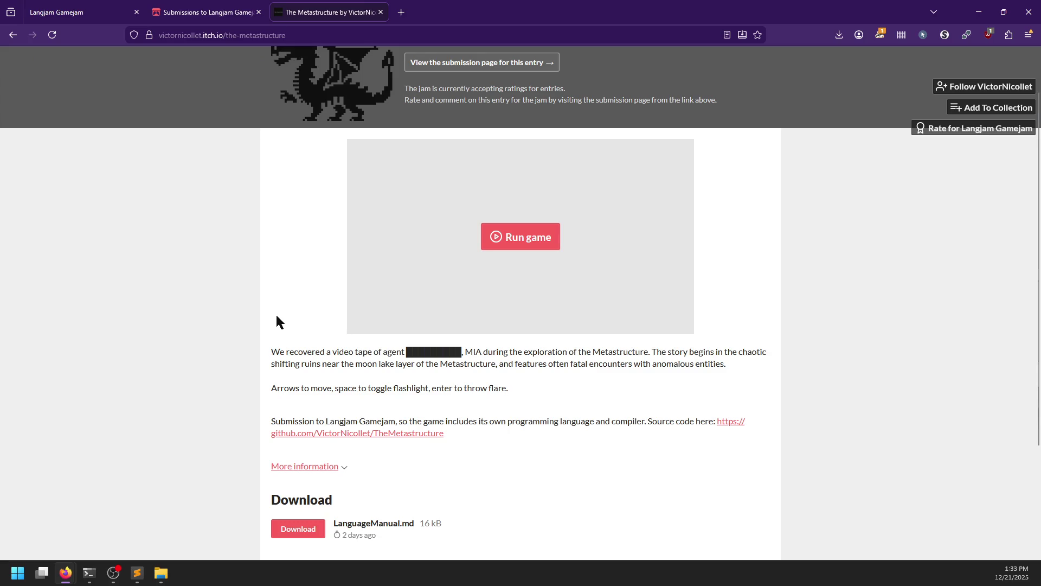
Append "/Wolf" to the CubeSacrifice entry in the notes, then return to the browser.
click(136, 573)
click(317, 344)
text(/Wo)
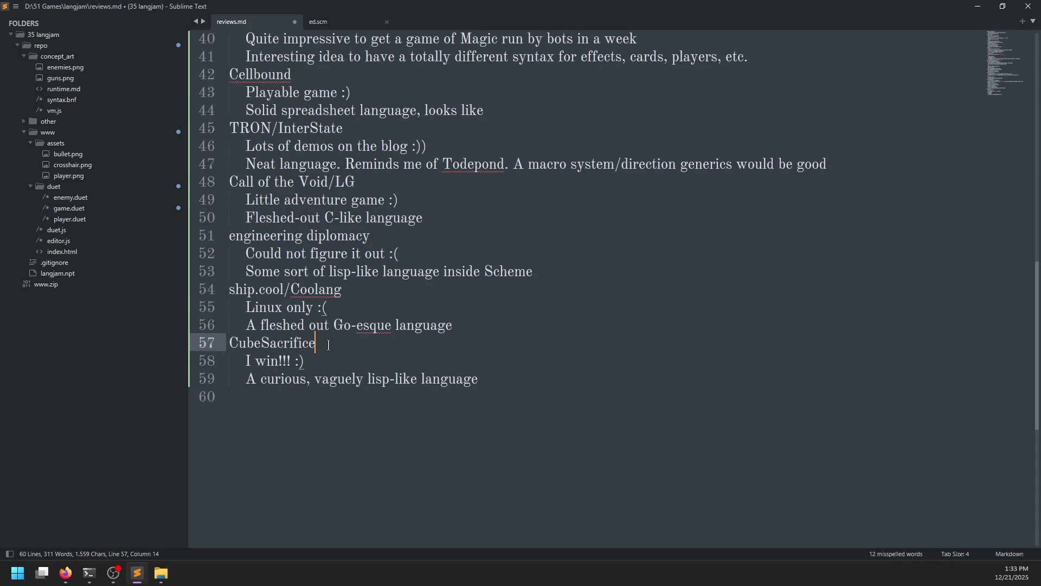
text(lf)
click(296, 396)
key(alt+Tab)
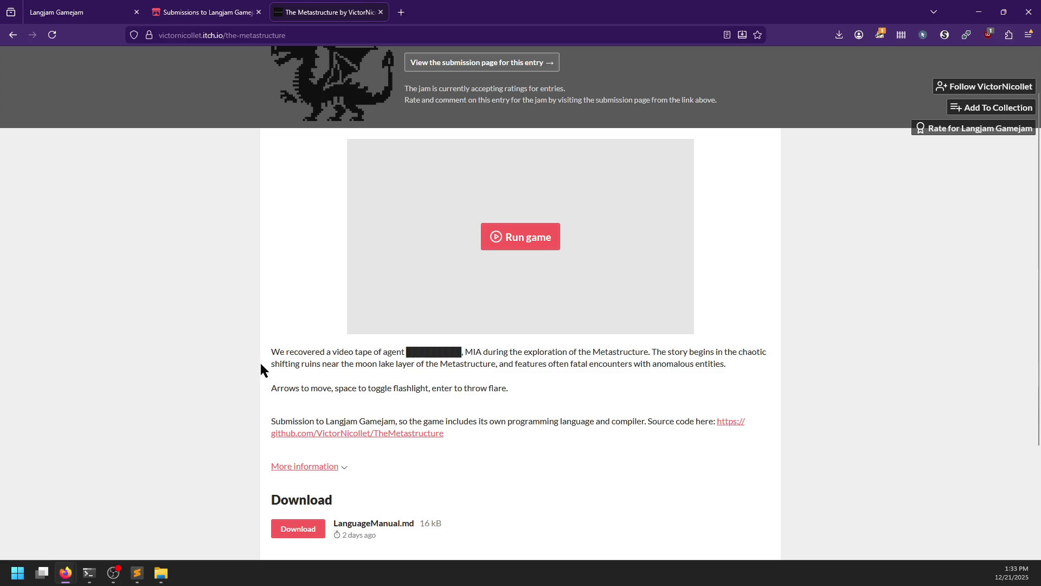
Launch The Metastructure full screen and walk the character right down the diagonal slope.
click(521, 238)
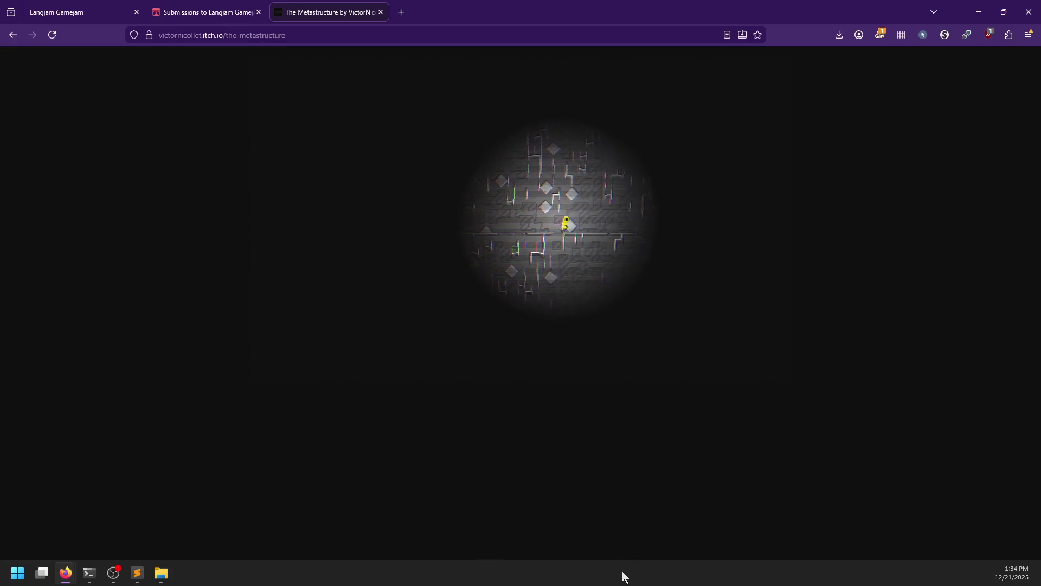
key(F11)
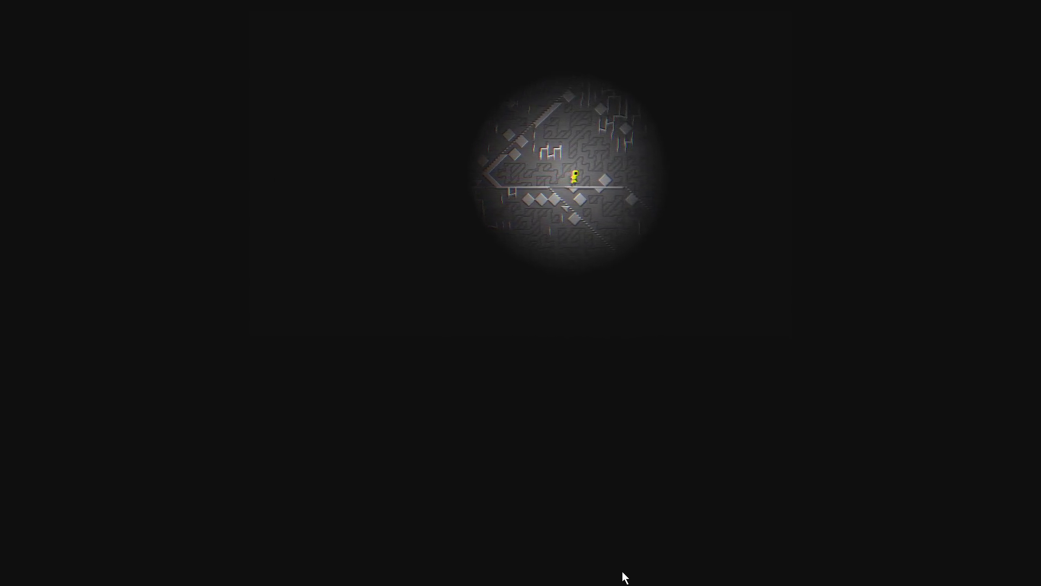
key(Right)
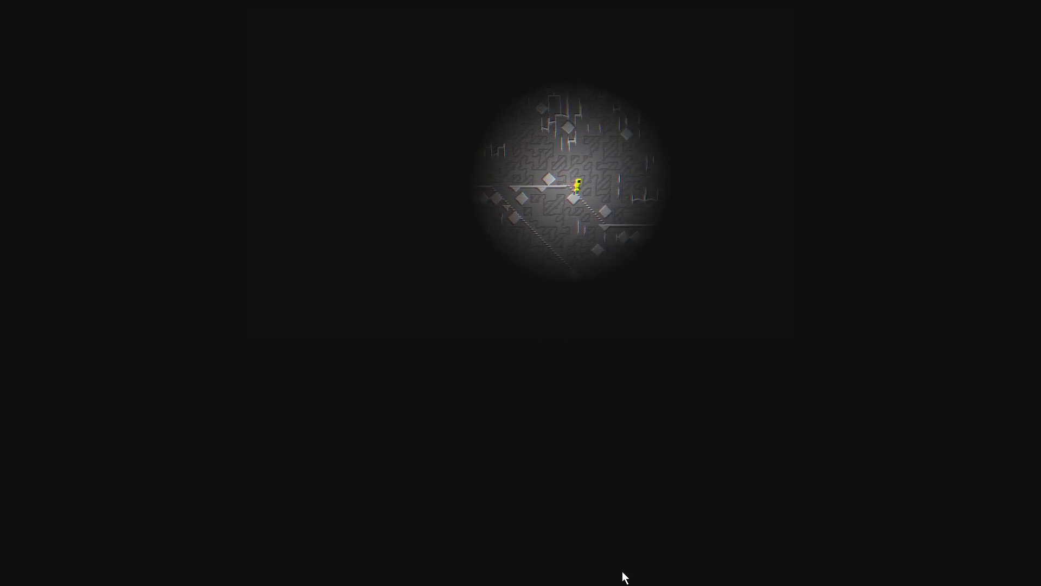
key(Right)
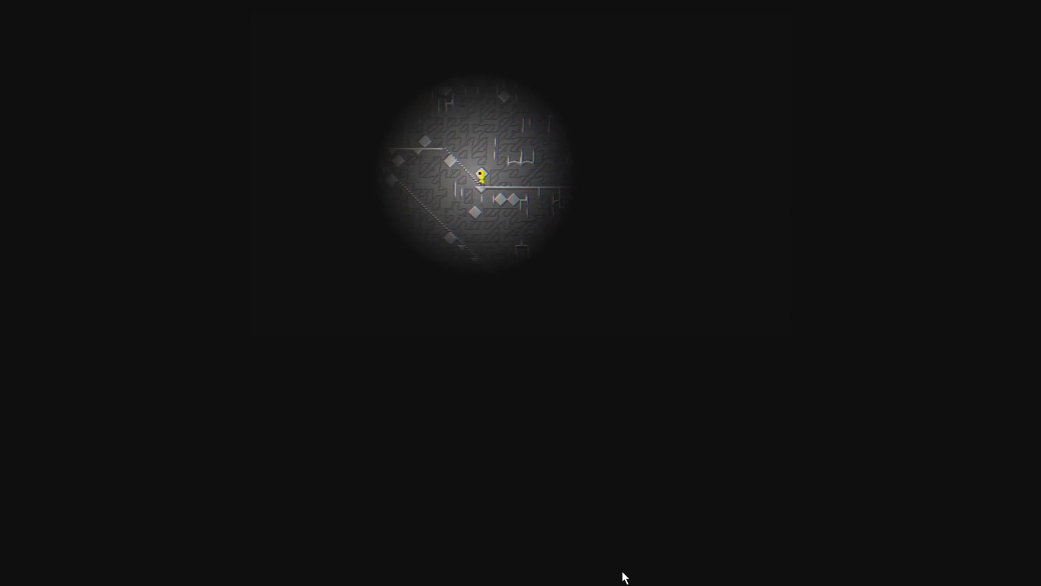
key(Right)
key(Right)
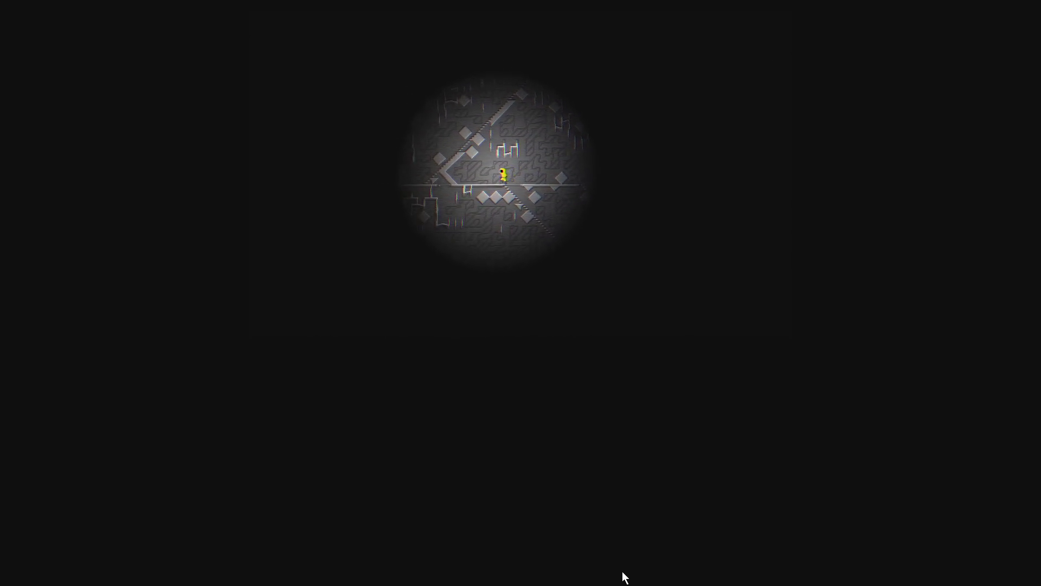
key(Right)
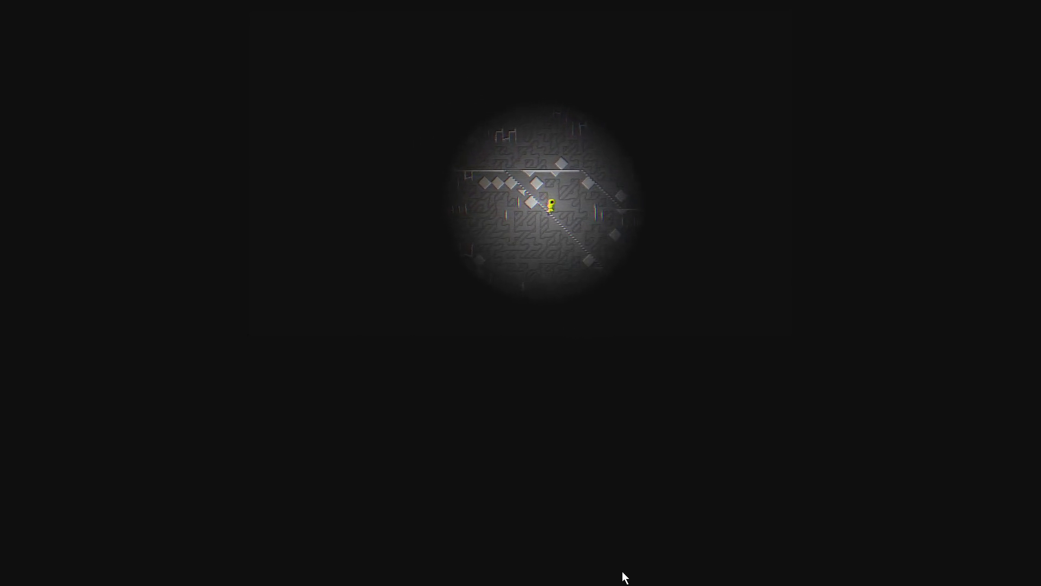
key(Right)
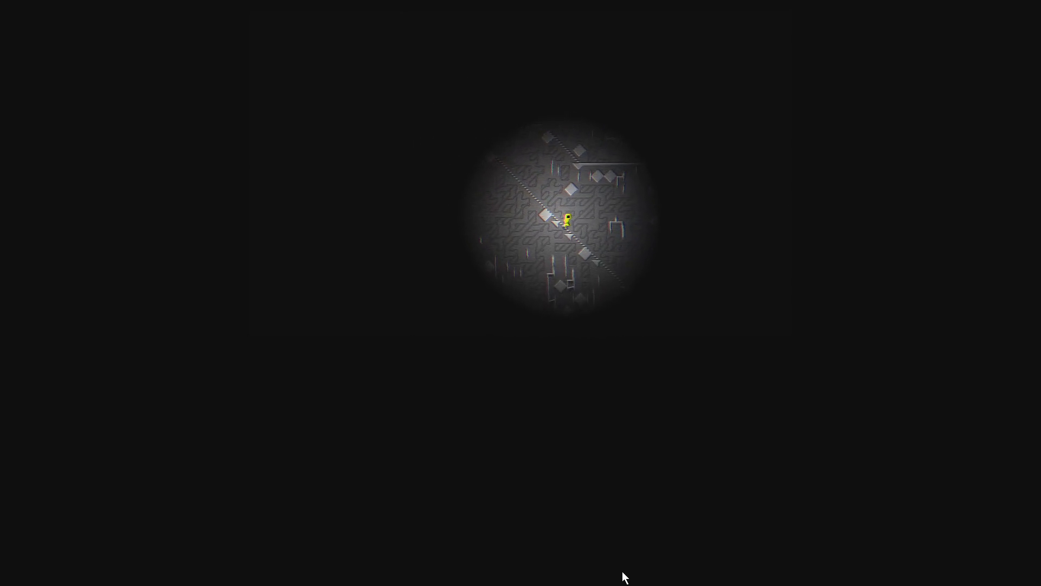
key(Right)
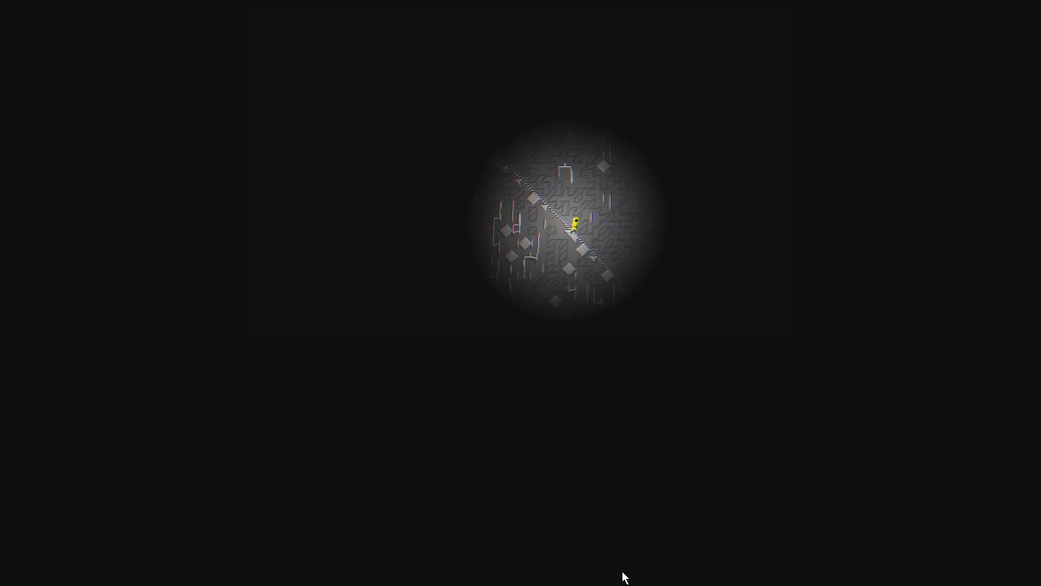
key(Right)
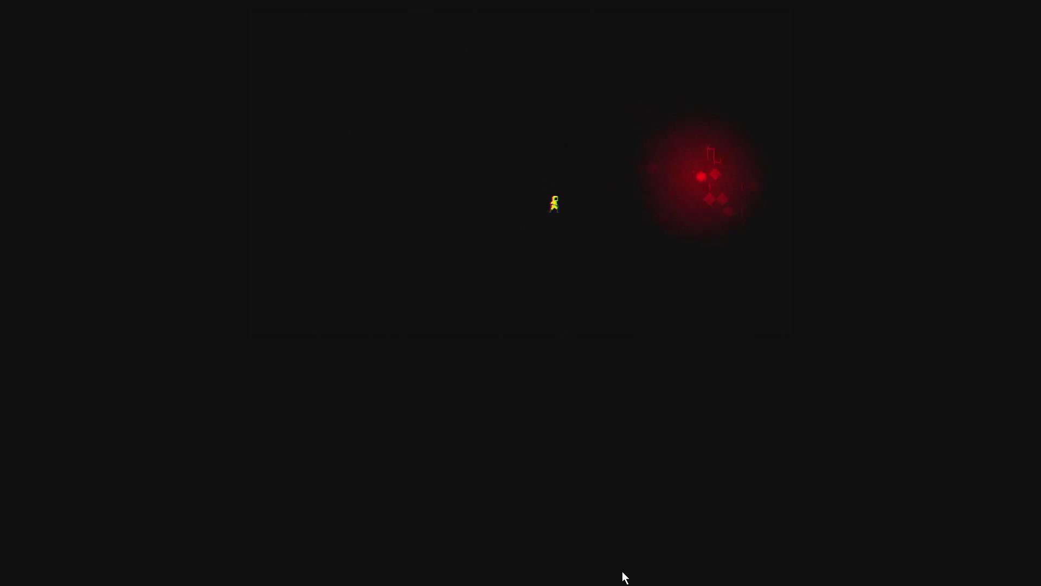
key(space)
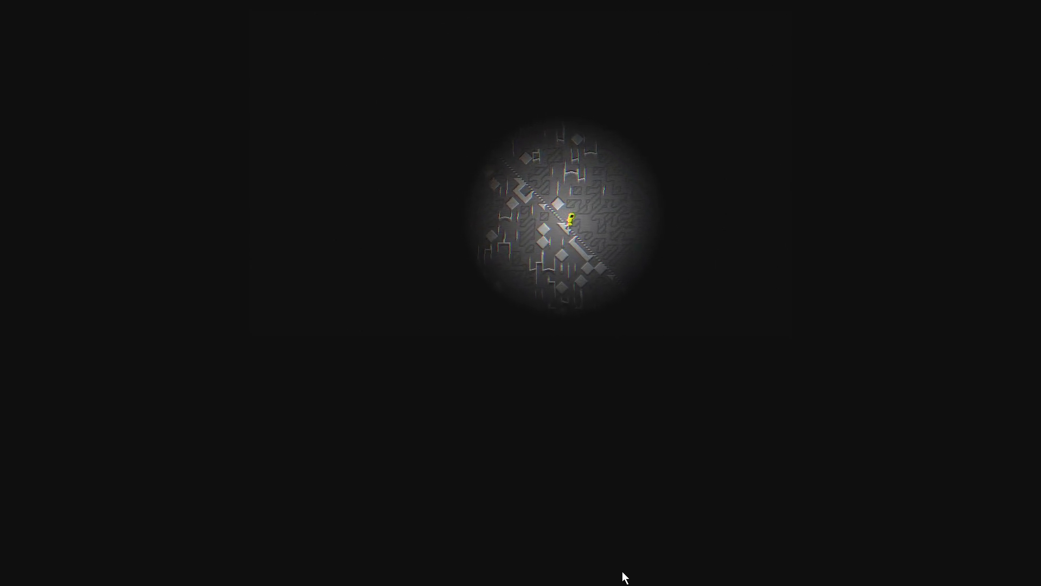
Toggle the flashlight and walk right along the floor, past the red glow, out of the maze.
key(Right)
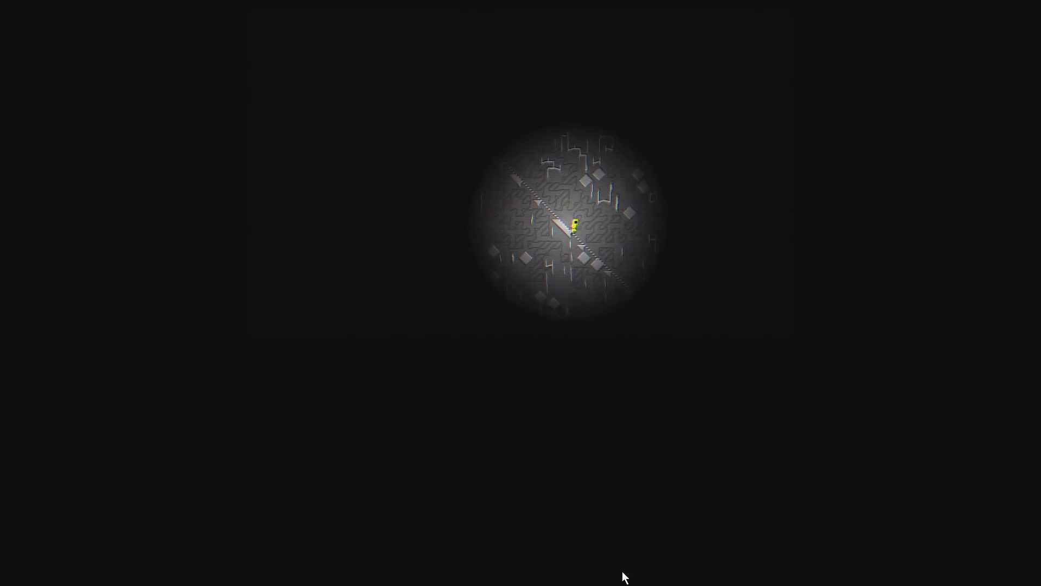
key(Left)
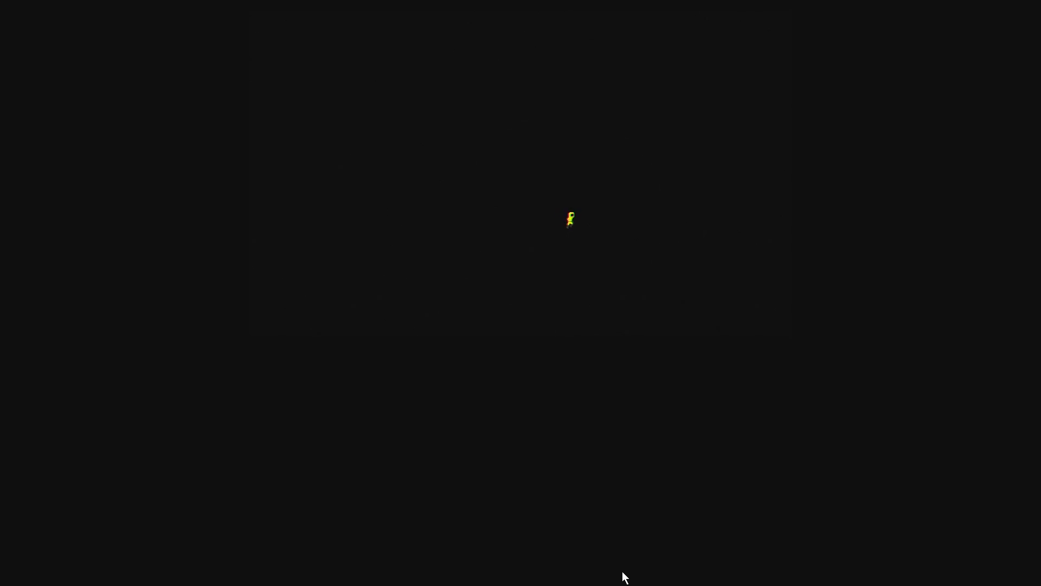
key(space)
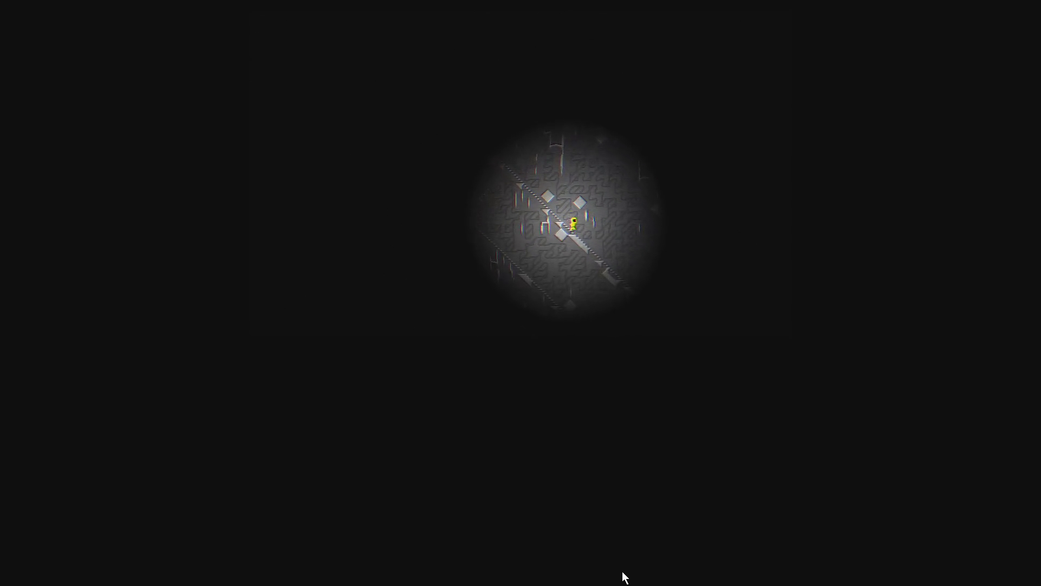
key(Right)
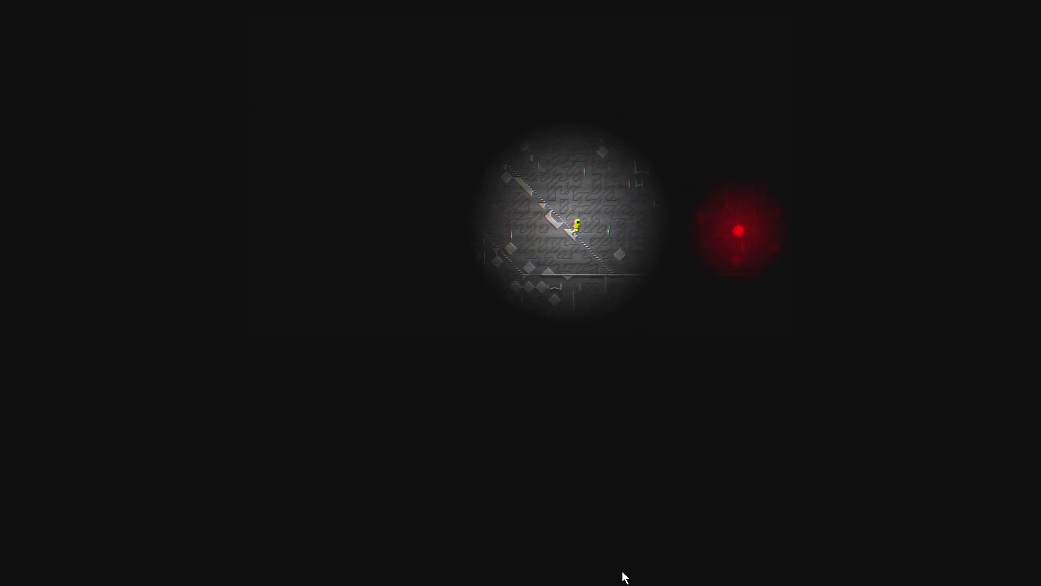
key(Left)
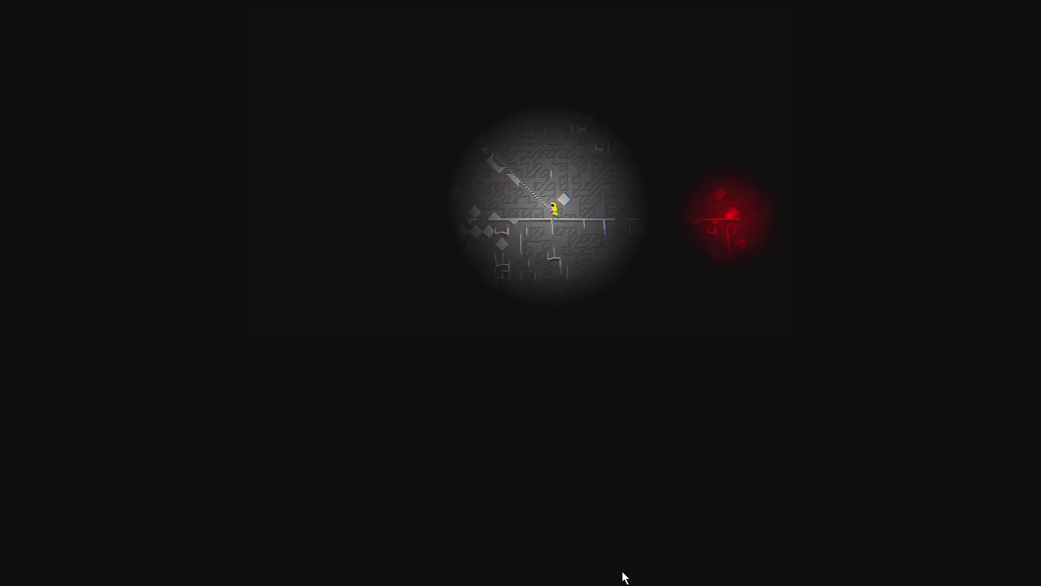
key(Right)
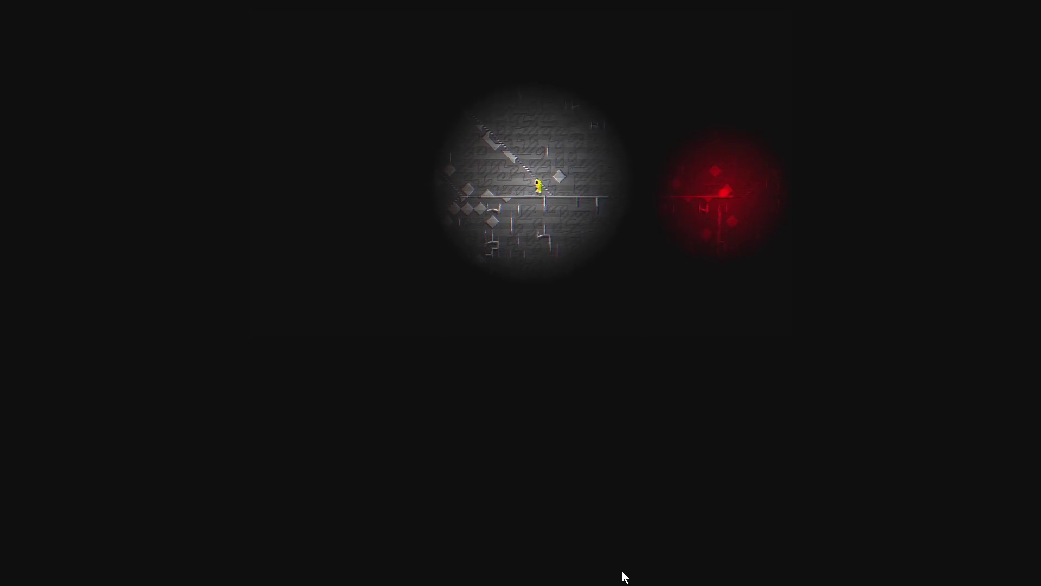
key(Right)
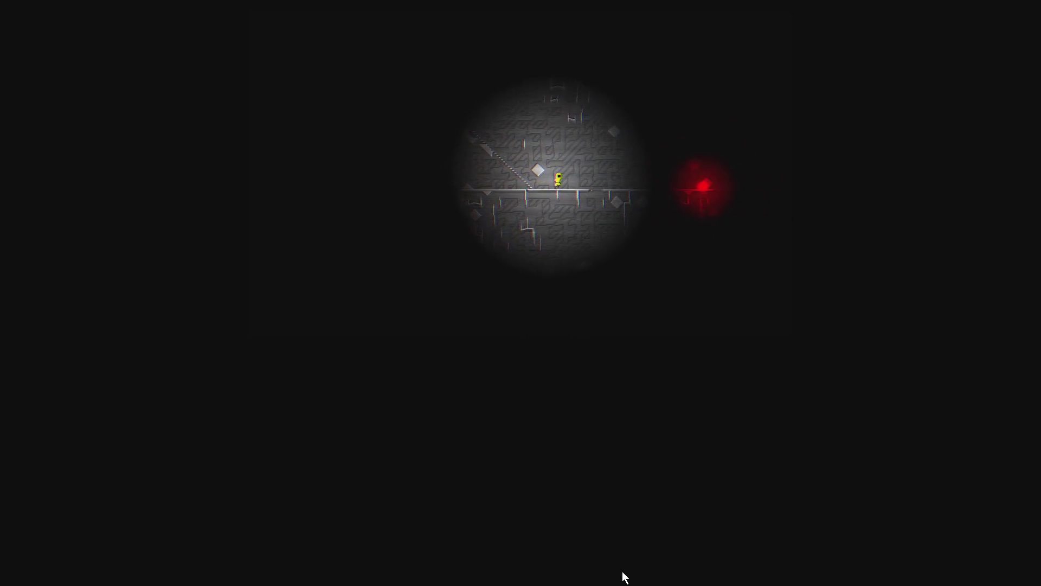
key(Right)
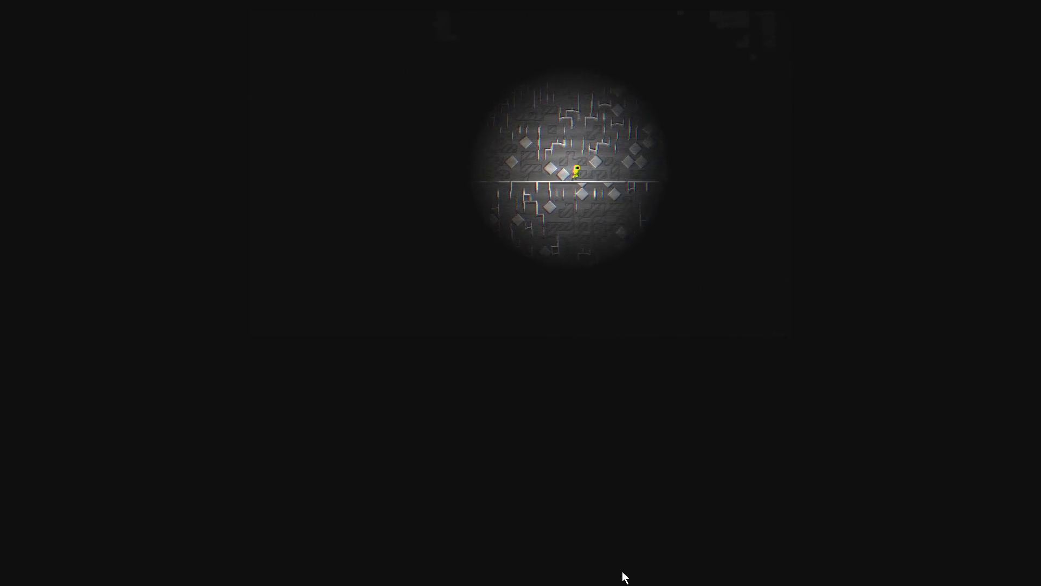
key(Right)
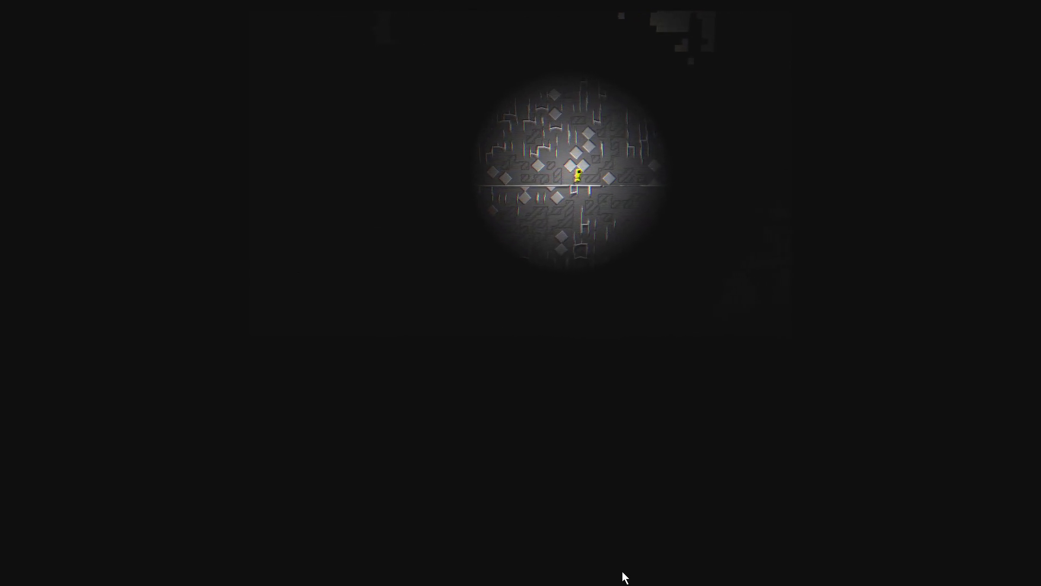
key(Right)
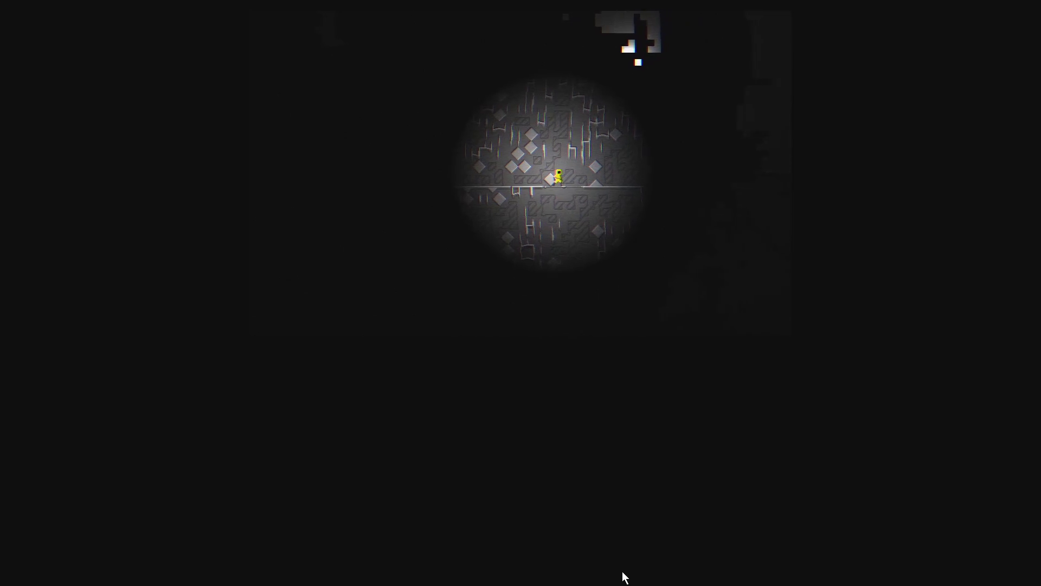
key(Right)
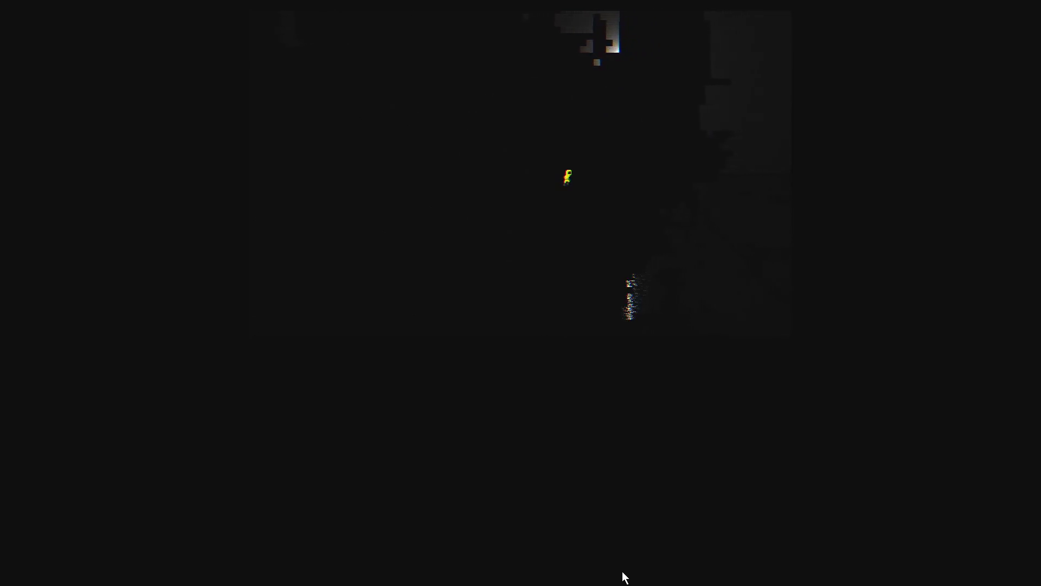
Walk right across the lakeside and climb the slope to the platform near the moon.
key(Right)
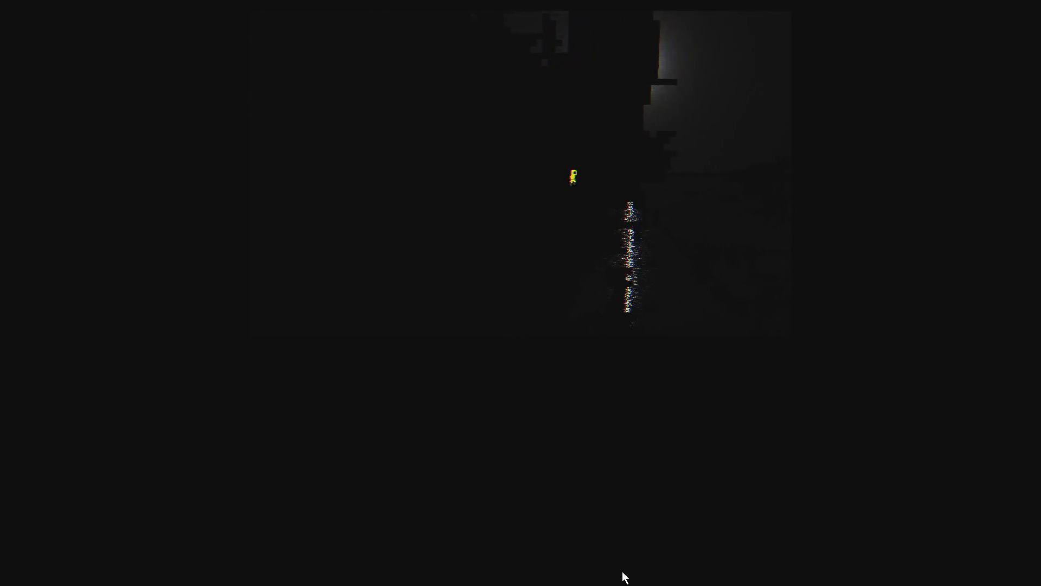
key(Right)
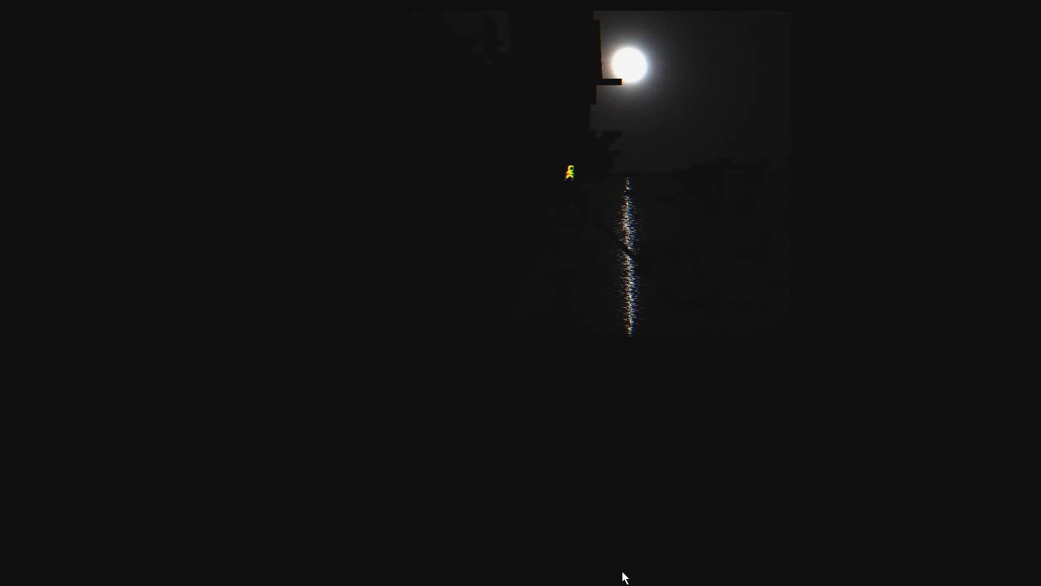
key(Right)
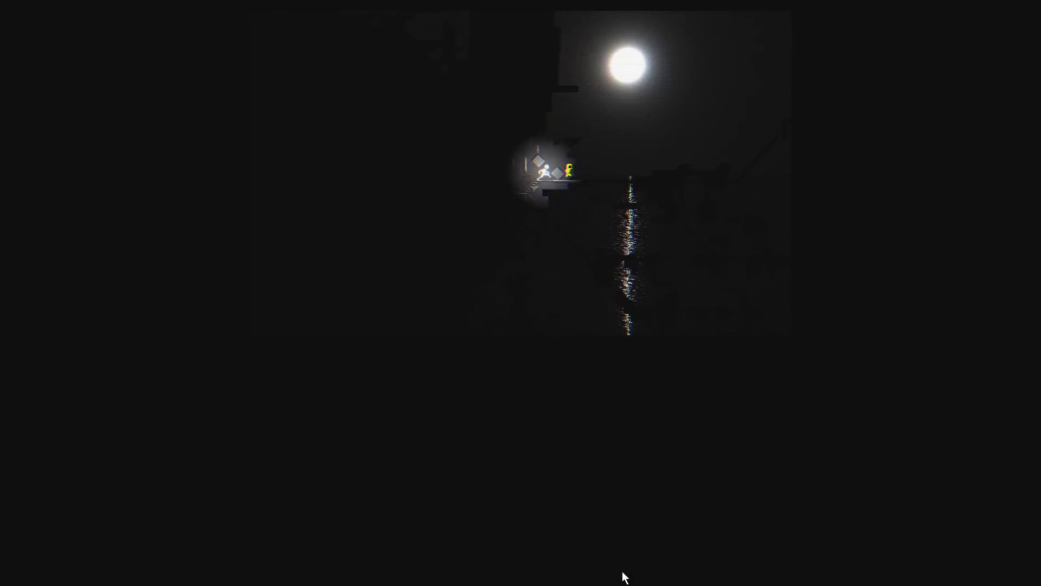
key(Right)
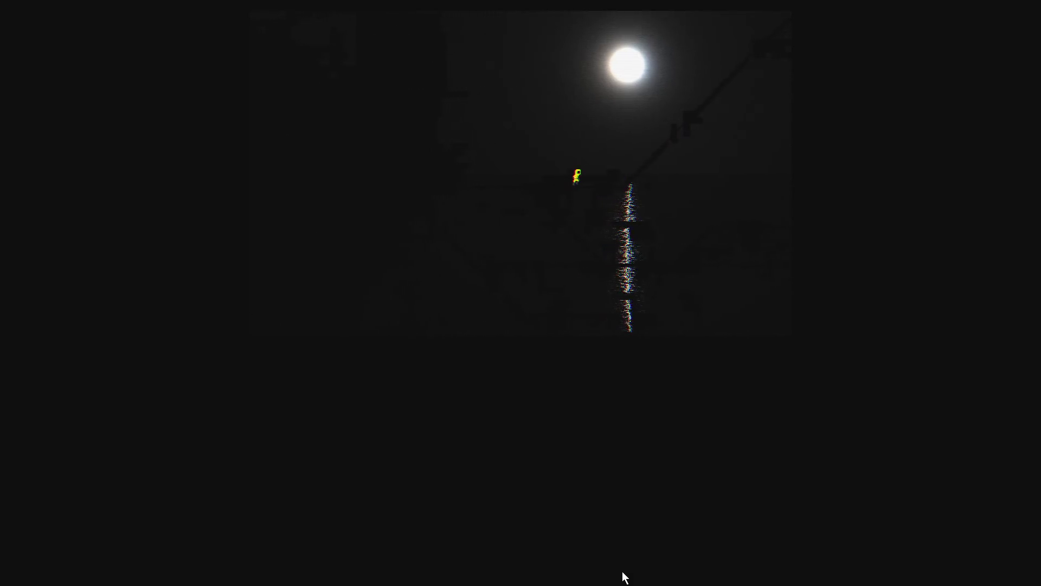
key(Right)
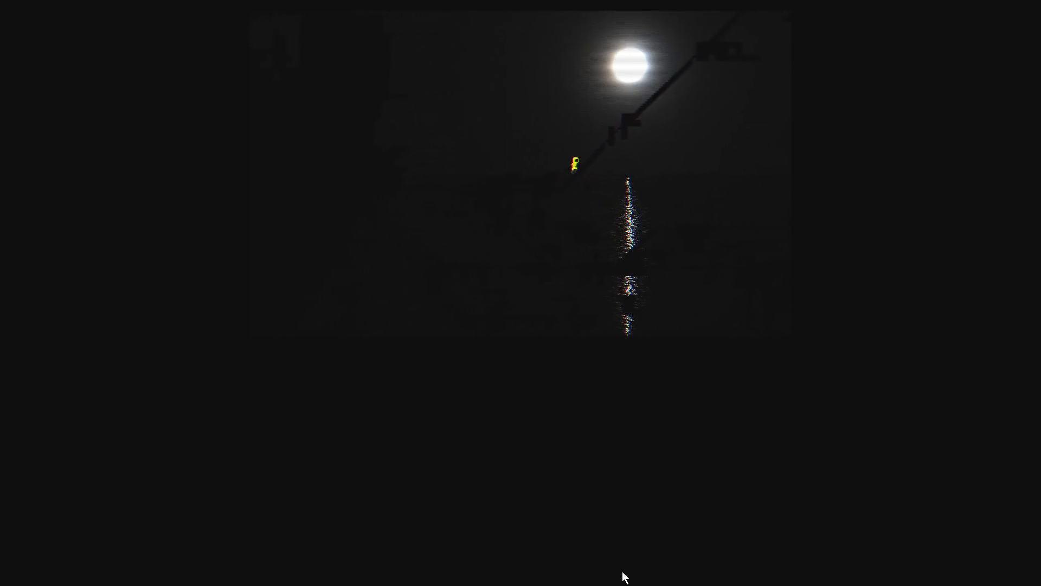
key(Right)
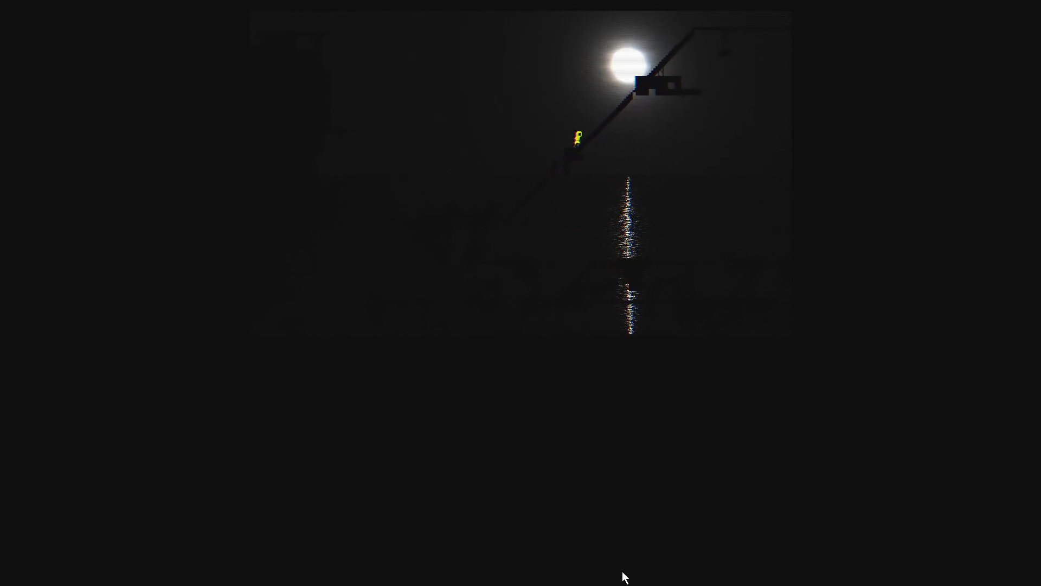
key(Right)
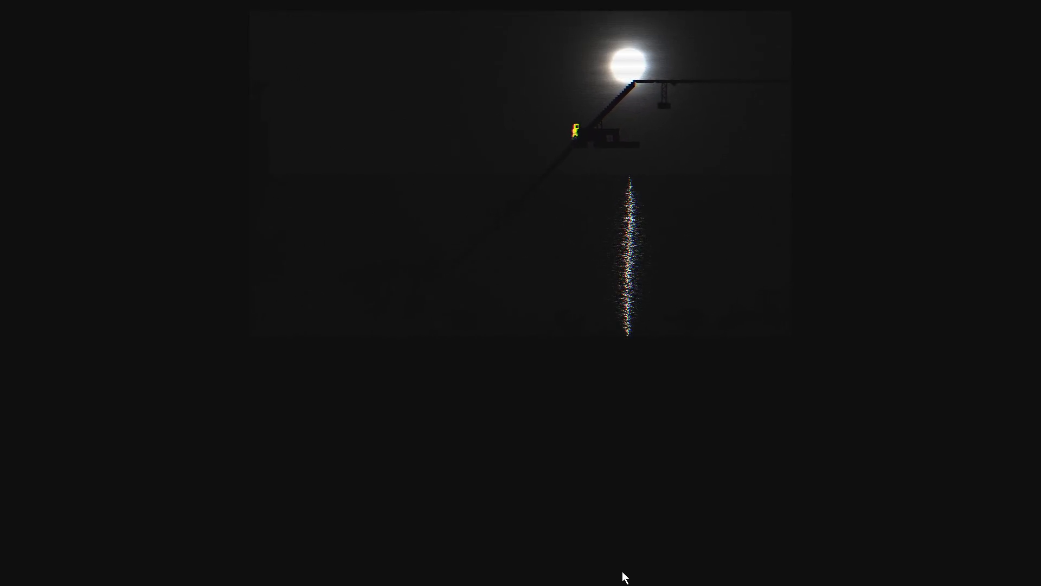
key(Right)
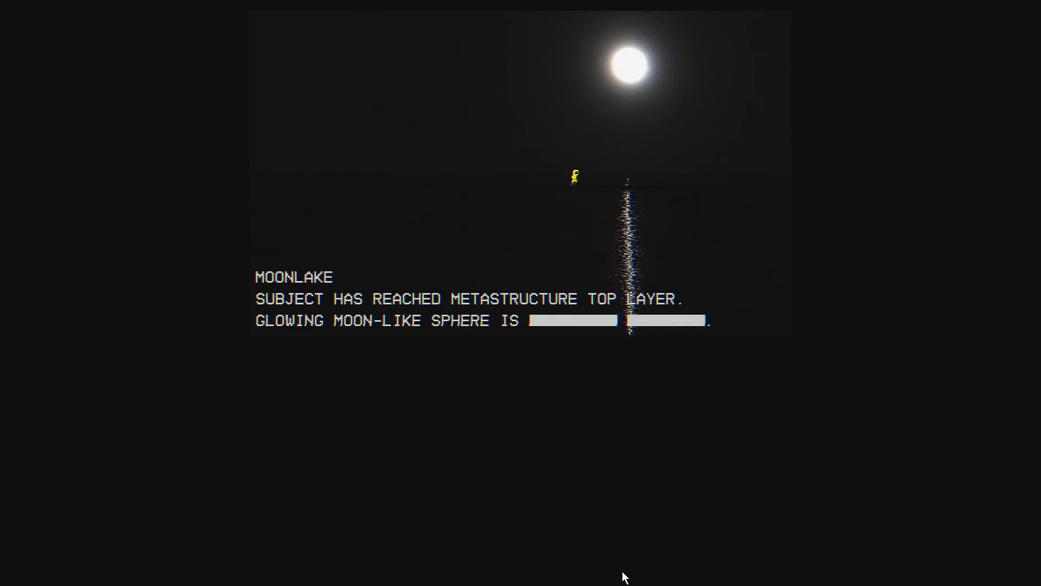
Pace left and right along the pier until the blue character arrives beside the hero.
key(Left)
key(Left)
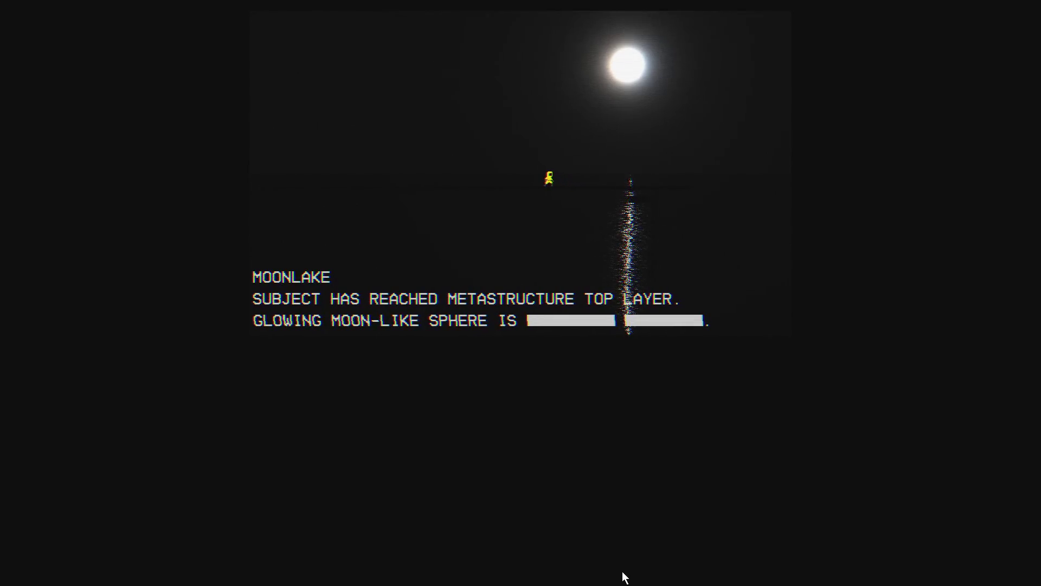
key(Left)
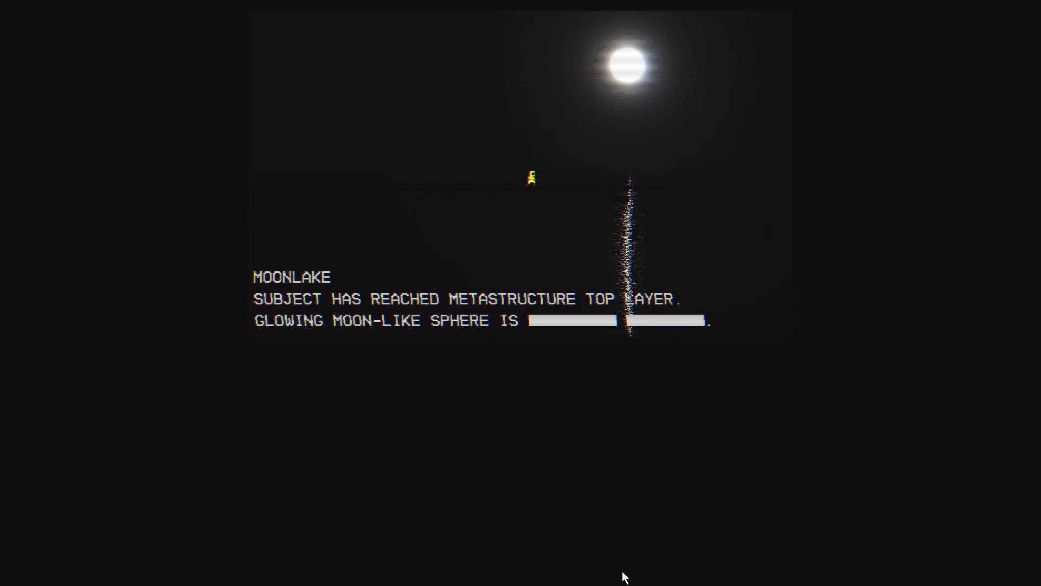
key(Right)
key(Right)
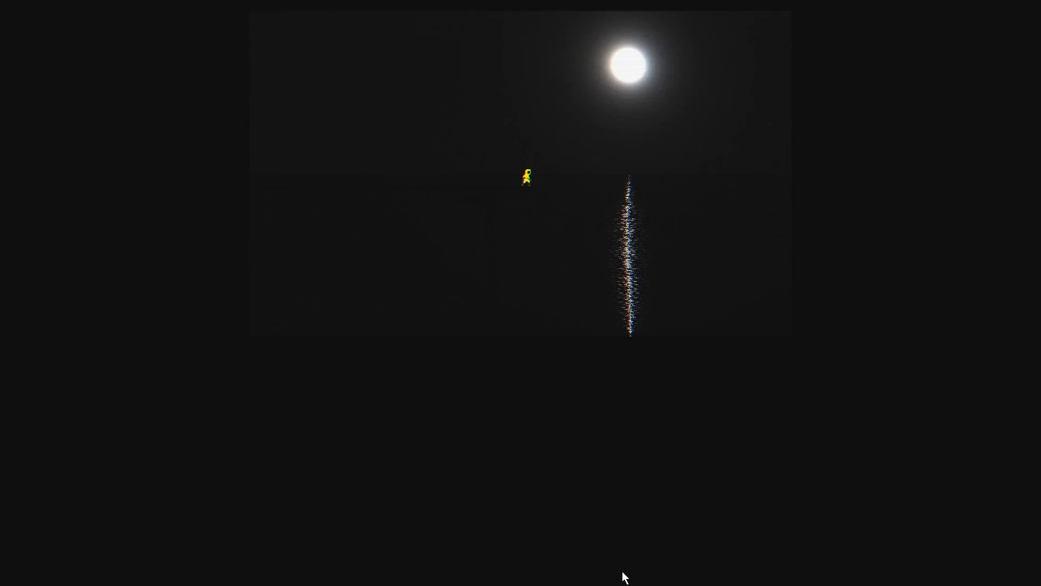
key(Left)
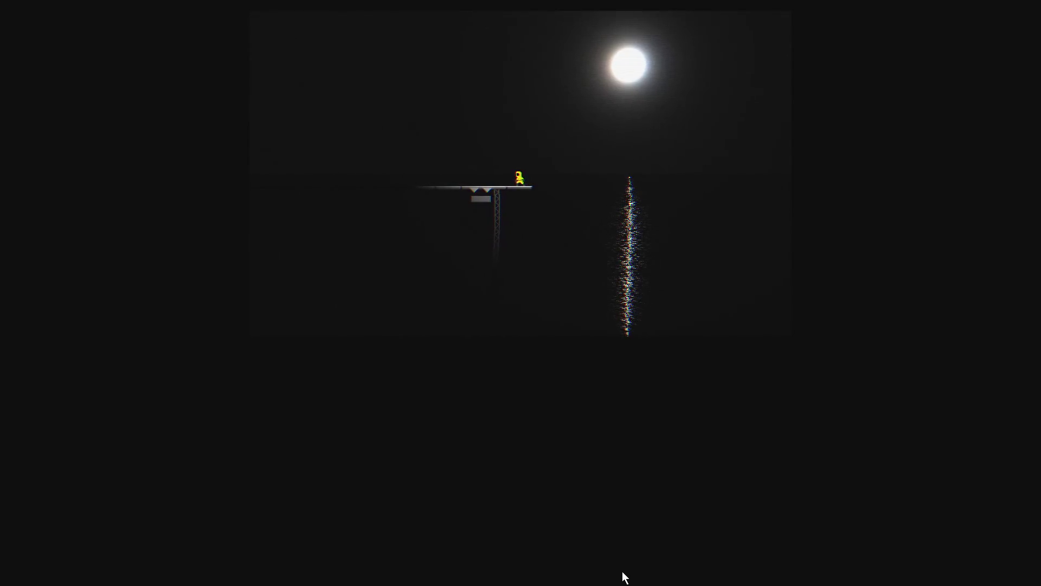
key(Left)
key(Left)
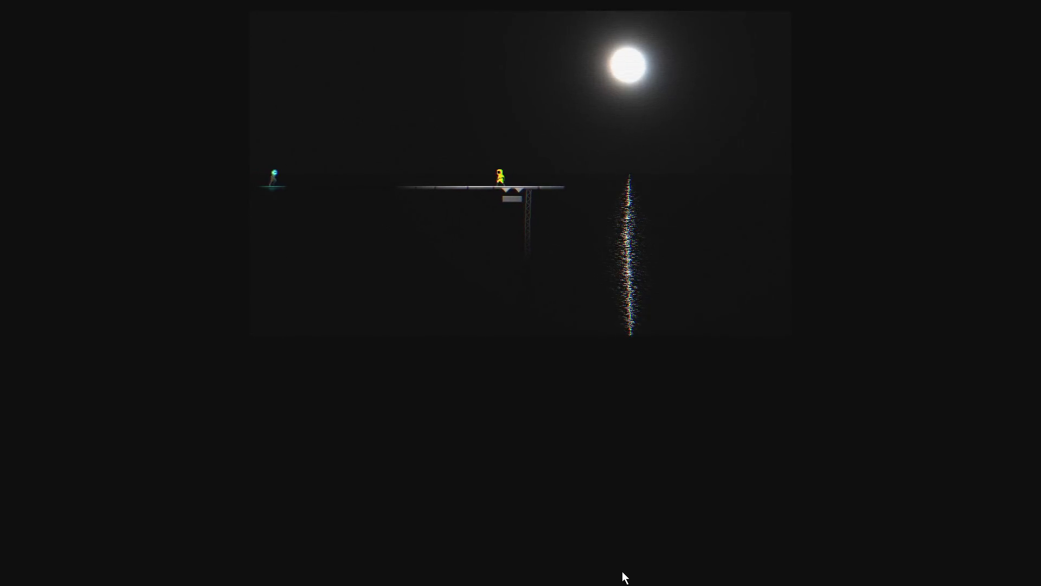
key(Right)
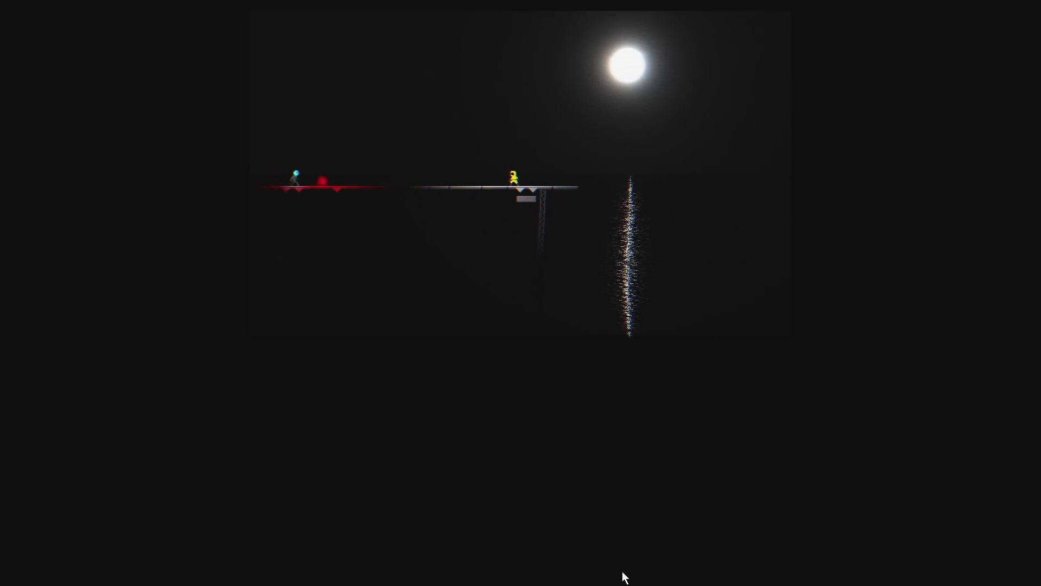
key(Left)
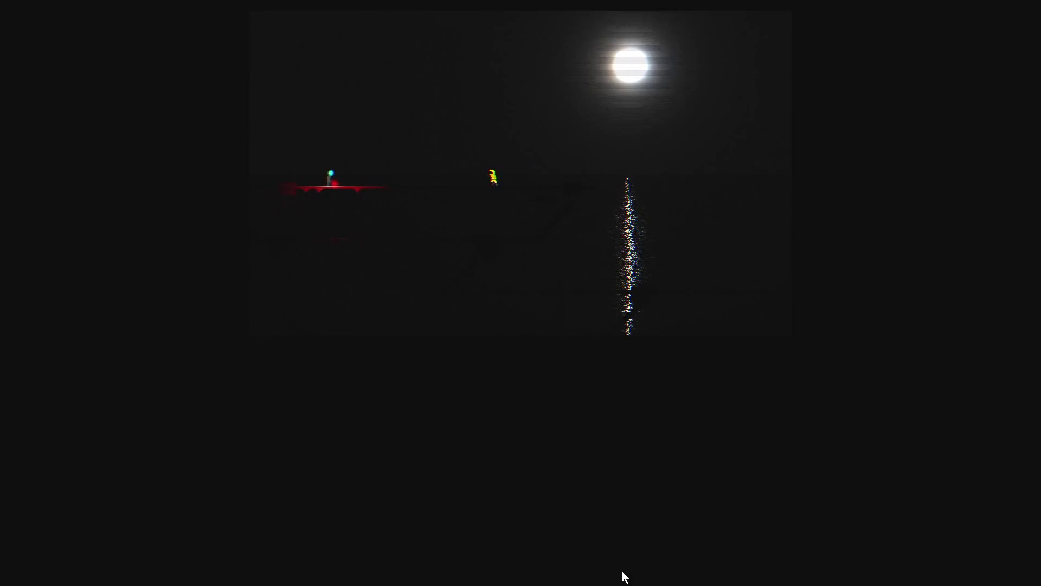
key(Left)
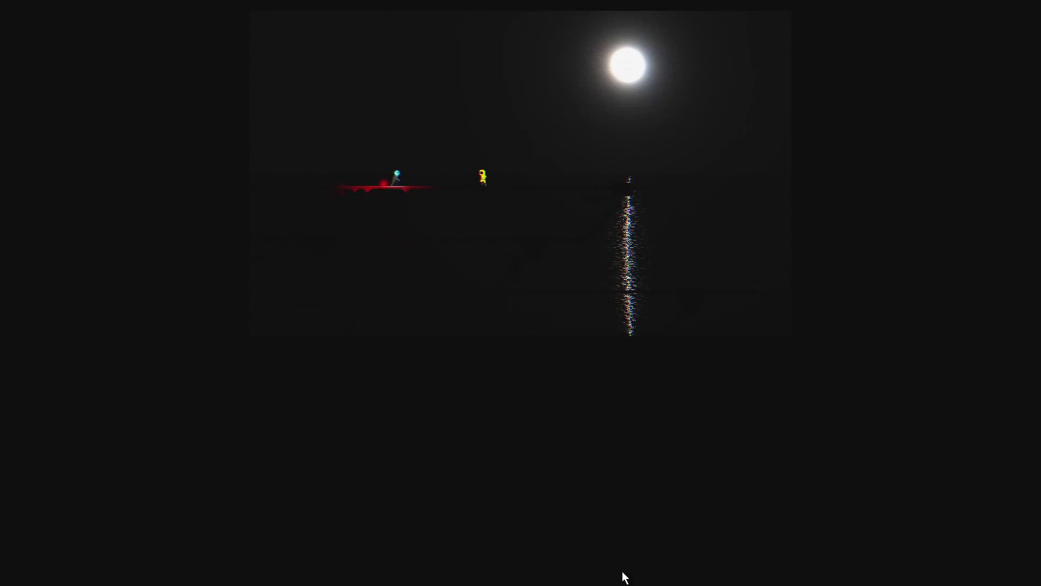
key(Right)
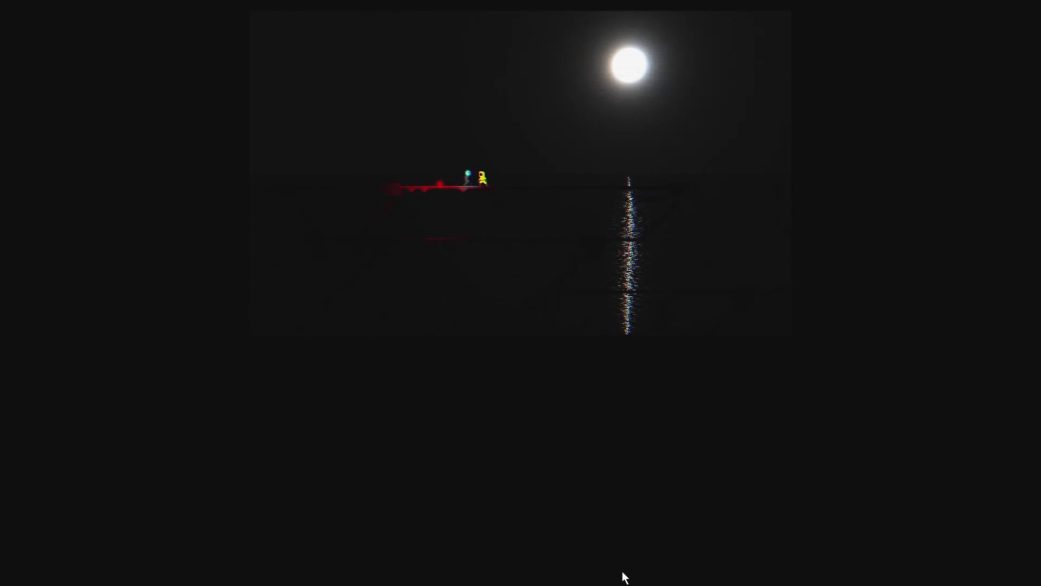